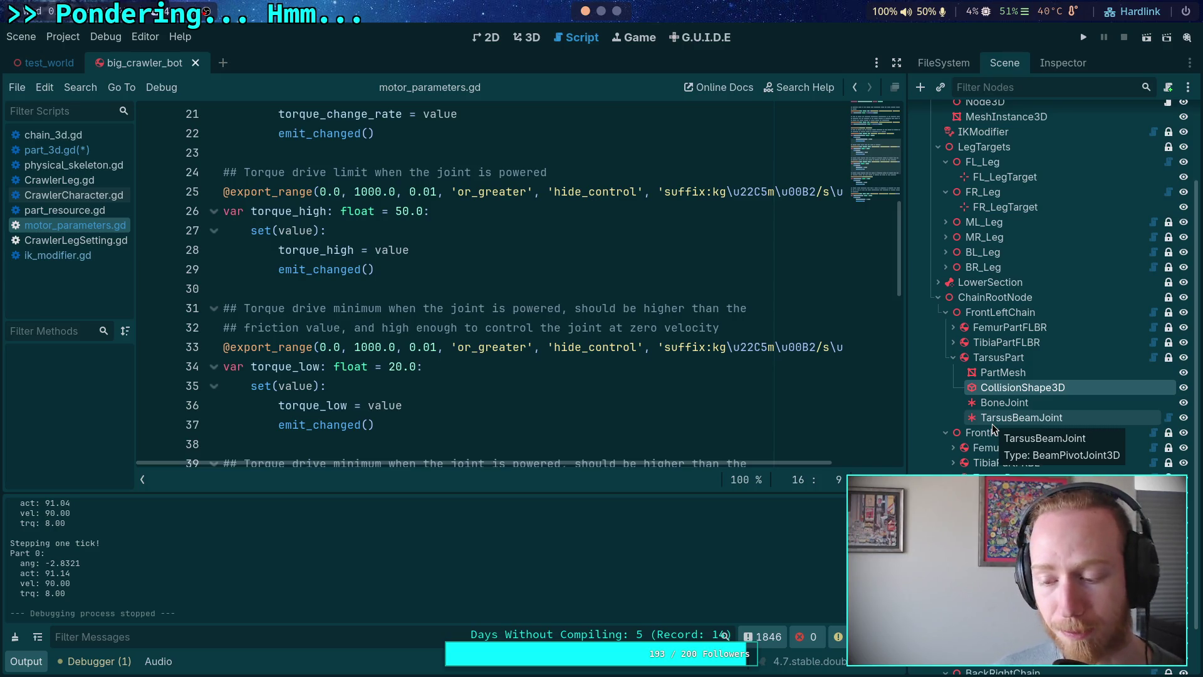
# Recompute 1.331 * 1.6 as 1.331 * 0.8 * 9.8 in Python, getting 10.43504, then return to Godot.
pyautogui.click(601, 11)
pyautogui.press('Up')
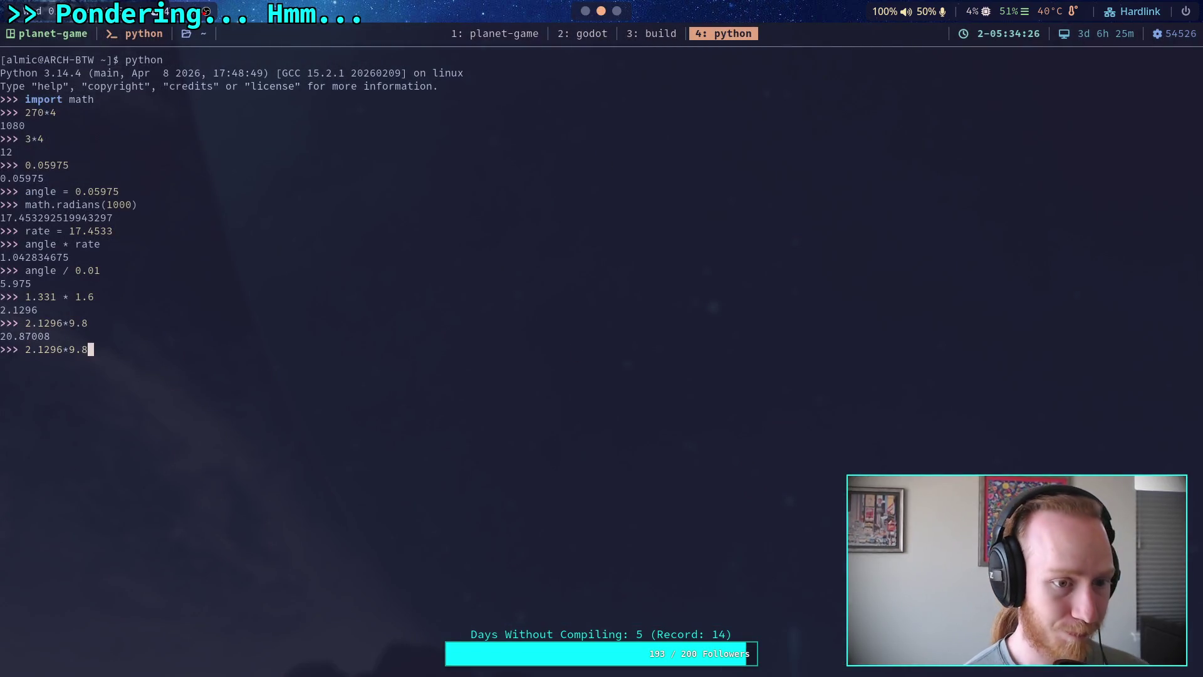
pyautogui.press('Up')
pyautogui.press('BackSpace')
pyautogui.press('BackSpace')
pyautogui.press('BackSpace')
pyautogui.write('0.8 * ')
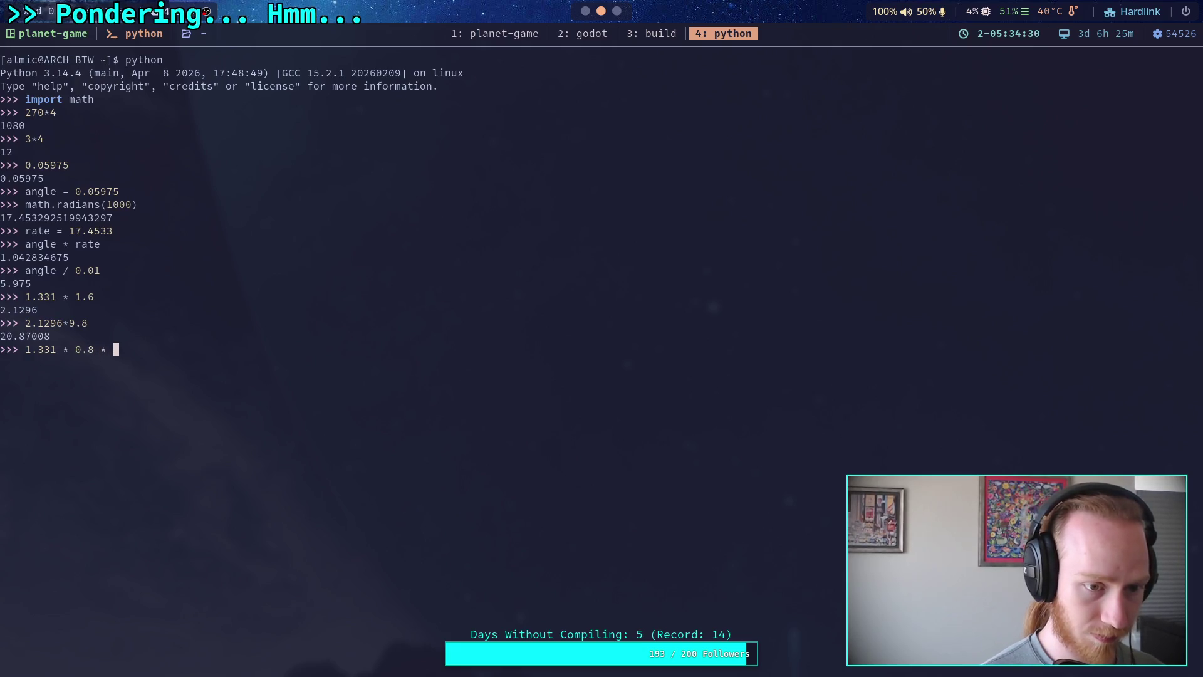
pyautogui.write('9.8')
pyautogui.press('Return')
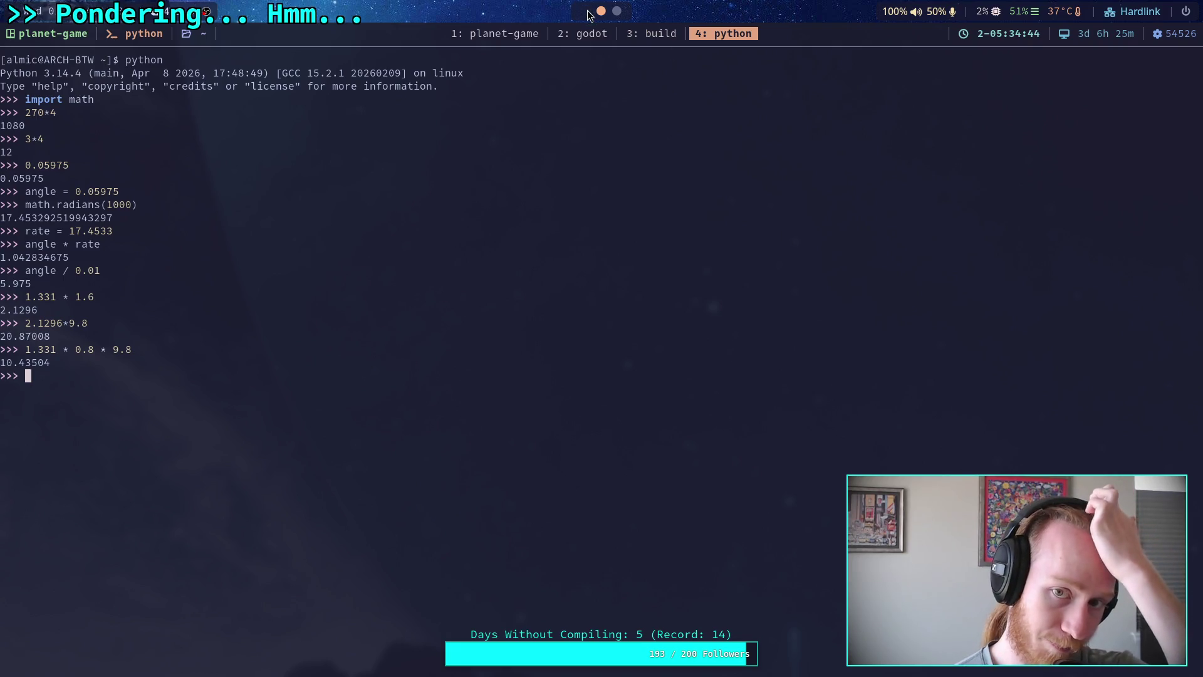
pyautogui.press('super+2')
pyautogui.click(448, 326)
# Delete the torque_low property block on lines 30–37 of motor_parameters.gd.
pyautogui.moveTo(427, 425); pyautogui.dragTo(459, 282)
pyautogui.press('BackSpace')
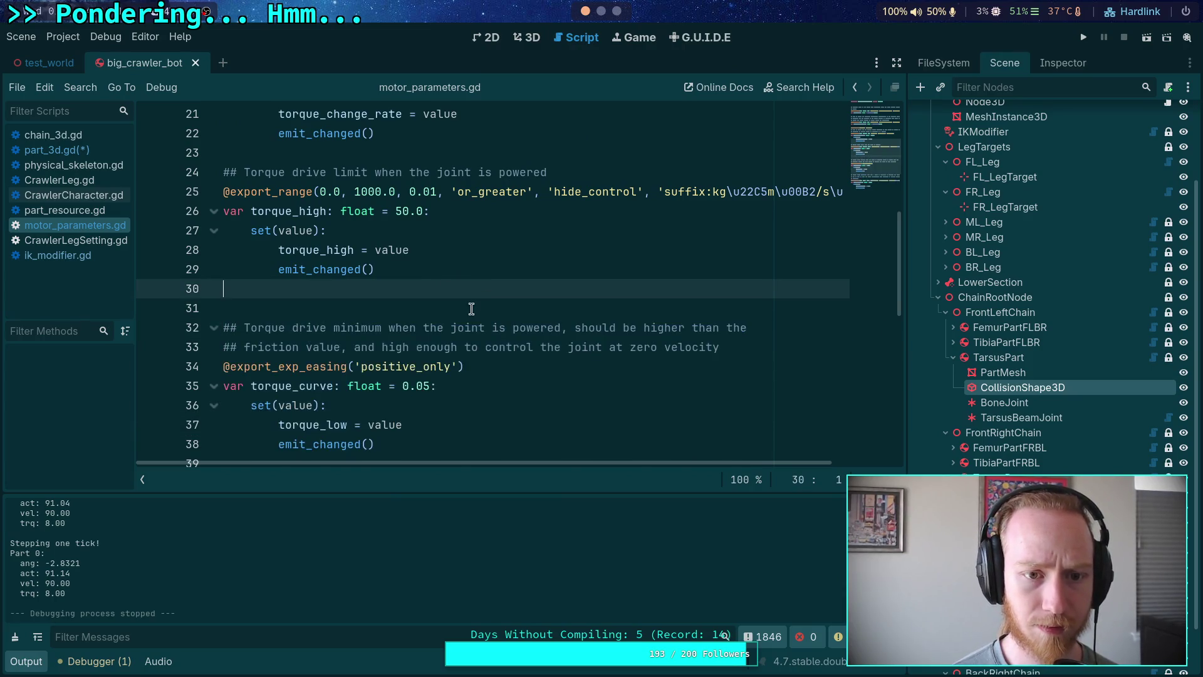
pyautogui.press('BackSpace')
pyautogui.scroll(2, 388, 282)
pyautogui.scroll(-1, 373, 303)
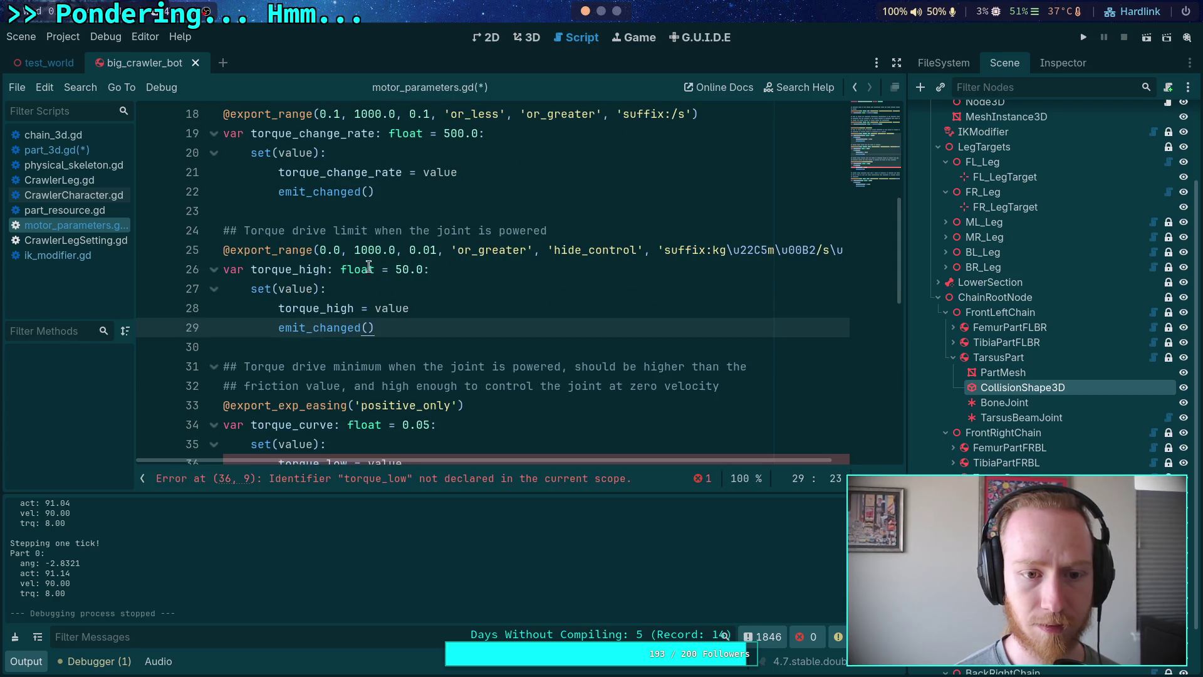
# Rename torque_high to torque_powered on lines 26 and 28.
pyautogui.moveTo(299, 269); pyautogui.dragTo(327, 271)
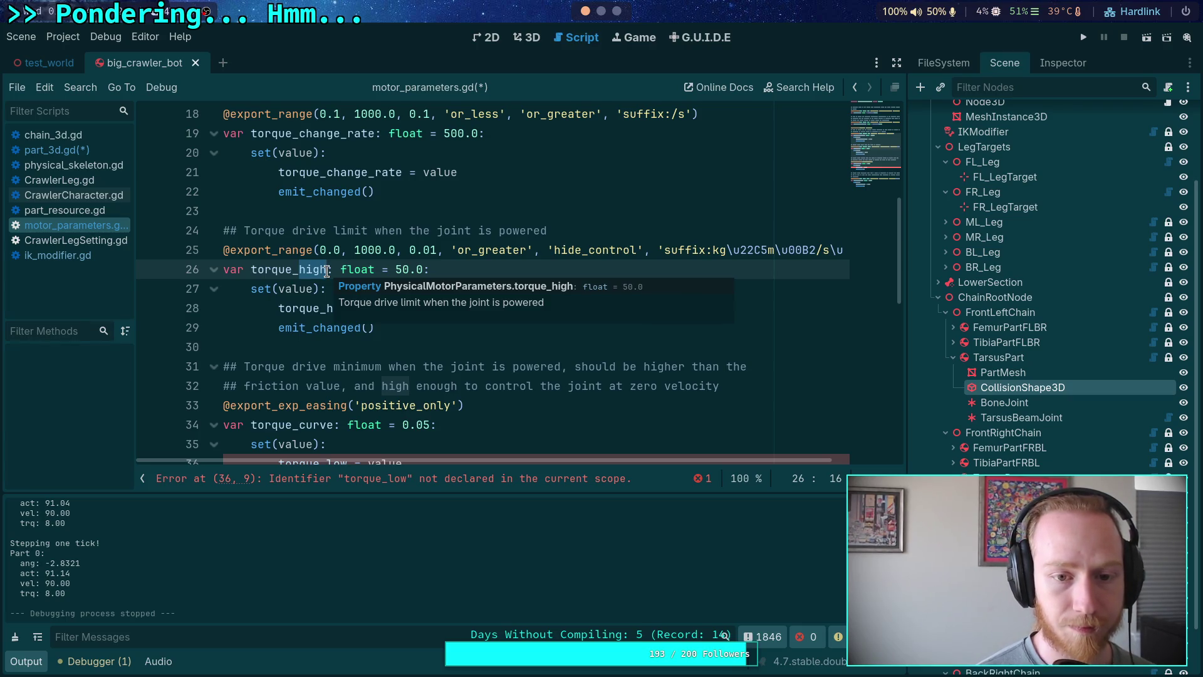
pyautogui.write('powered')
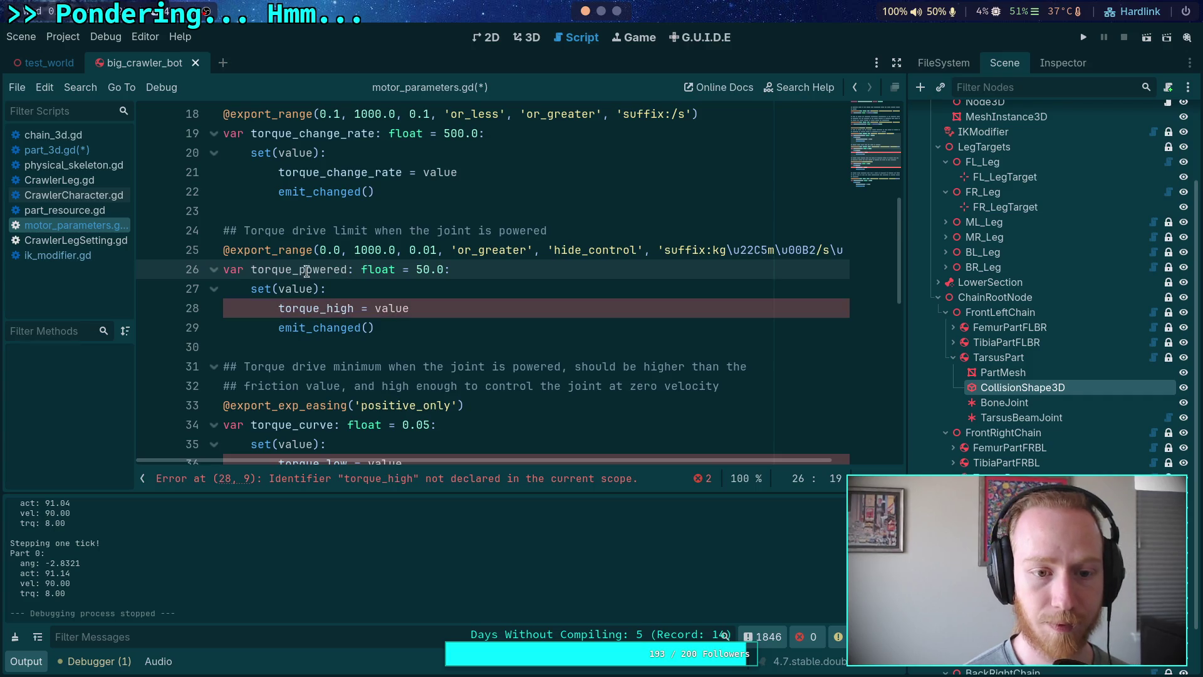
pyautogui.doubleClick(312, 271)
pyautogui.rightClick(298, 265)
pyautogui.click(322, 333)
pyautogui.doubleClick(308, 313)
pyautogui.hotkey('ctrl', 'v')
pyautogui.scroll(-1, 437, 318)
pyautogui.scroll(-2, 420, 364)
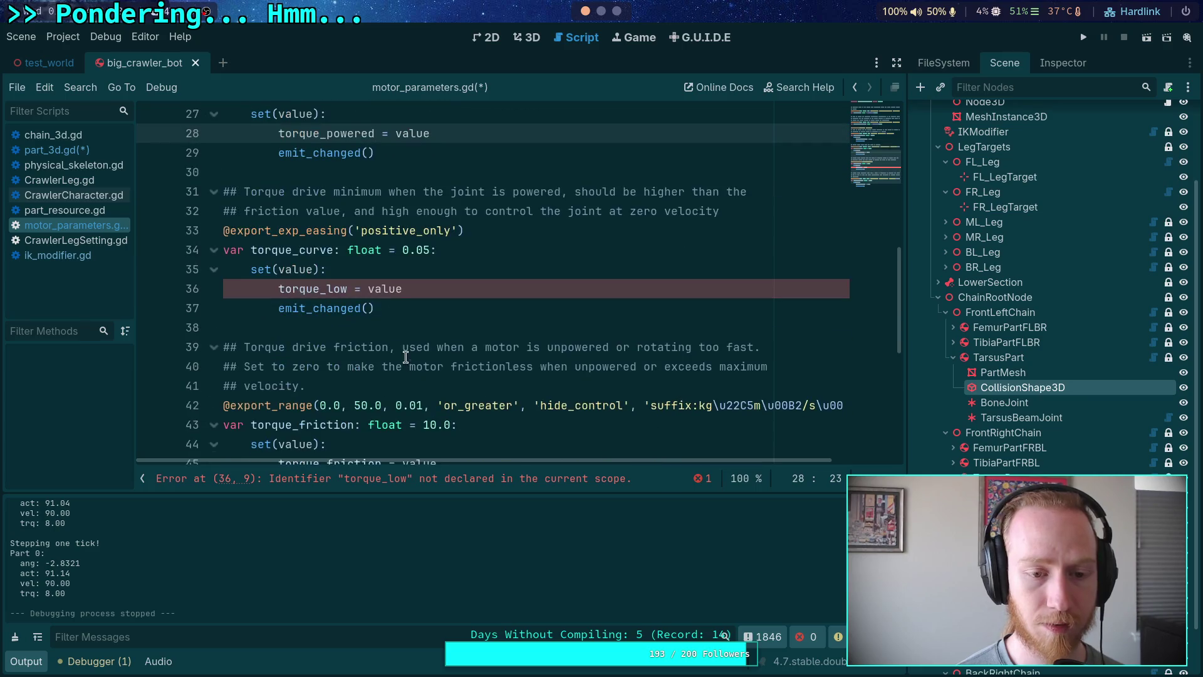
# Replace torque_low with torque_curve in the setter on line 36.
pyautogui.doubleClick(325, 290)
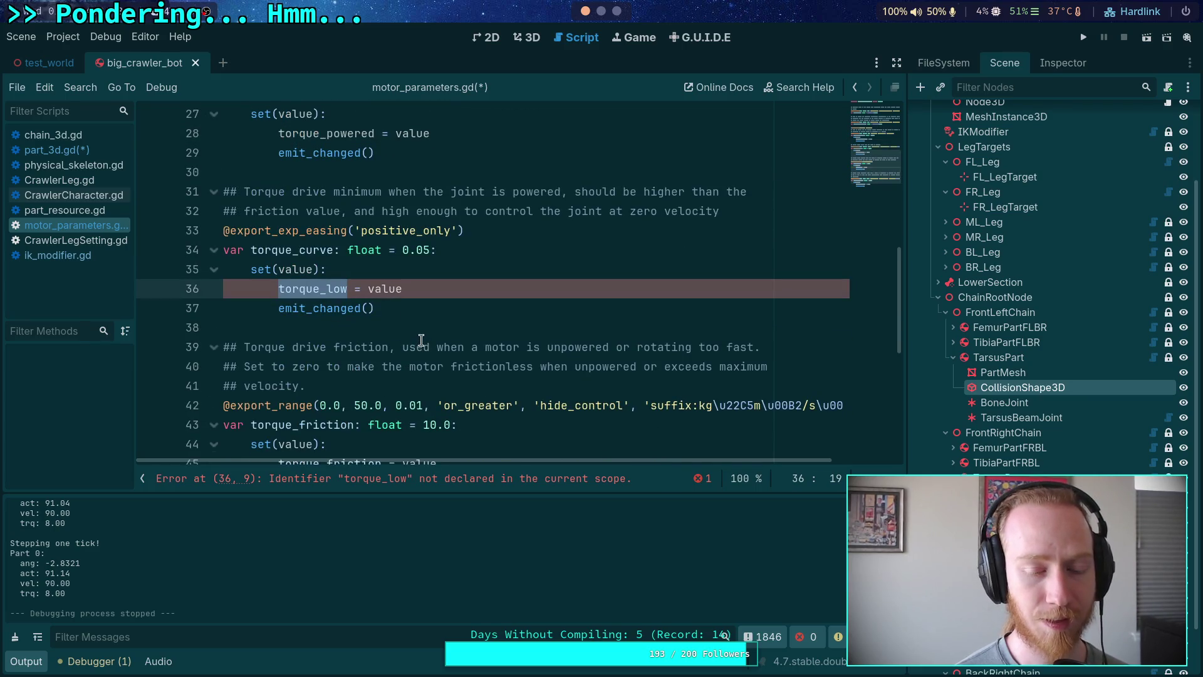
pyautogui.rightClick(291, 251)
pyautogui.click(313, 317)
pyautogui.doubleClick(313, 290)
pyautogui.hotkey('ctrl', 'v')
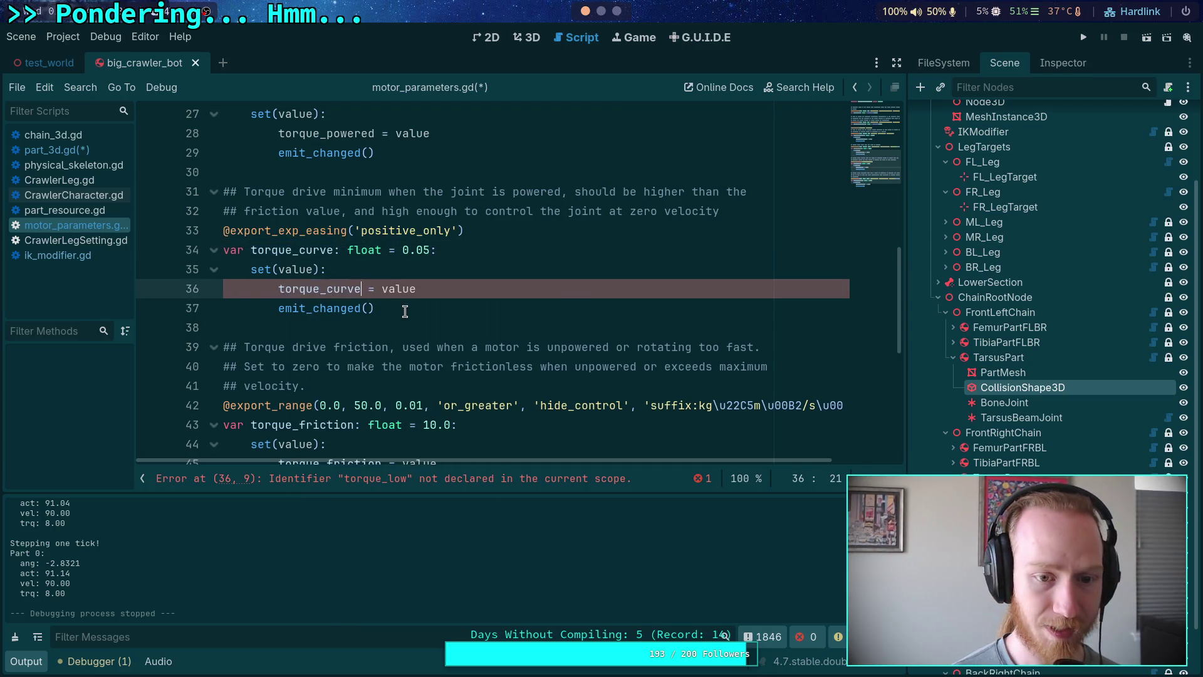
pyautogui.scroll(-2, 404, 312)
pyautogui.scroll(2, 403, 317)
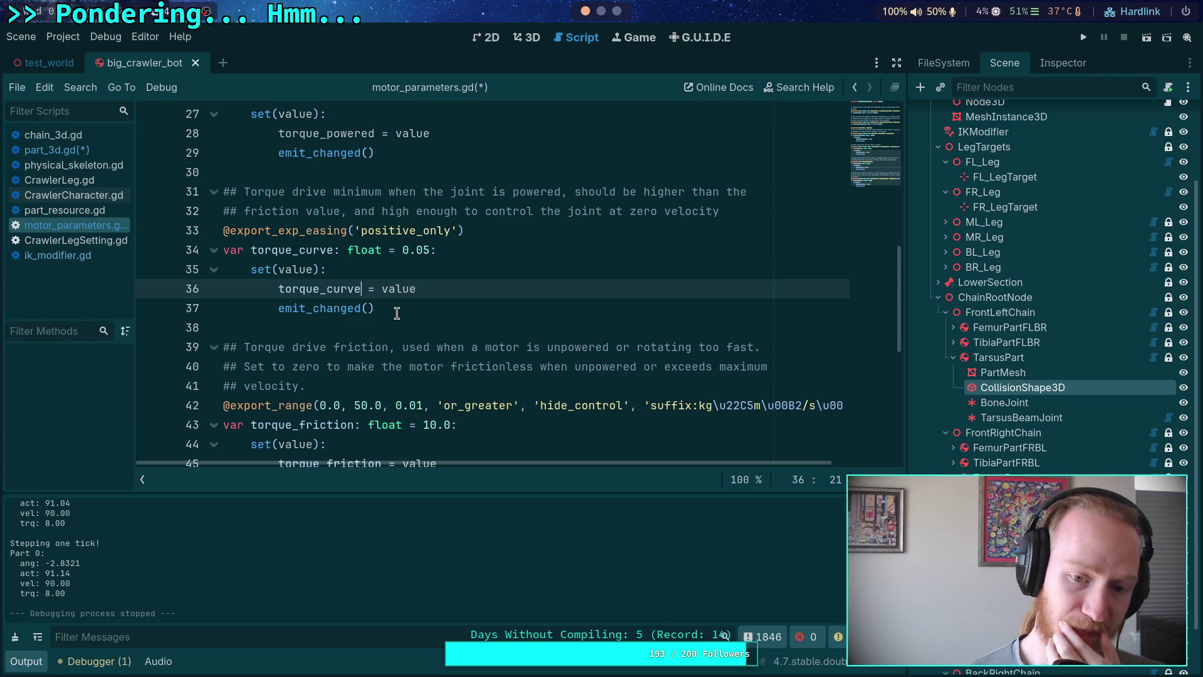
pyautogui.scroll(1, 367, 335)
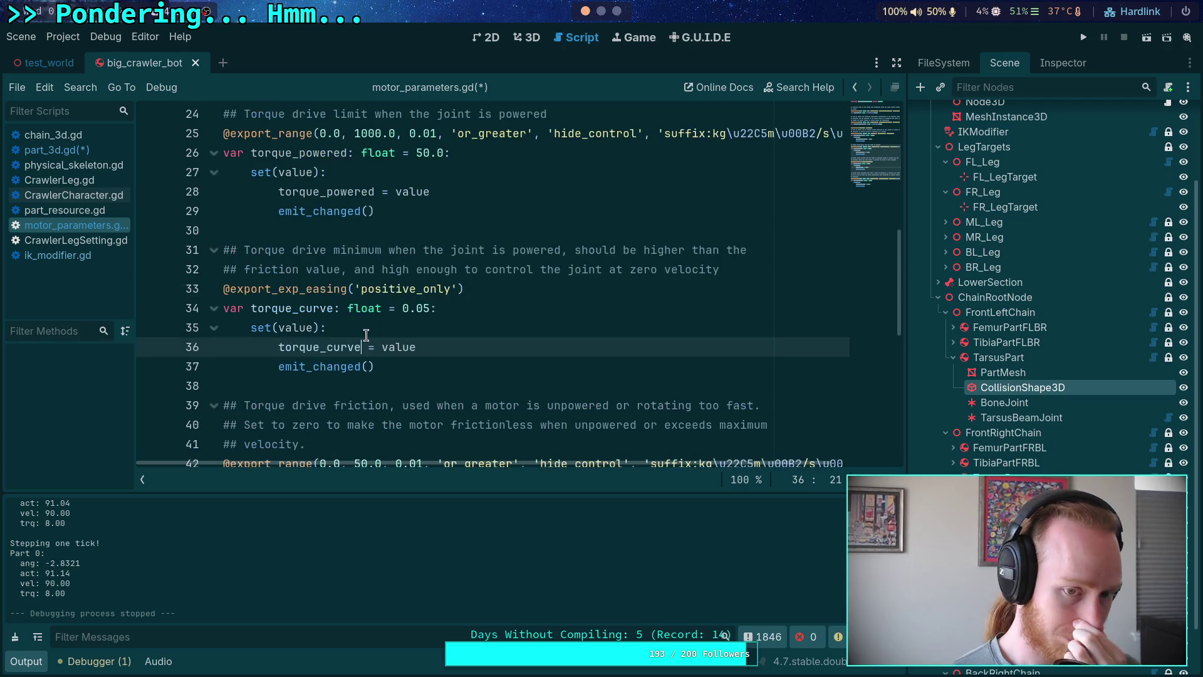
pyautogui.scroll(-3, 367, 336)
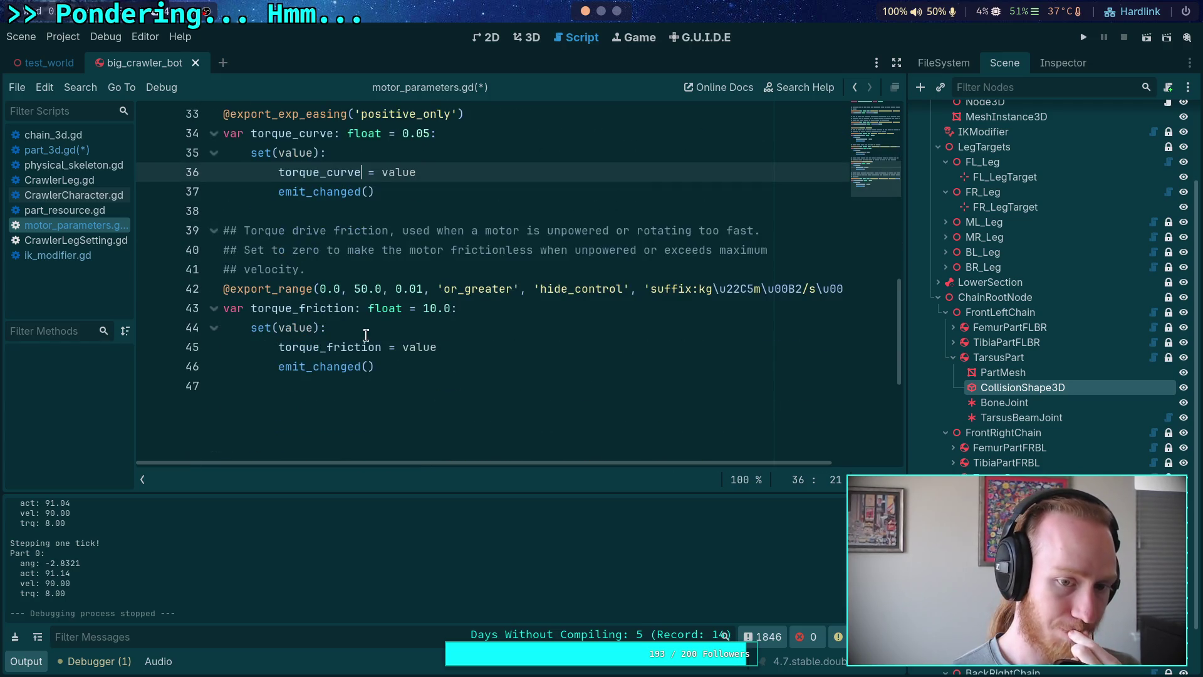
pyautogui.click(392, 369)
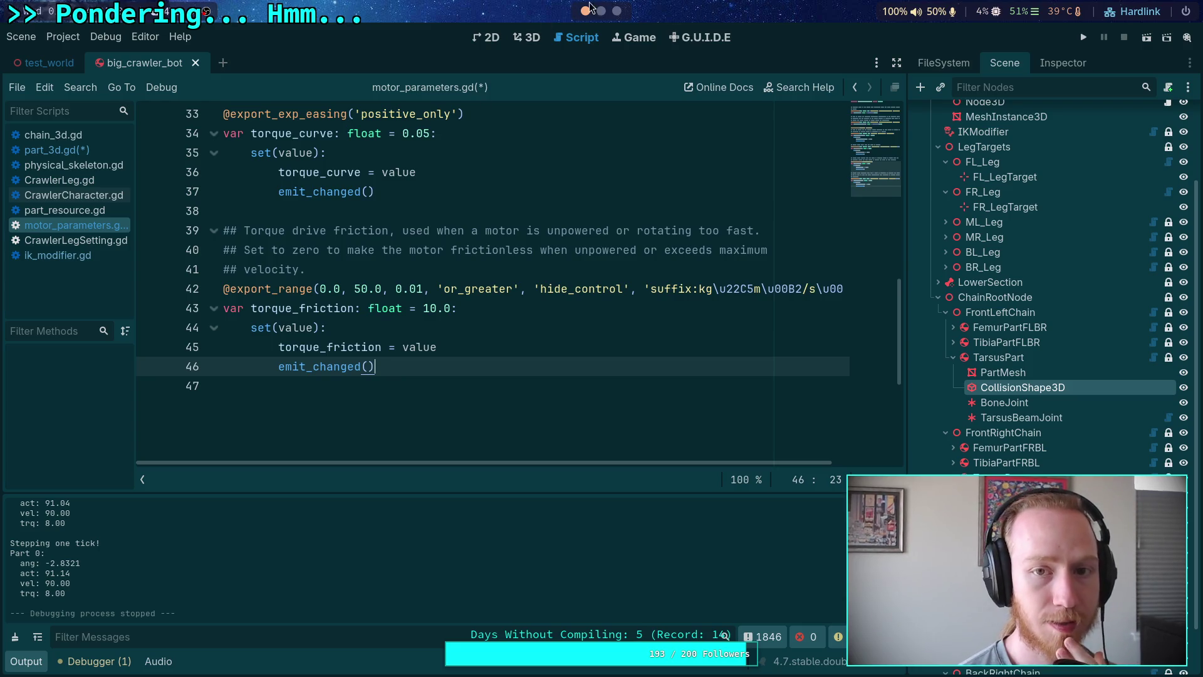
# Open part_3d.gd and review the torque calculation around velocity_ratio on line 597.
pyautogui.click(81, 150)
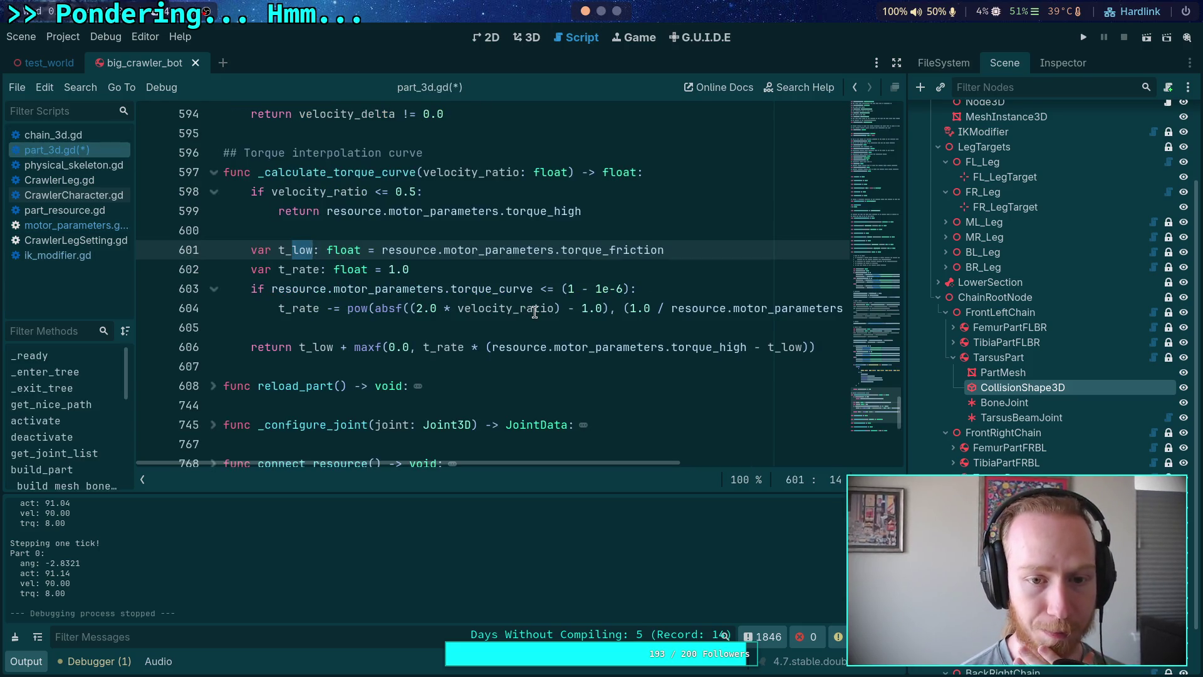
pyautogui.scroll(-2, 485, 349)
pyautogui.scroll(-3, 485, 349)
pyautogui.scroll(2, 363, 338)
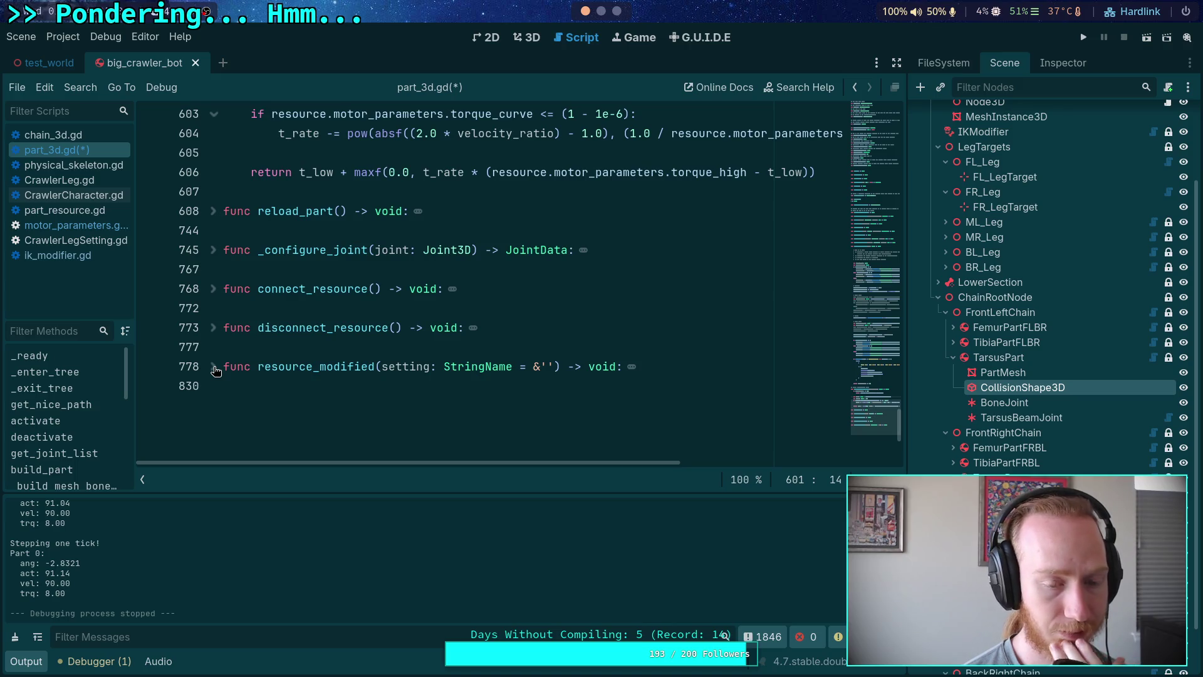
pyautogui.scroll(4, 239, 318)
pyautogui.doubleClick(477, 230)
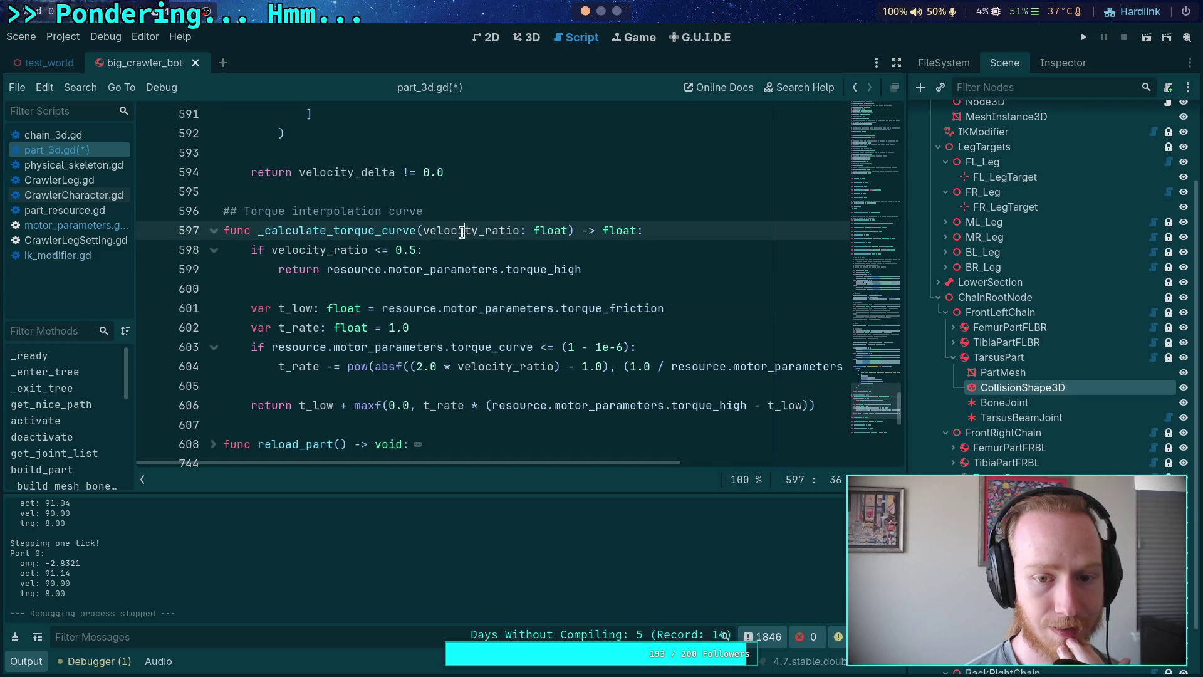
pyautogui.scroll(8, 405, 299)
pyautogui.scroll(6, 405, 299)
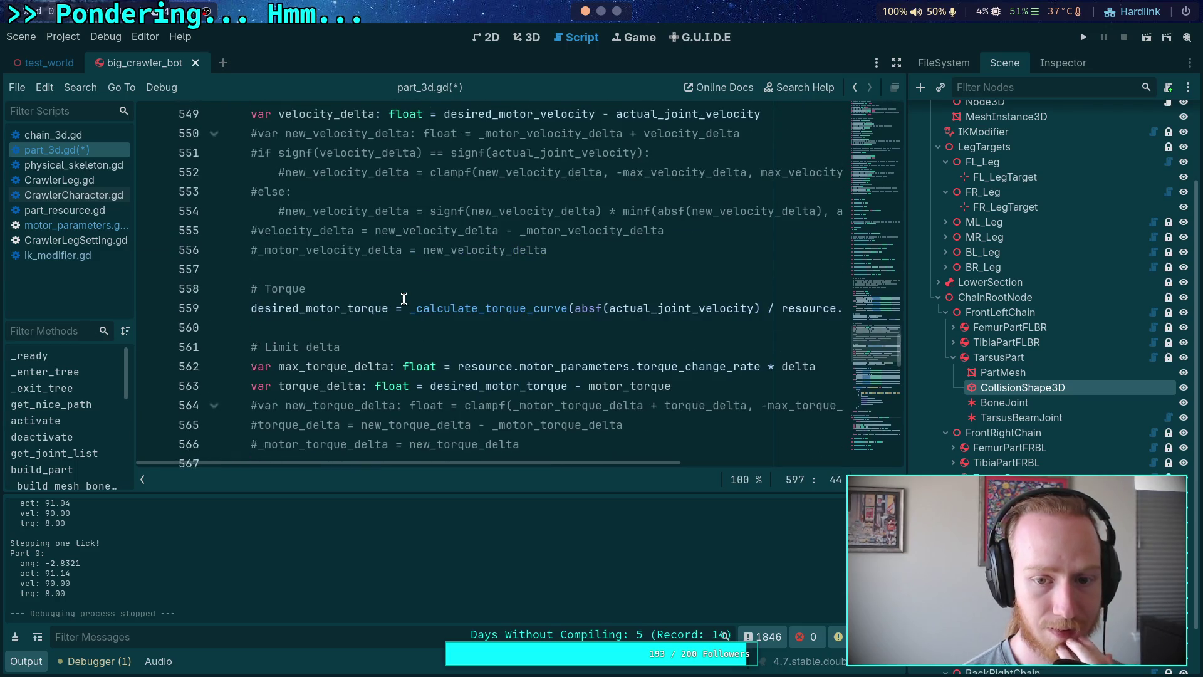
pyautogui.hscroll(3, 611, 461)
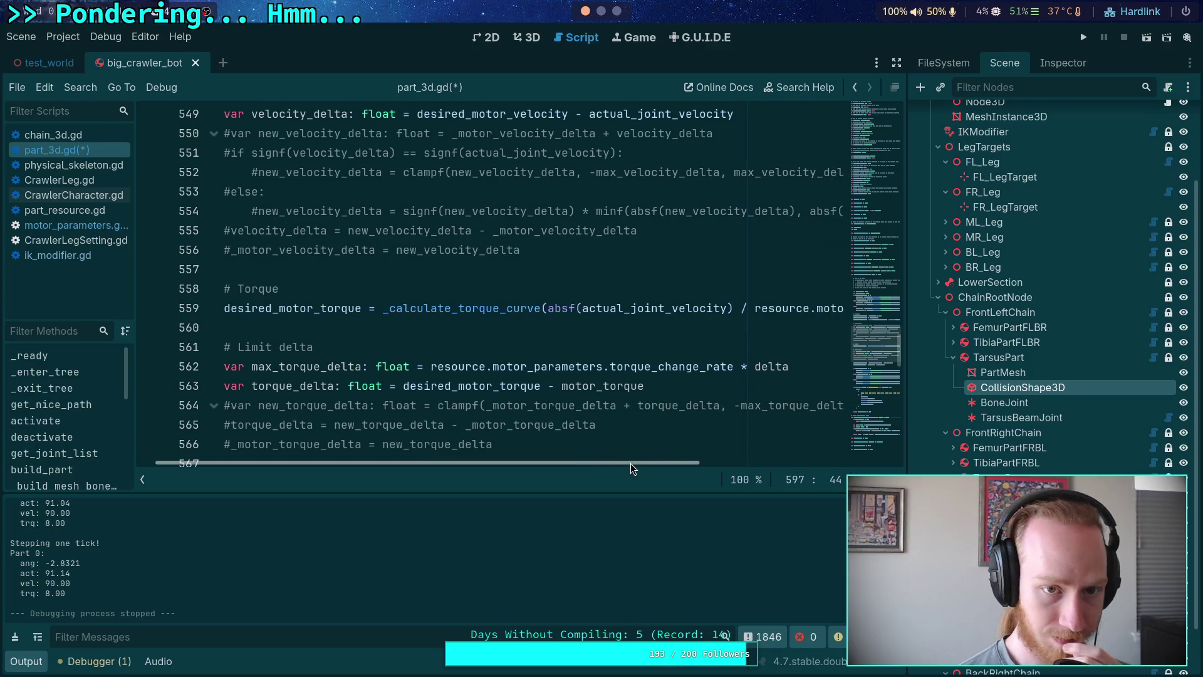
pyautogui.scroll(2, 616, 410)
pyautogui.scroll(3, 616, 410)
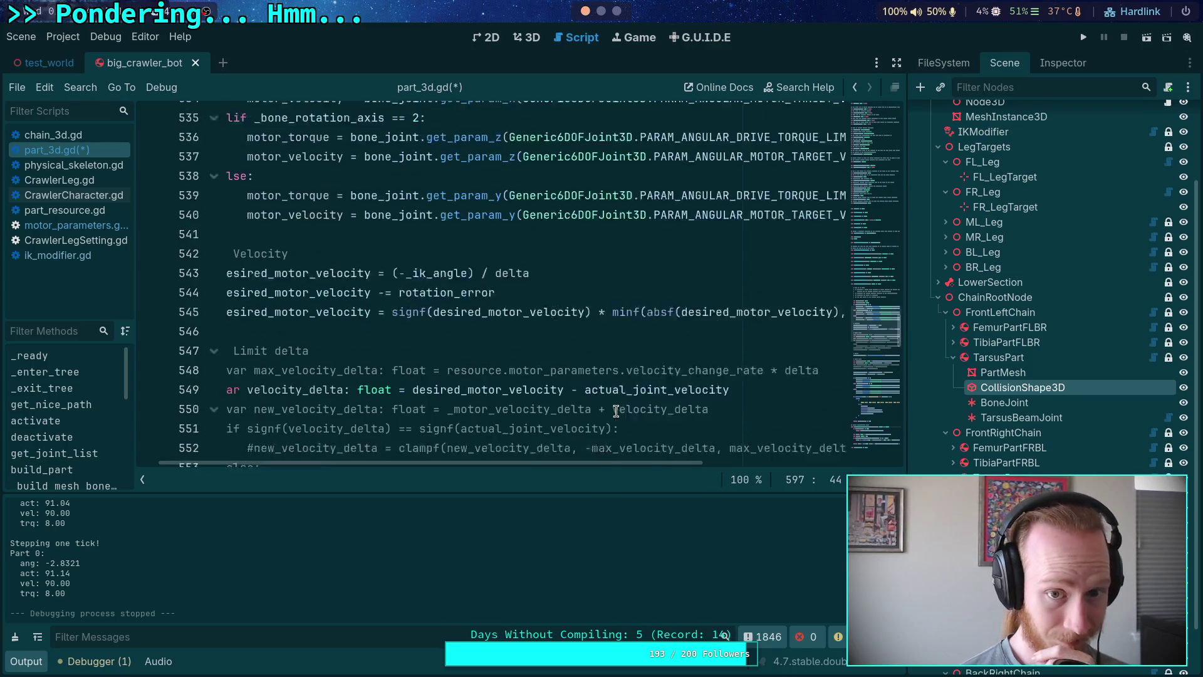
pyautogui.hscroll(4, 577, 464)
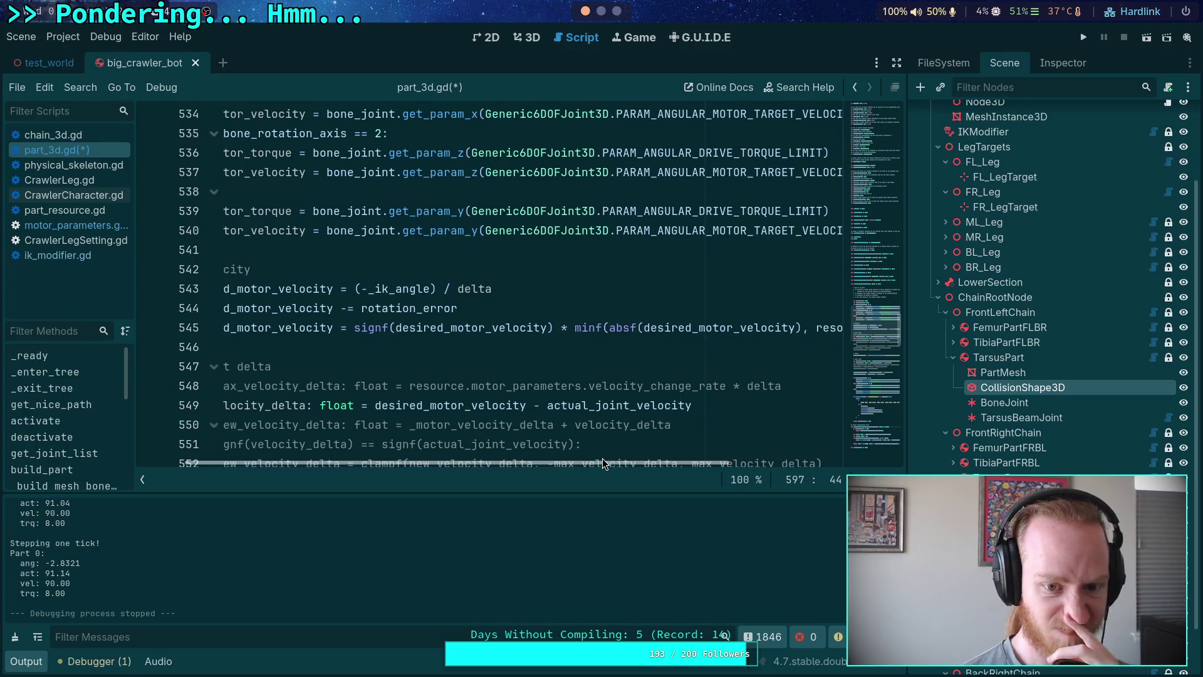
pyautogui.scroll(-3, 623, 421)
pyautogui.scroll(-1, 565, 360)
# Replace a selected term in the torque formula with 'motor' and hide the script list.
pyautogui.moveTo(542, 367); pyautogui.dragTo(621, 367)
pyautogui.write('motor')
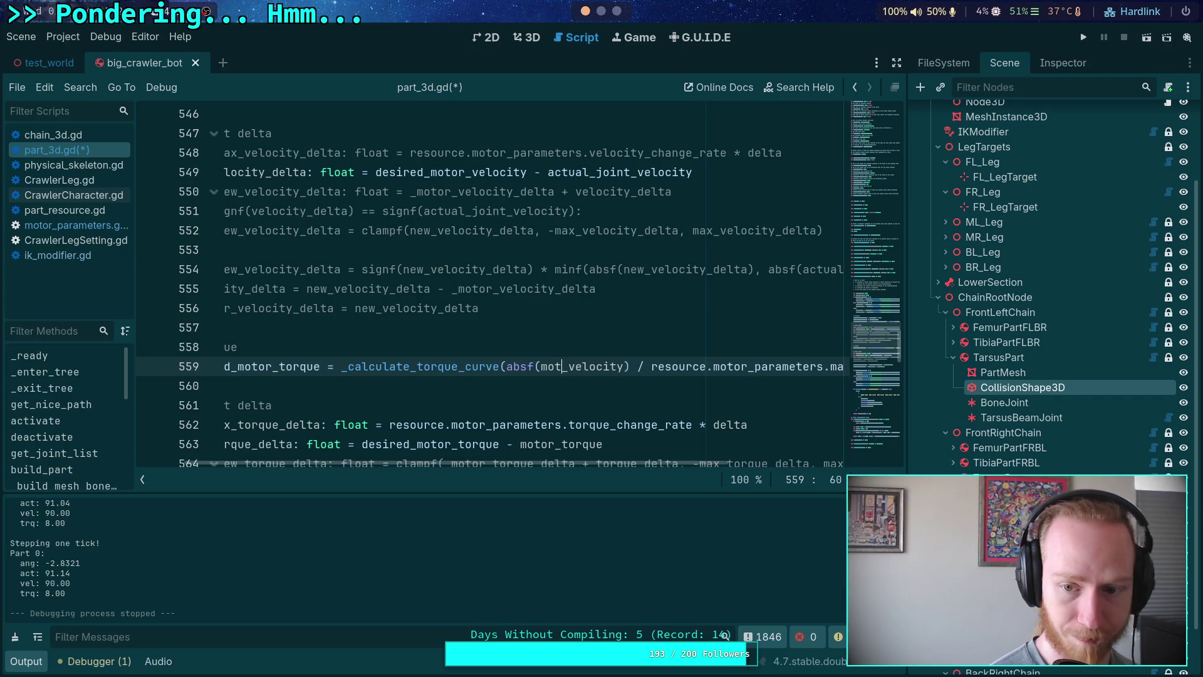
pyautogui.click(142, 480)
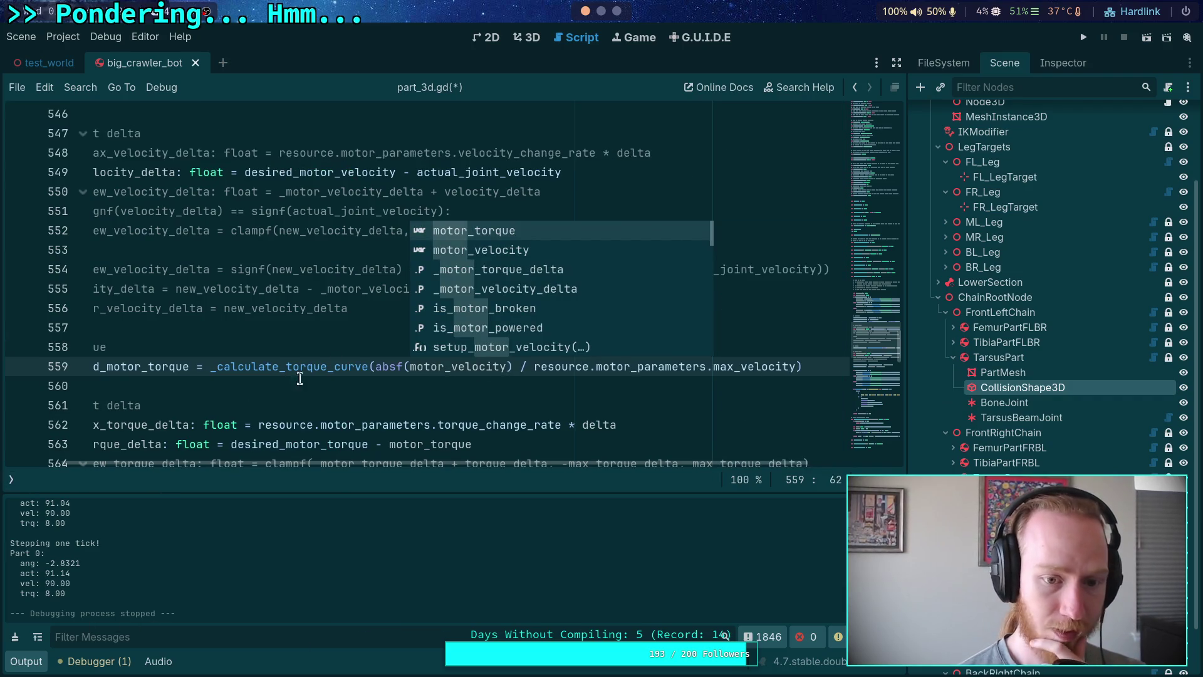
pyautogui.click(473, 386)
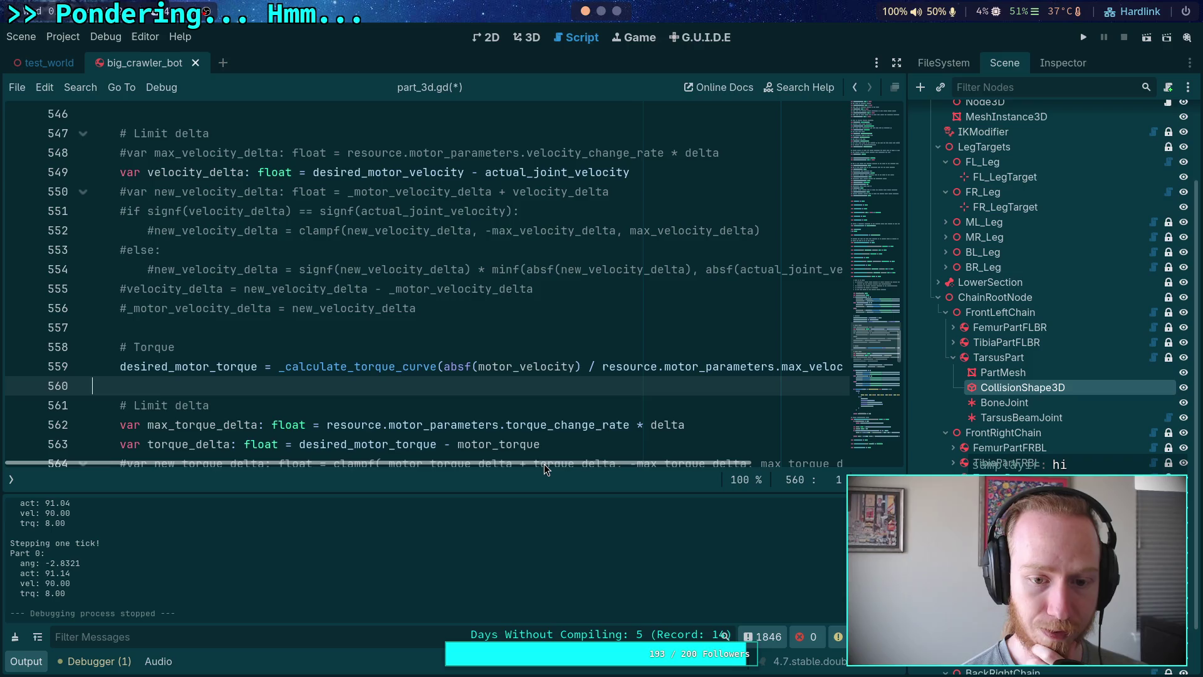
pyautogui.scroll(-11, 477, 376)
pyautogui.click(476, 386)
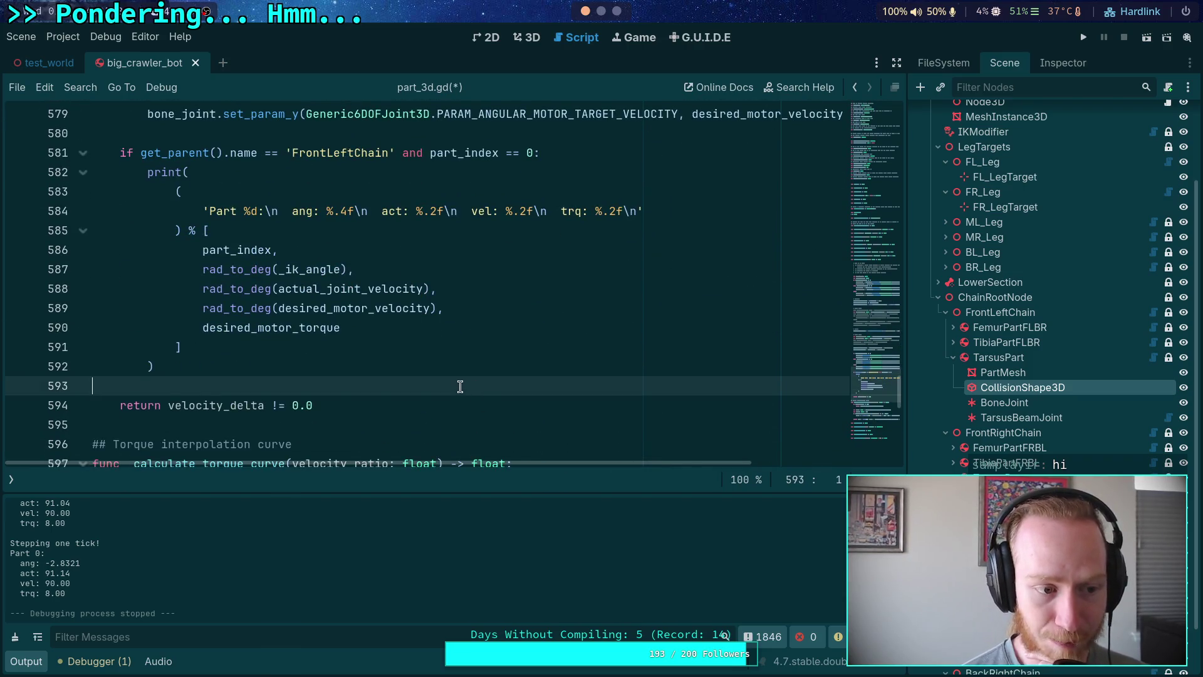
pyautogui.scroll(-5, 460, 376)
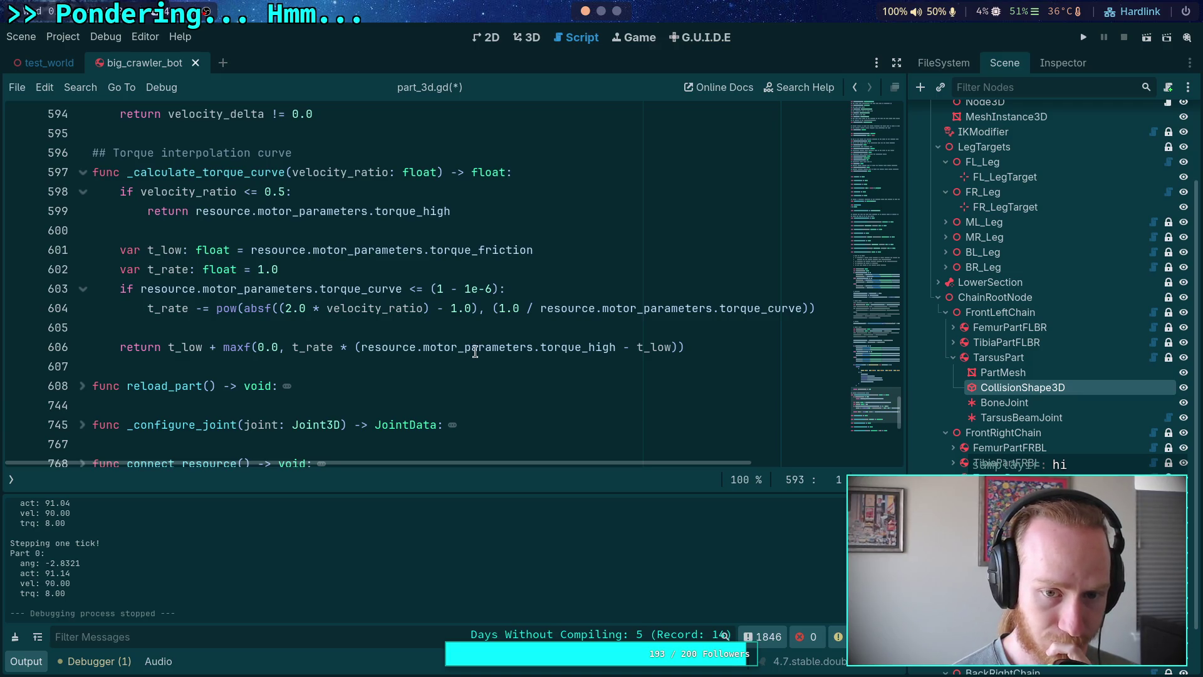
# Rename torque_high to torque_powered on lines 599 and 606.
pyautogui.moveTo(423, 211); pyautogui.dragTo(461, 212)
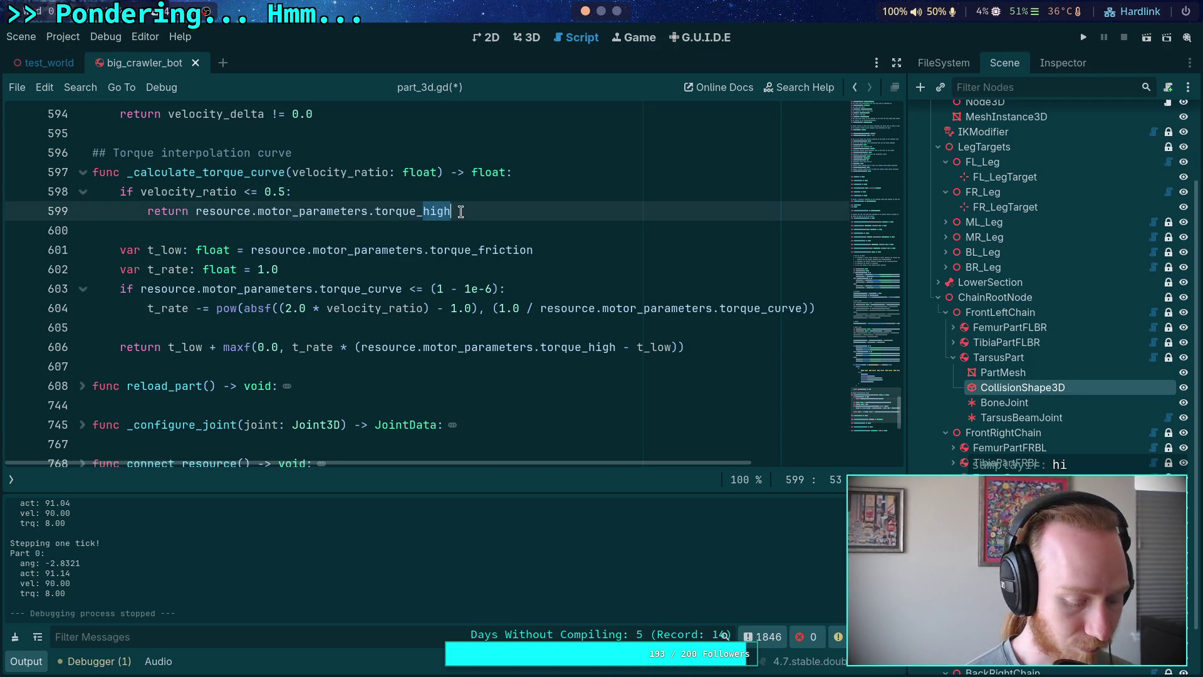
pyautogui.write('powered')
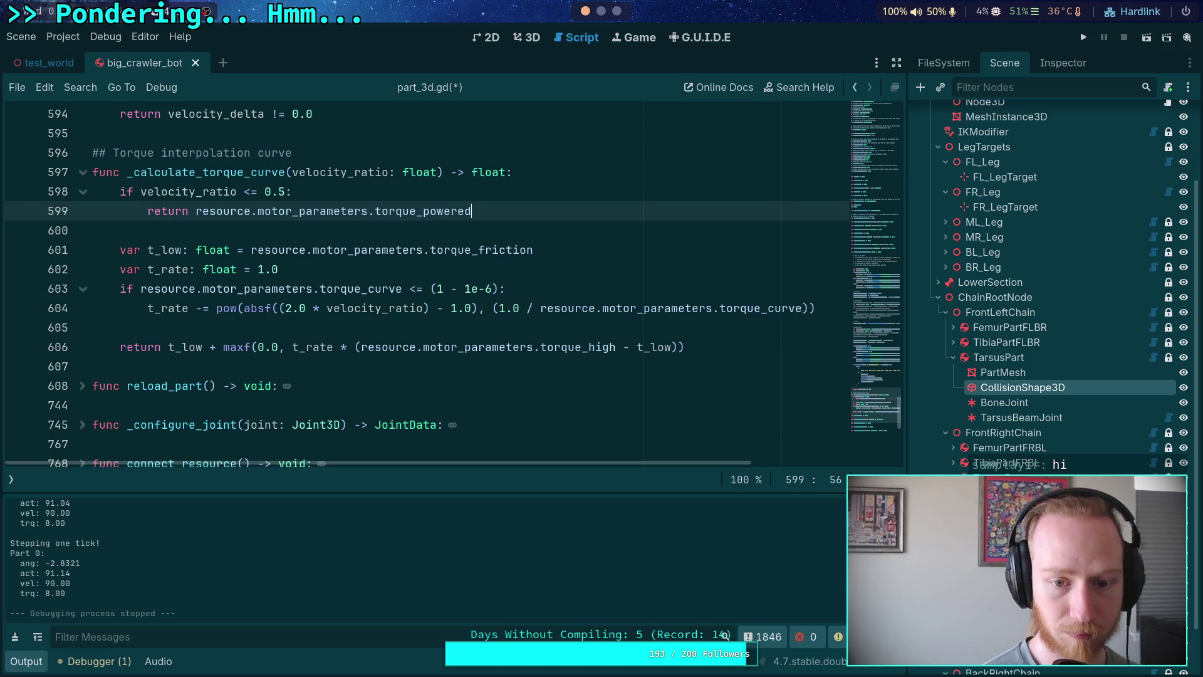
pyautogui.rightClick(431, 215)
pyautogui.press('Escape')
pyautogui.doubleClick(578, 346)
pyautogui.write('torque_powered')
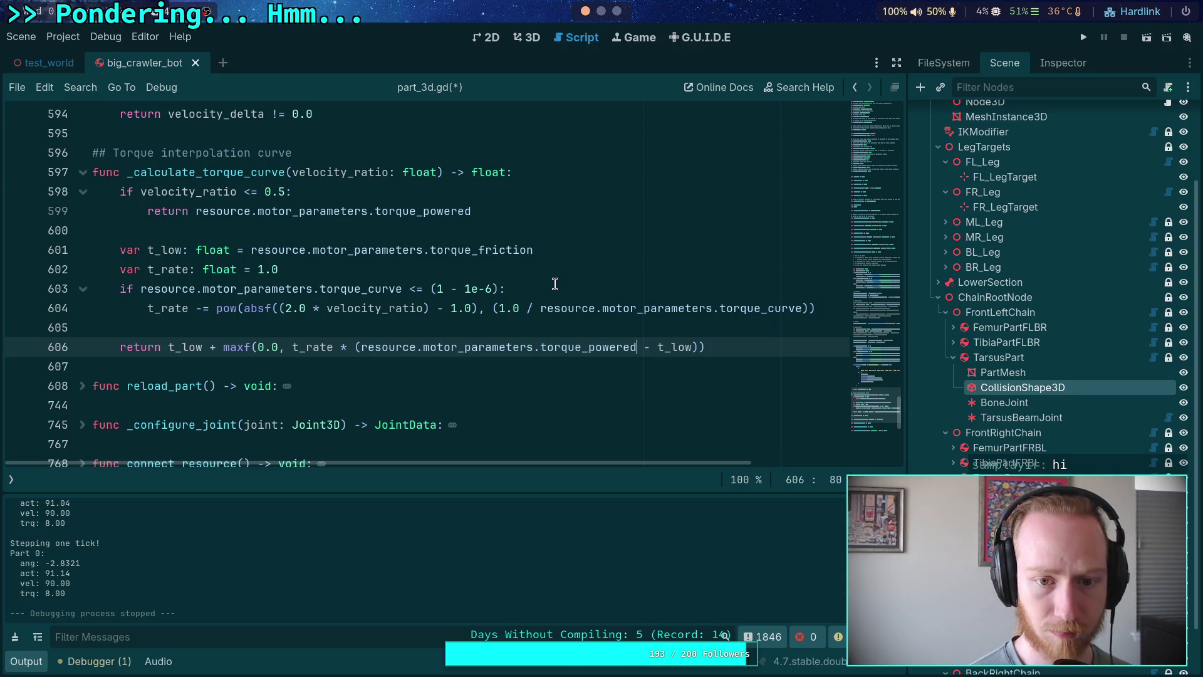
# Search the script for leftover torque_low references, save part_3d.gd and run the project.
pyautogui.click(555, 284)
pyautogui.hotkey('ctrl', 'f')
pyautogui.write('torque_low')
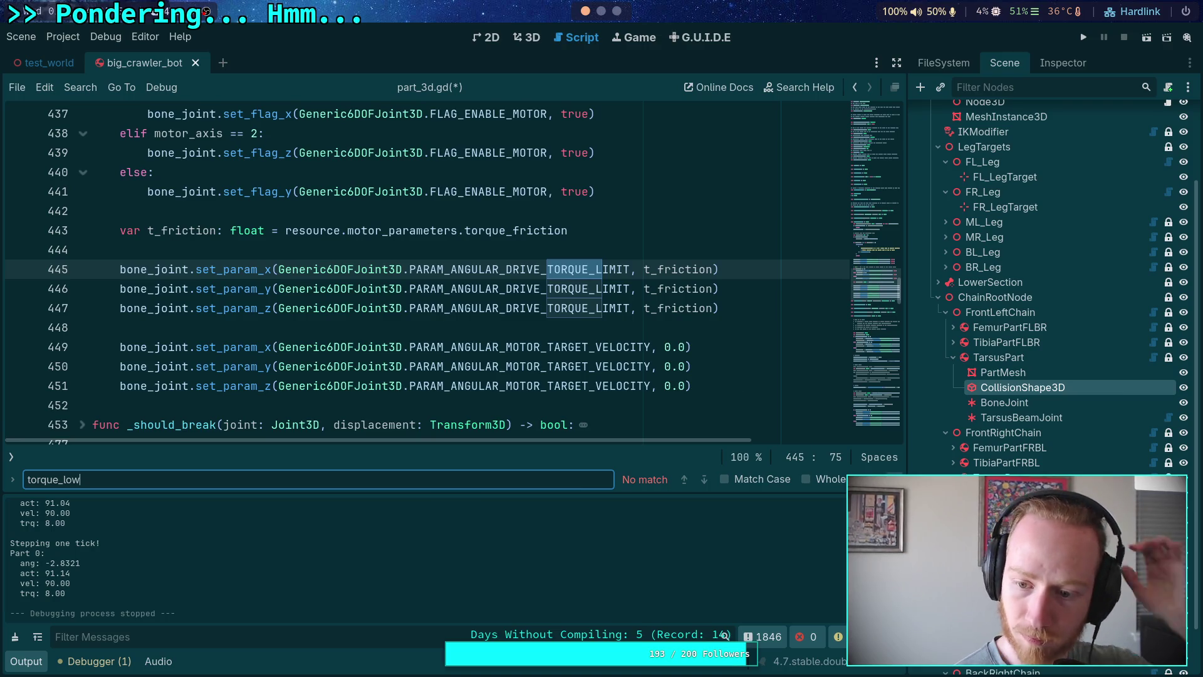
pyautogui.press('Escape')
pyautogui.moveTo(871, 390); pyautogui.dragTo(870, 409)
pyautogui.click(572, 299)
pyautogui.hotkey('ctrl', 's')
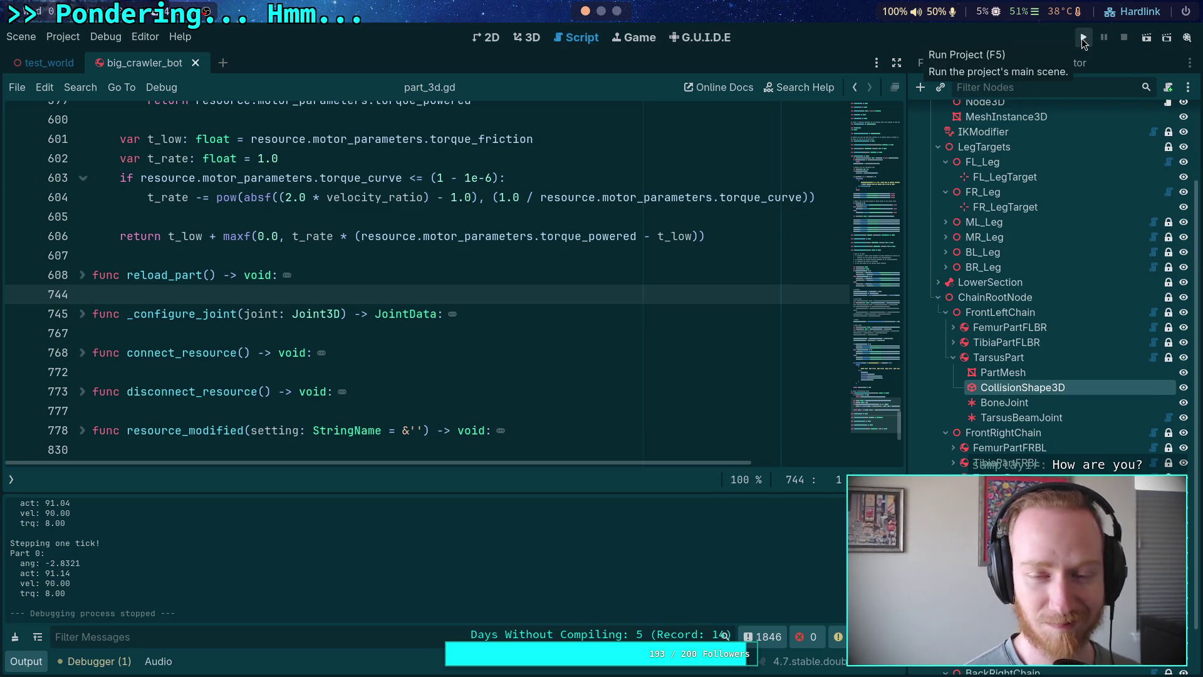
pyautogui.click(1083, 38)
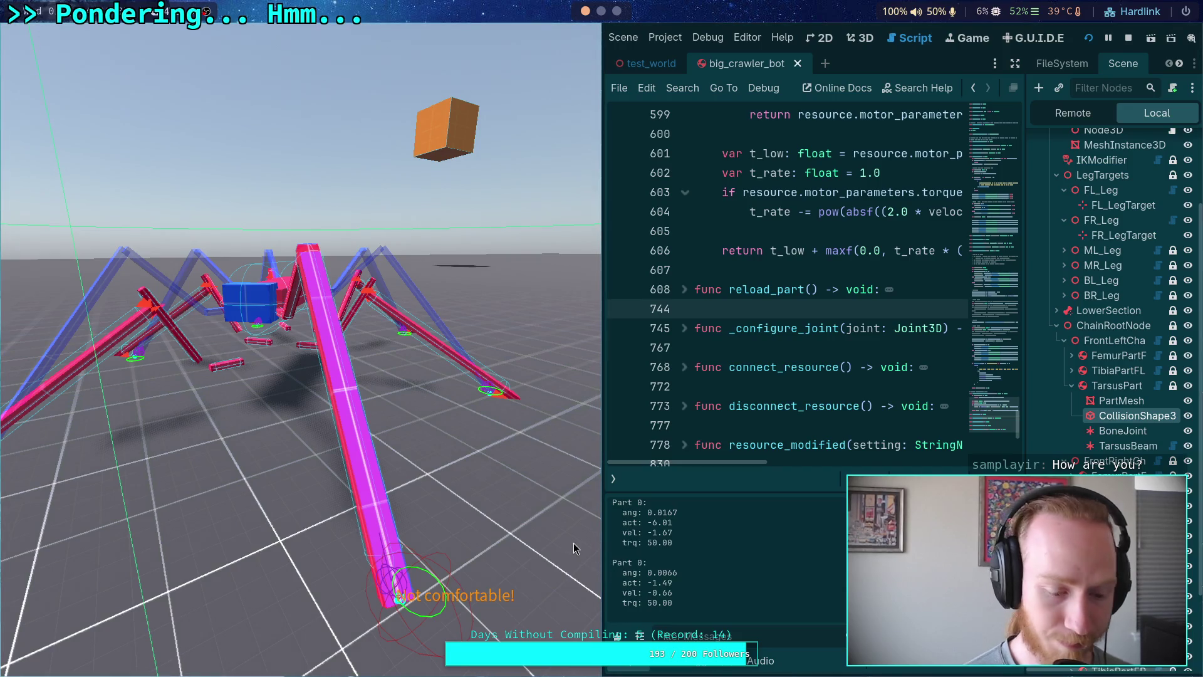
# Narrow the game window, widen the script editor, and advance the simulation one tick.
pyautogui.moveTo(572, 527); pyautogui.dragTo(481, 548)
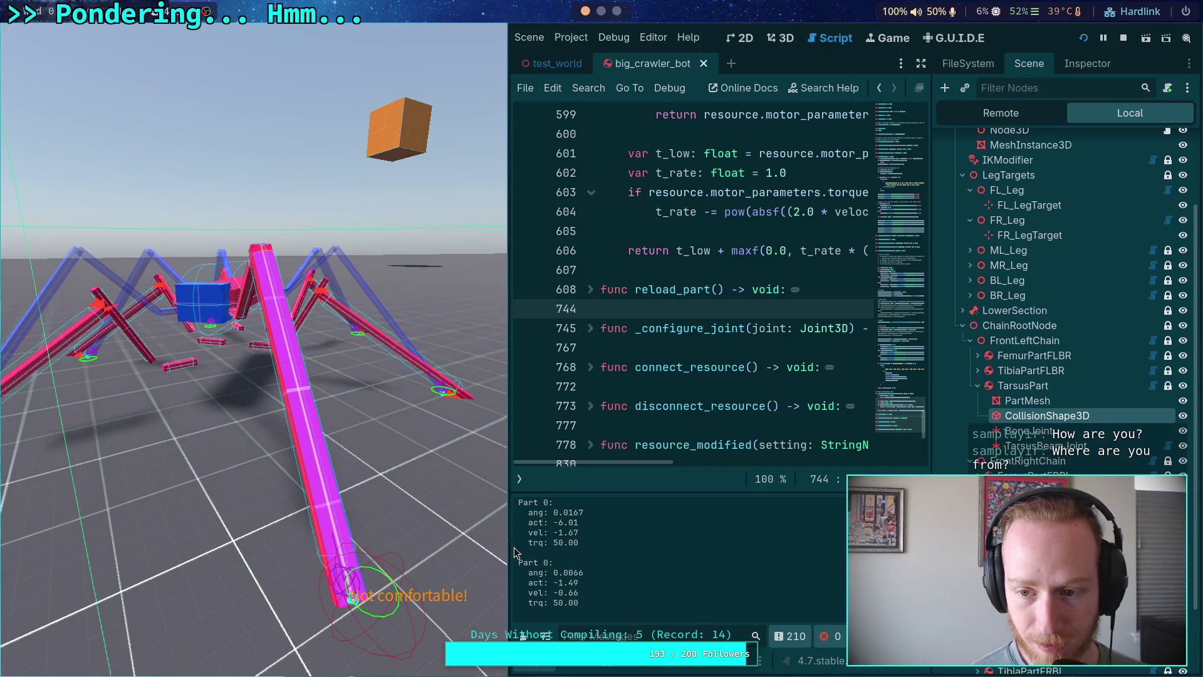
pyautogui.moveTo(932, 407); pyautogui.dragTo(966, 402)
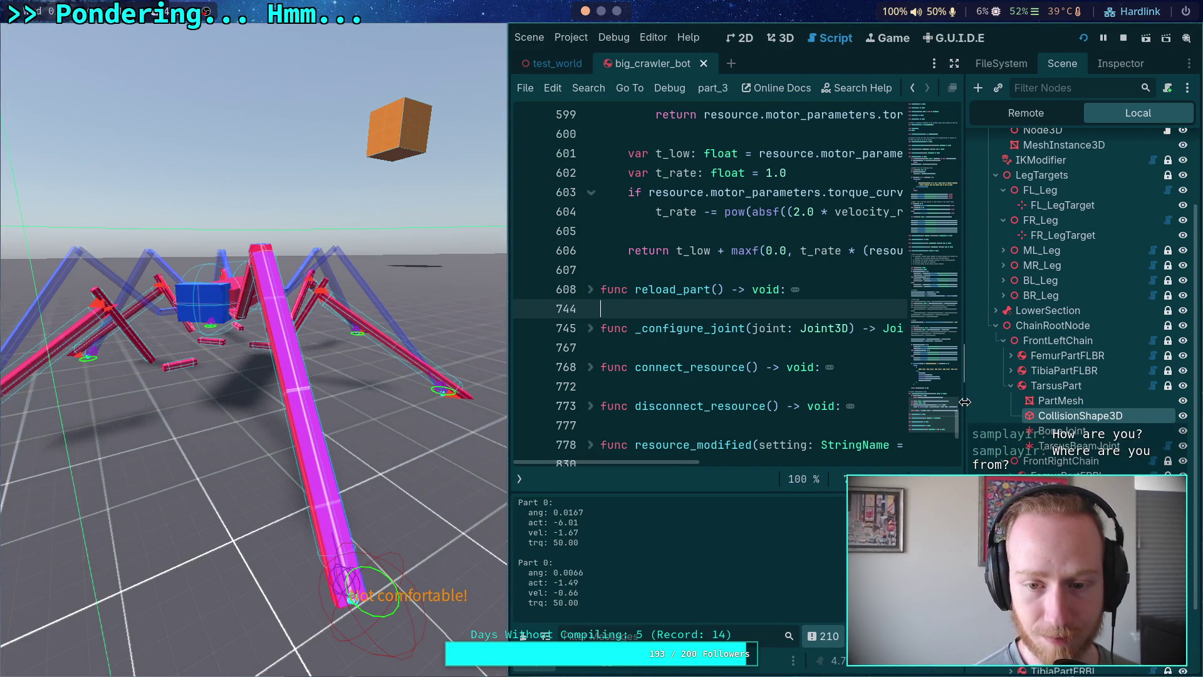
pyautogui.scroll(3, 783, 408)
pyautogui.click(725, 411)
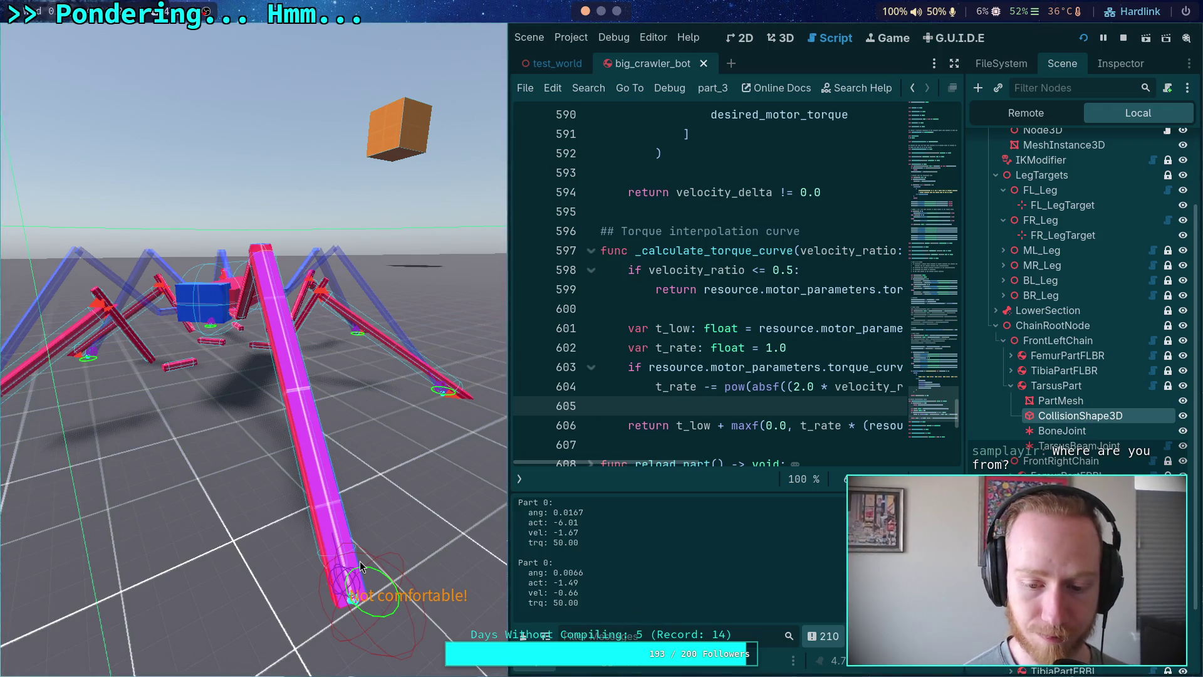
pyautogui.press('space')
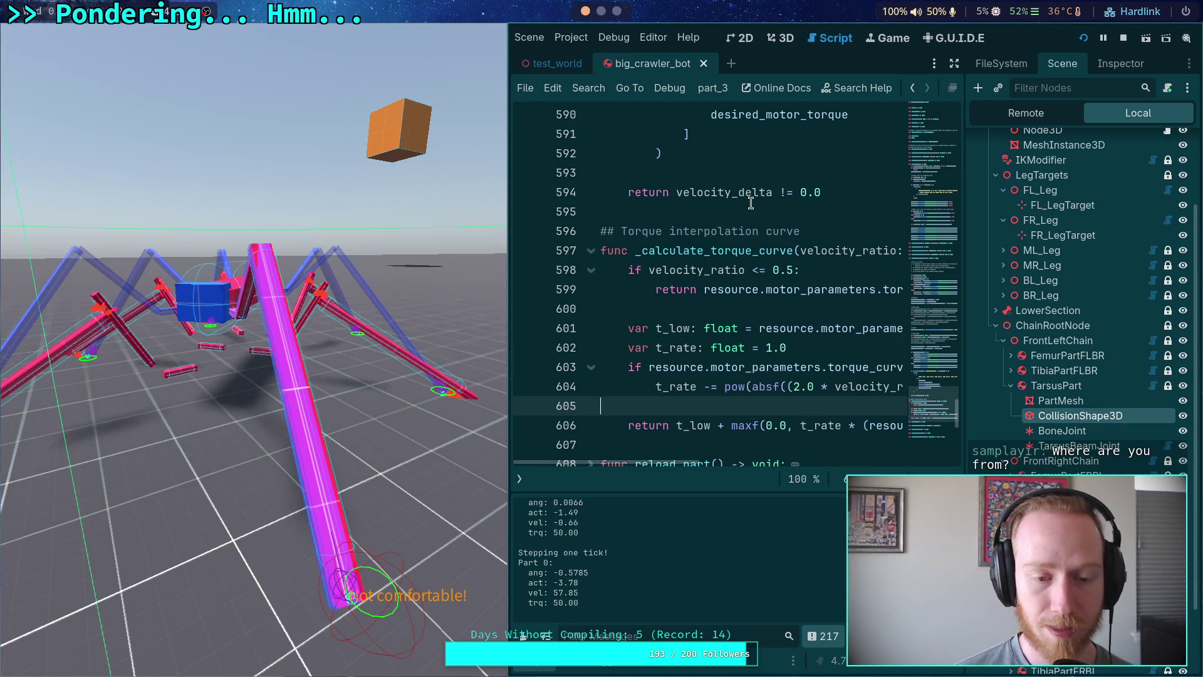
# Show FemurPartFLBR's CollisionShape3D shape properties: radius 0.04 m, height 0.31 m.
pyautogui.scroll(5, 1066, 282)
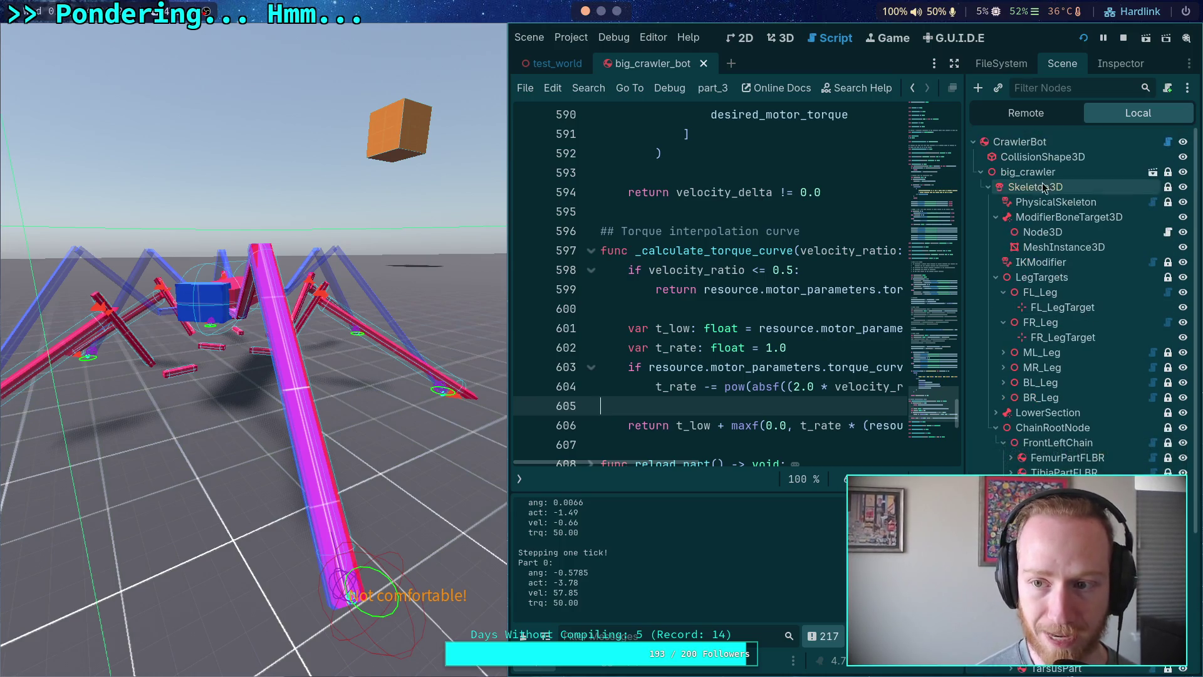
pyautogui.click(1109, 63)
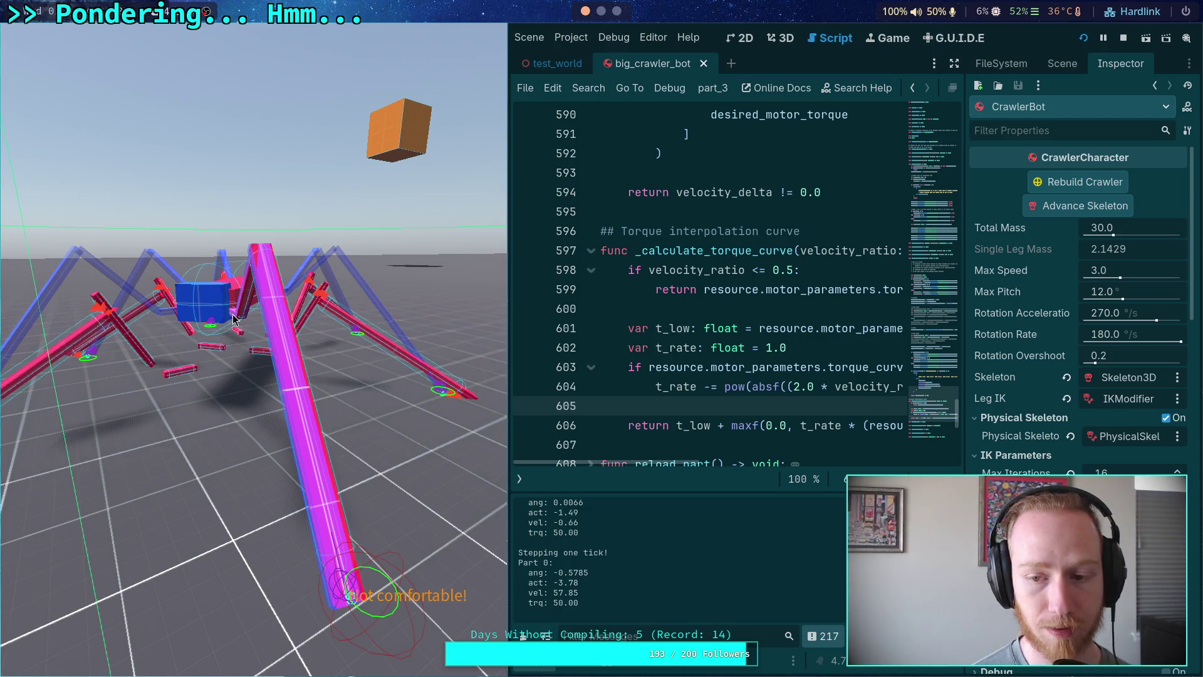
pyautogui.click(1058, 71)
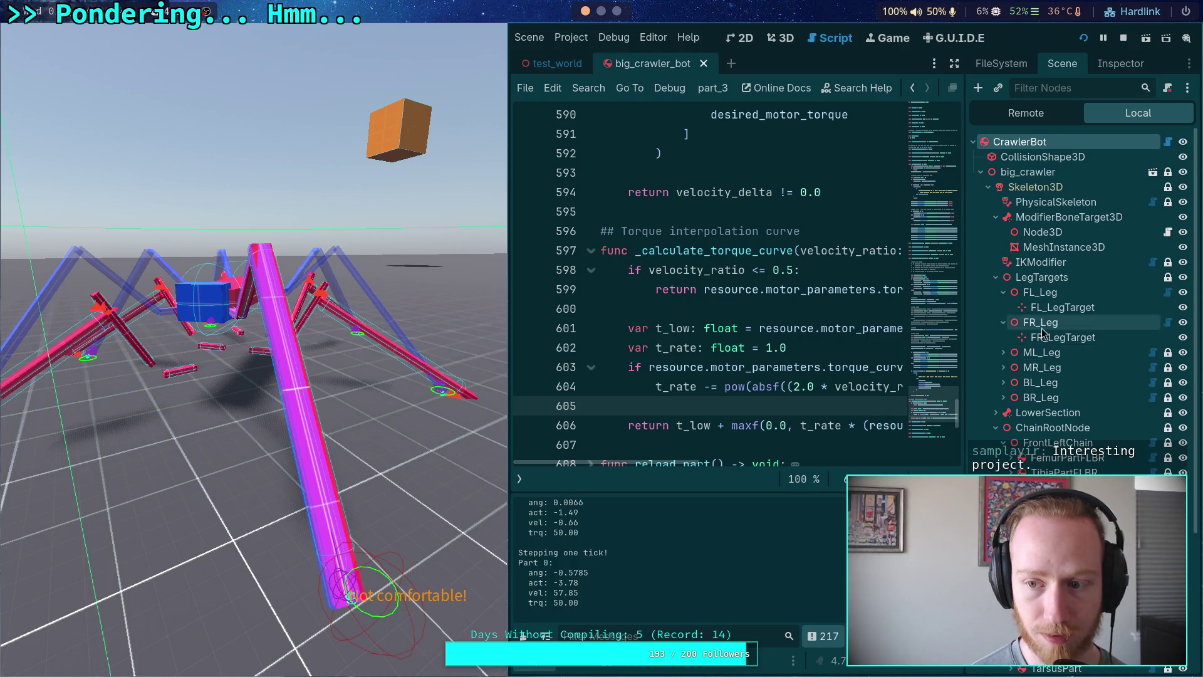
pyautogui.scroll(-3, 1035, 426)
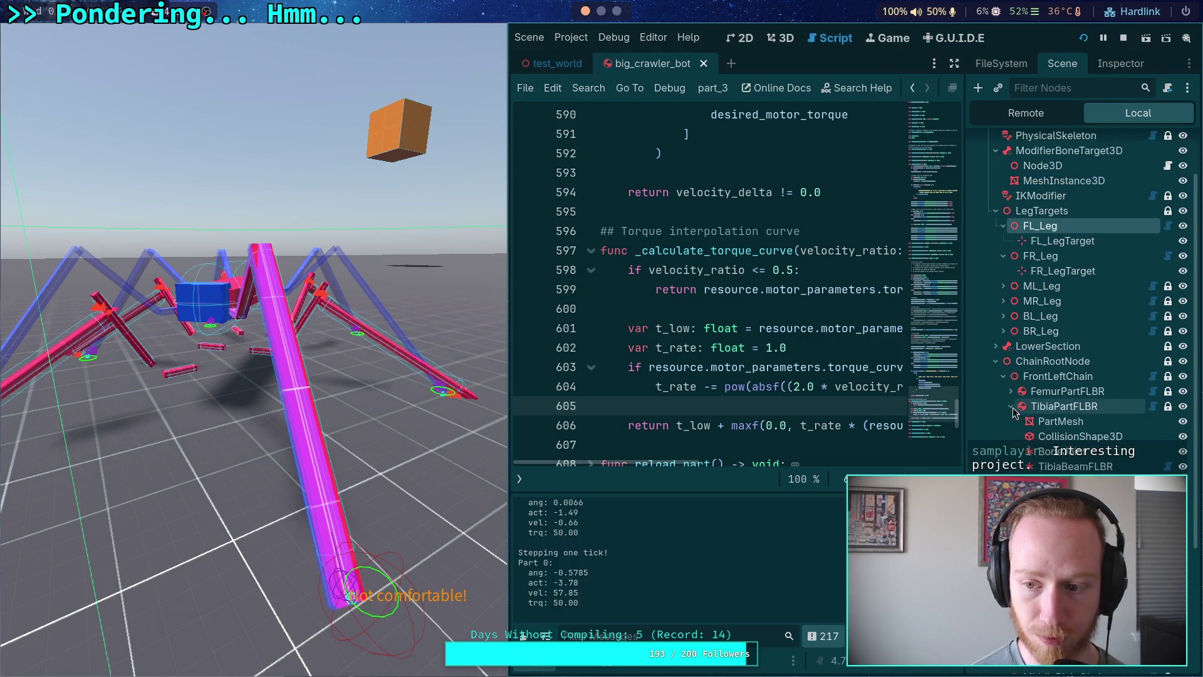
pyautogui.click(1011, 391)
pyautogui.click(1066, 421)
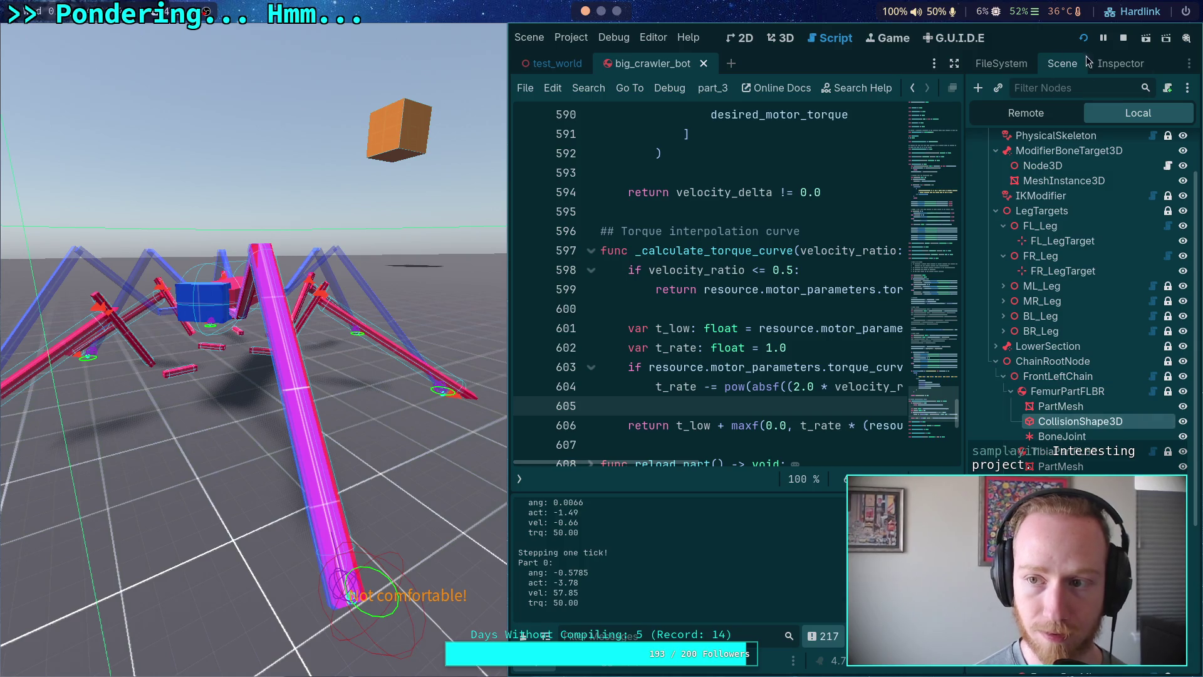
pyautogui.click(1104, 63)
pyautogui.click(1130, 181)
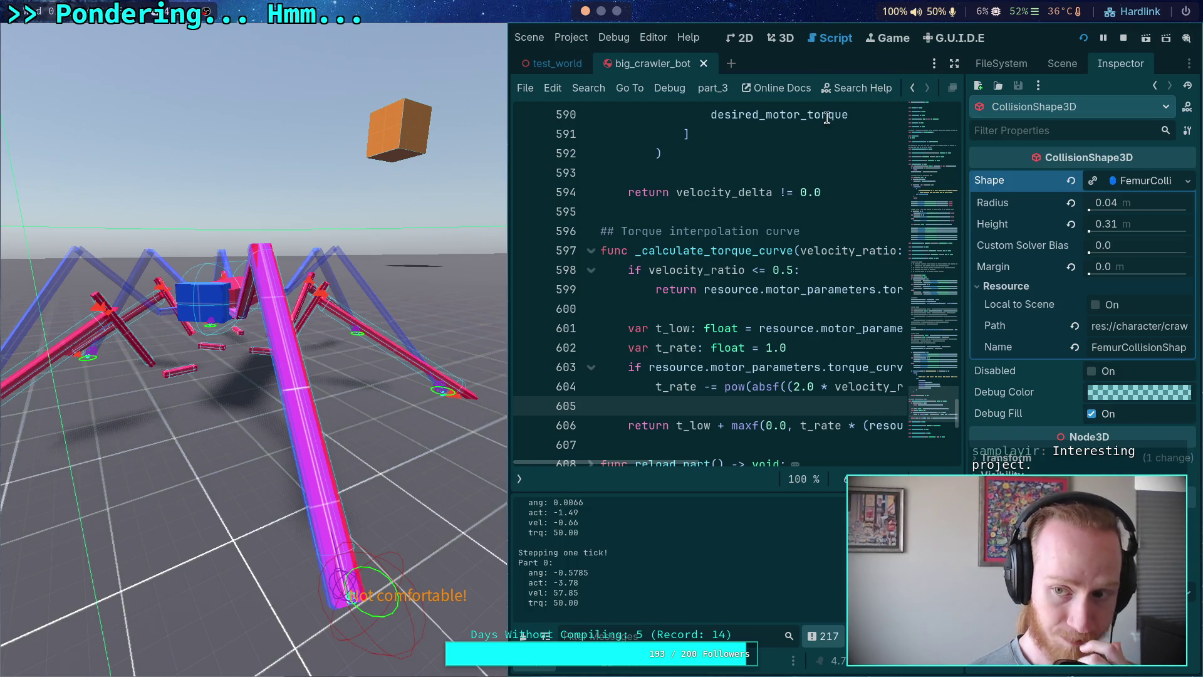
# Select CrawlerBot to read its single leg mass, then begin typing '2.1439 * (' in Python.
pyautogui.click(1063, 63)
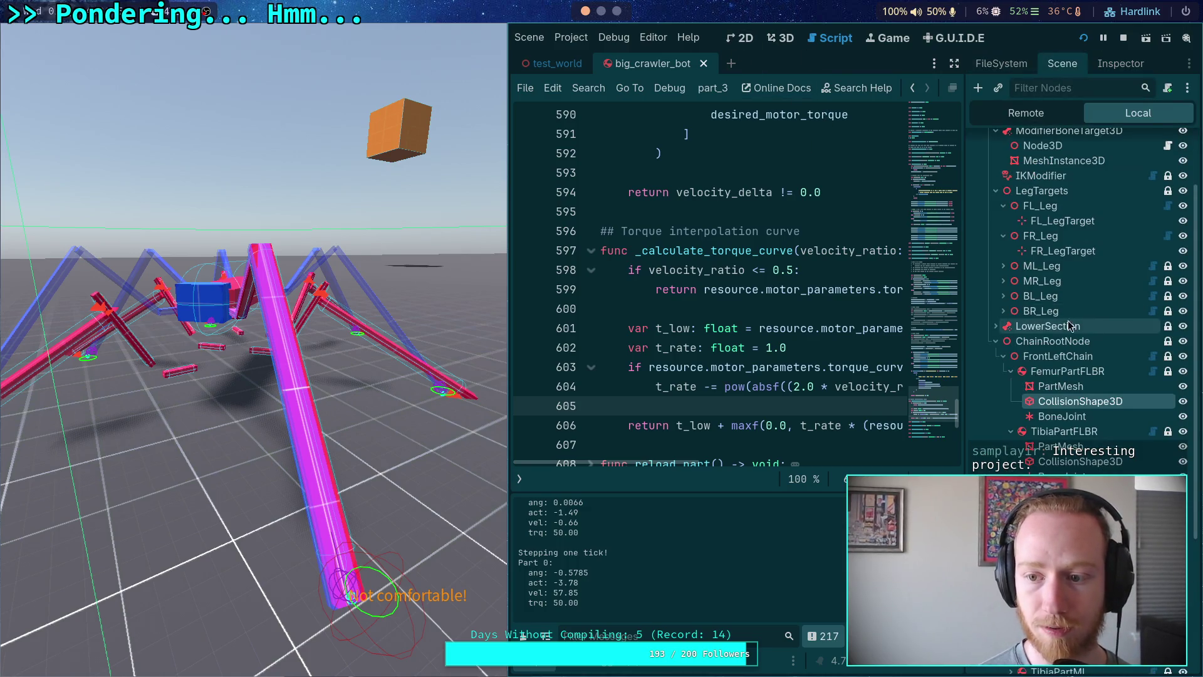
pyautogui.click(1080, 142)
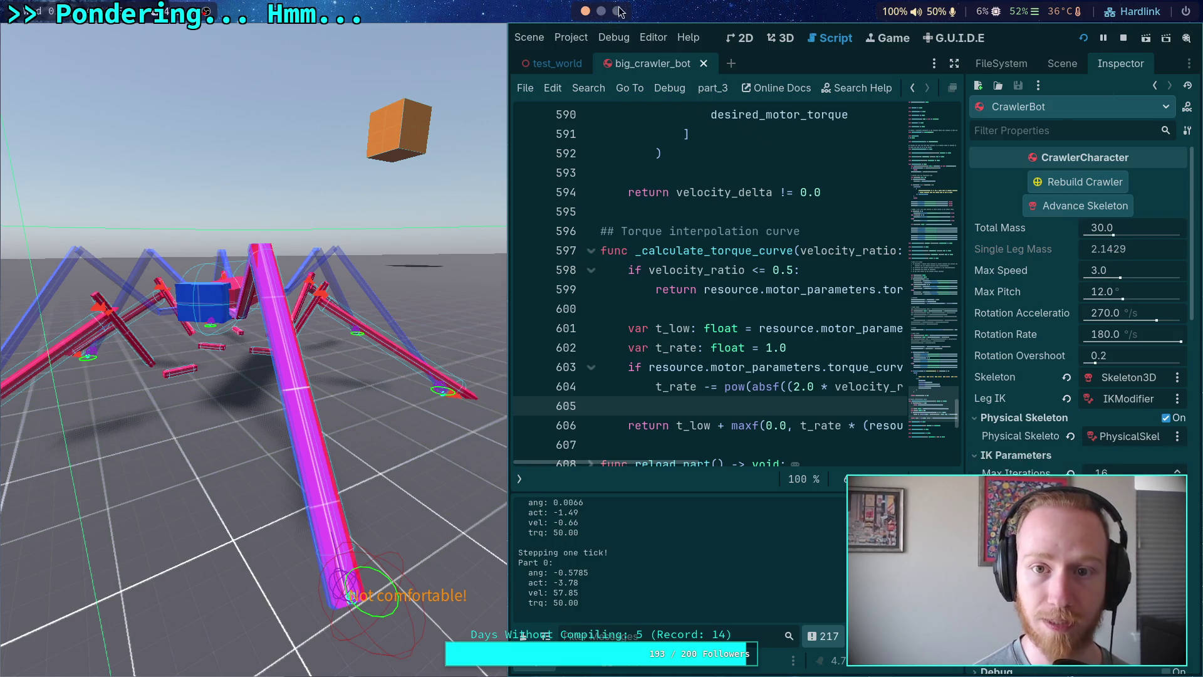
pyautogui.press('super+4')
pyautogui.write('2.')
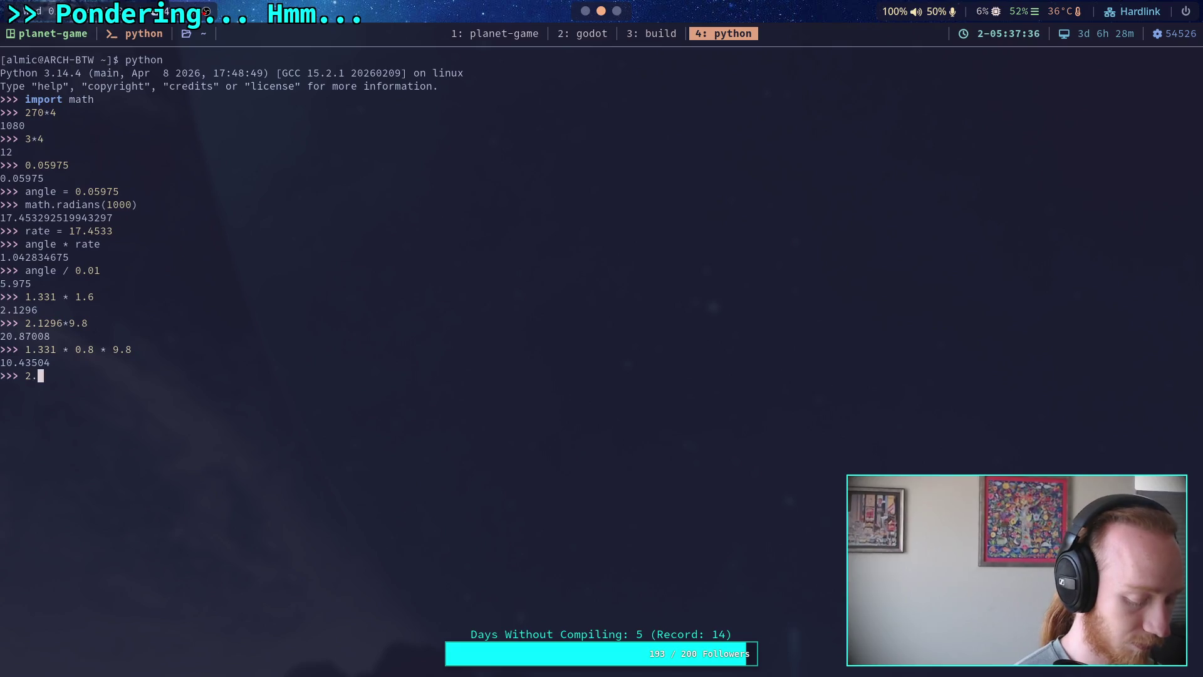
pyautogui.write('1439 * ')
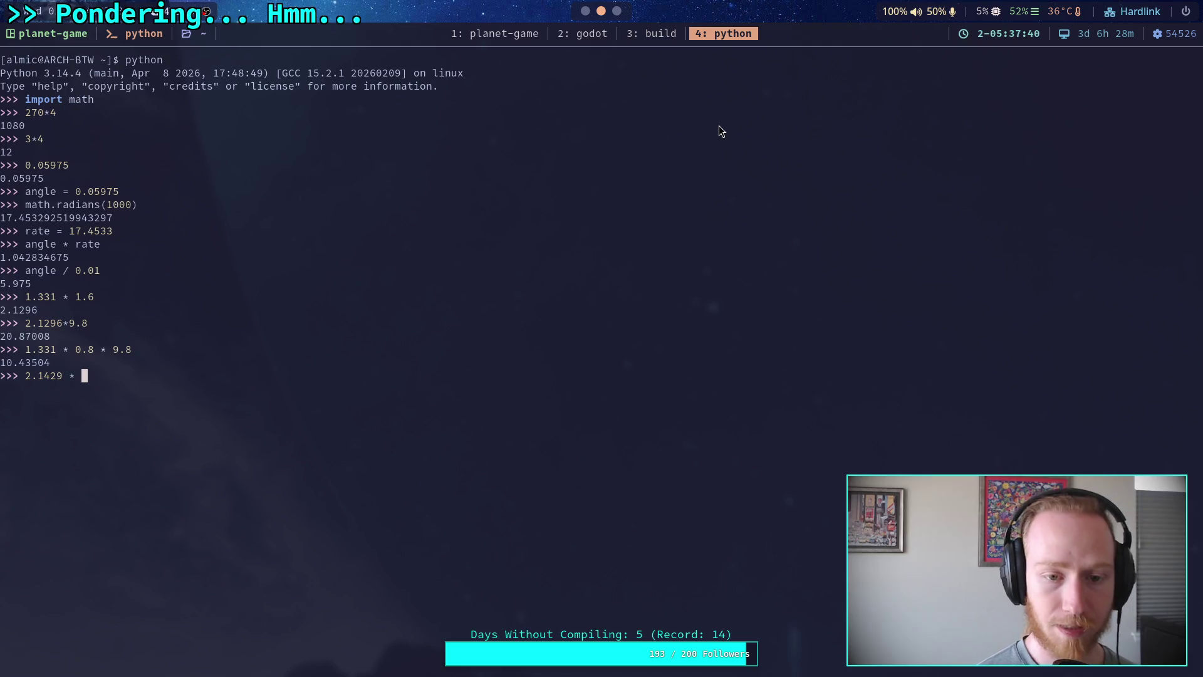
pyautogui.write('(')
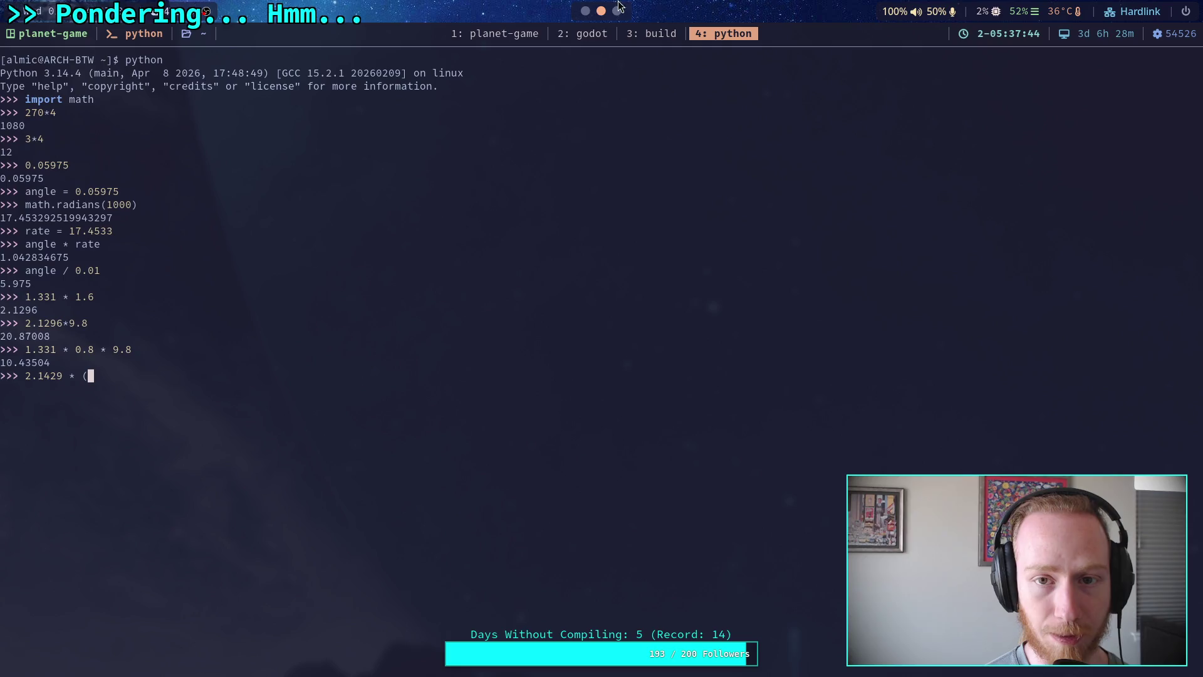
# Leave the partial leg-mass expression and switch back to the Godot editor.
pyautogui.click(584, 19)
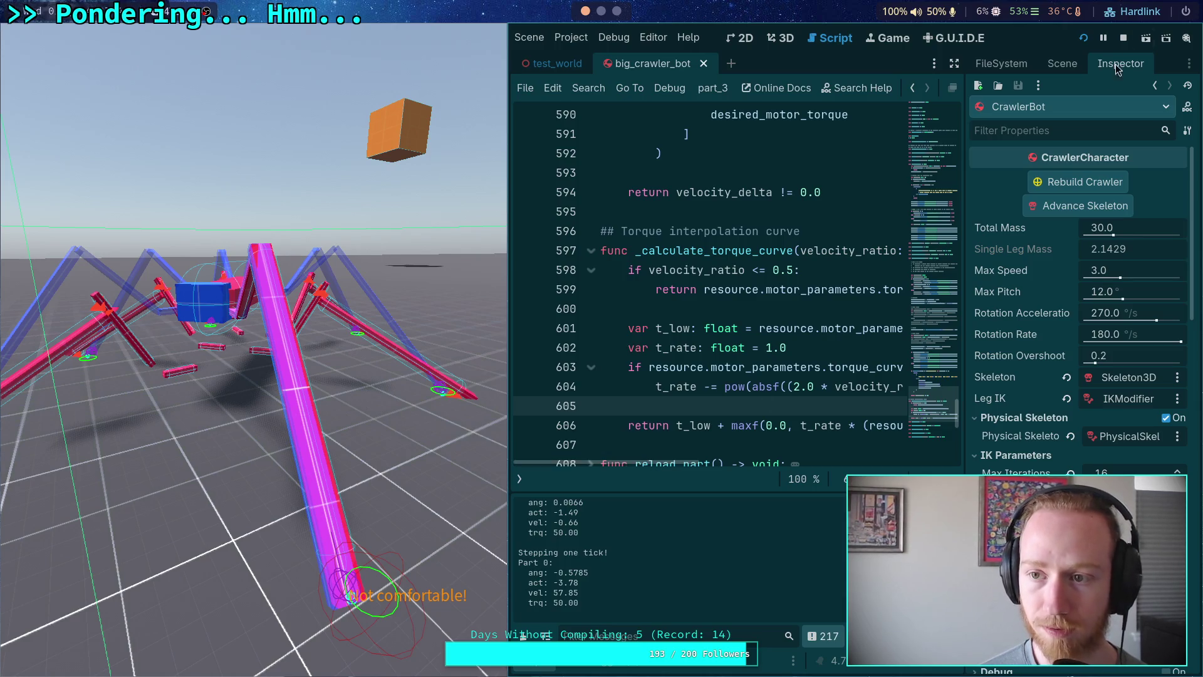
# Read the tibia collision shape's radius and height, then add 0.73 to the Python expression.
pyautogui.click(1062, 63)
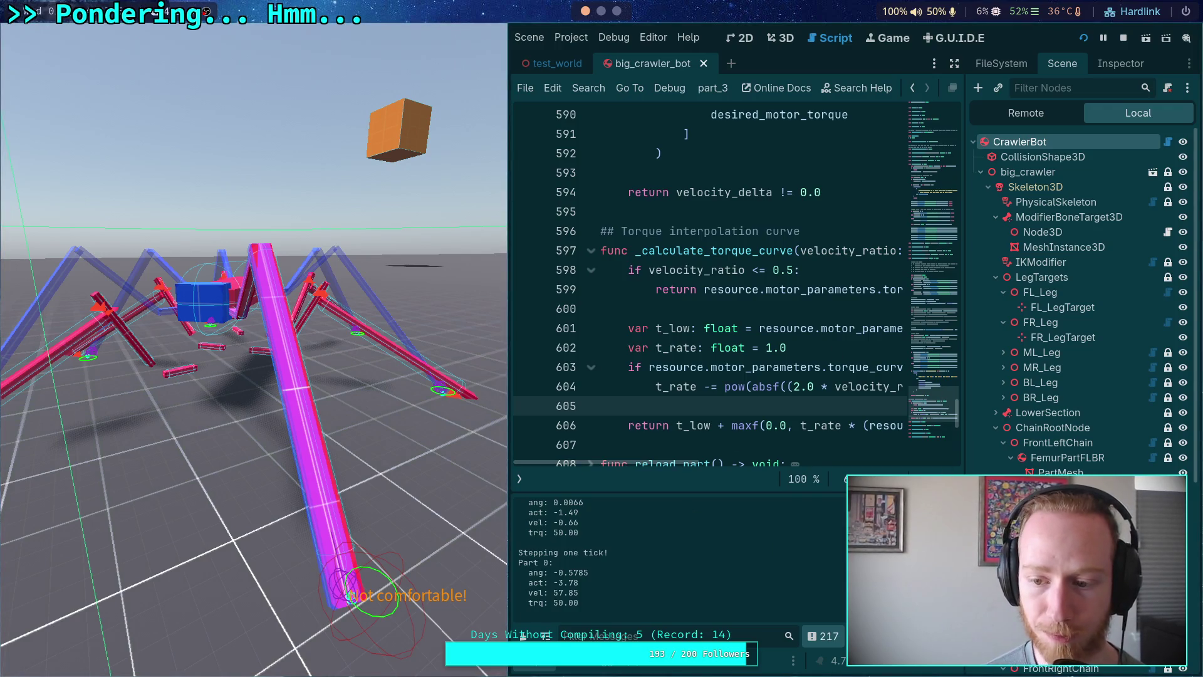
pyautogui.click(1043, 156)
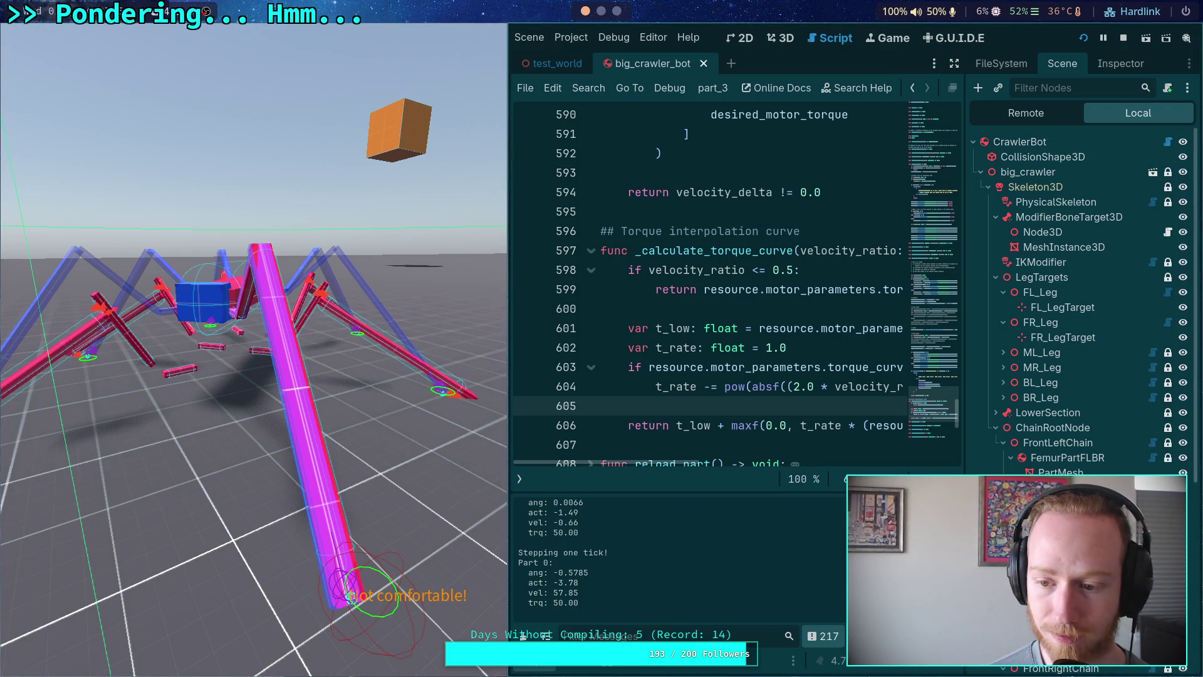
pyautogui.click(1121, 63)
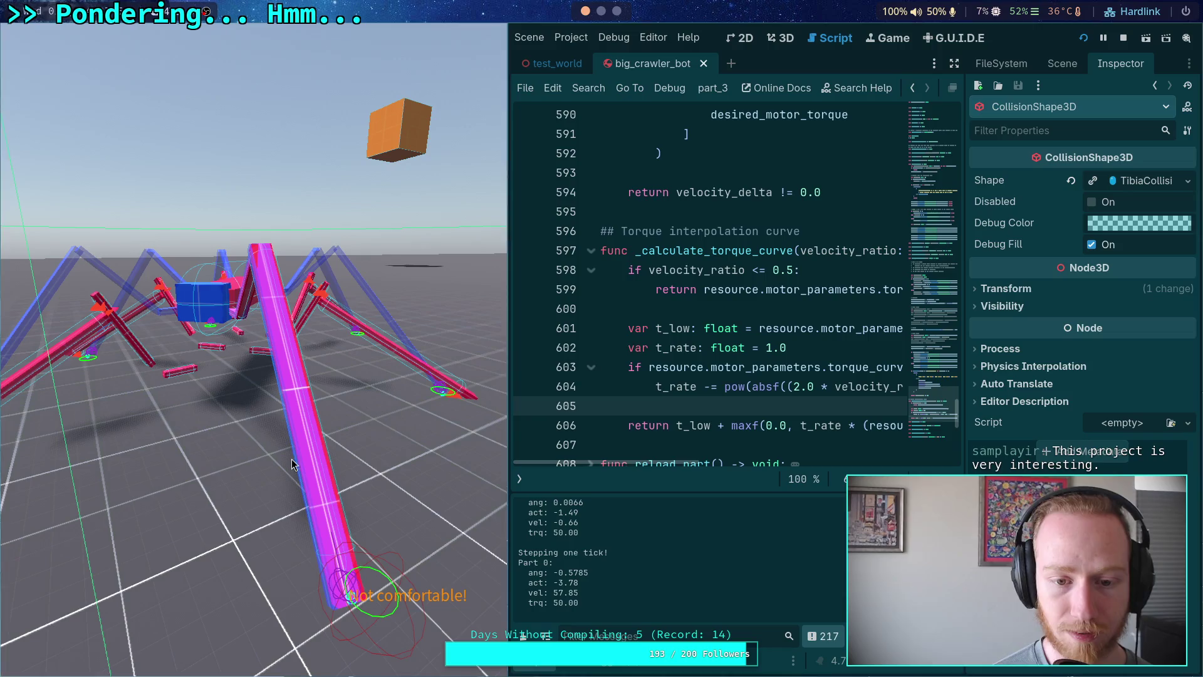
pyautogui.click(1145, 176)
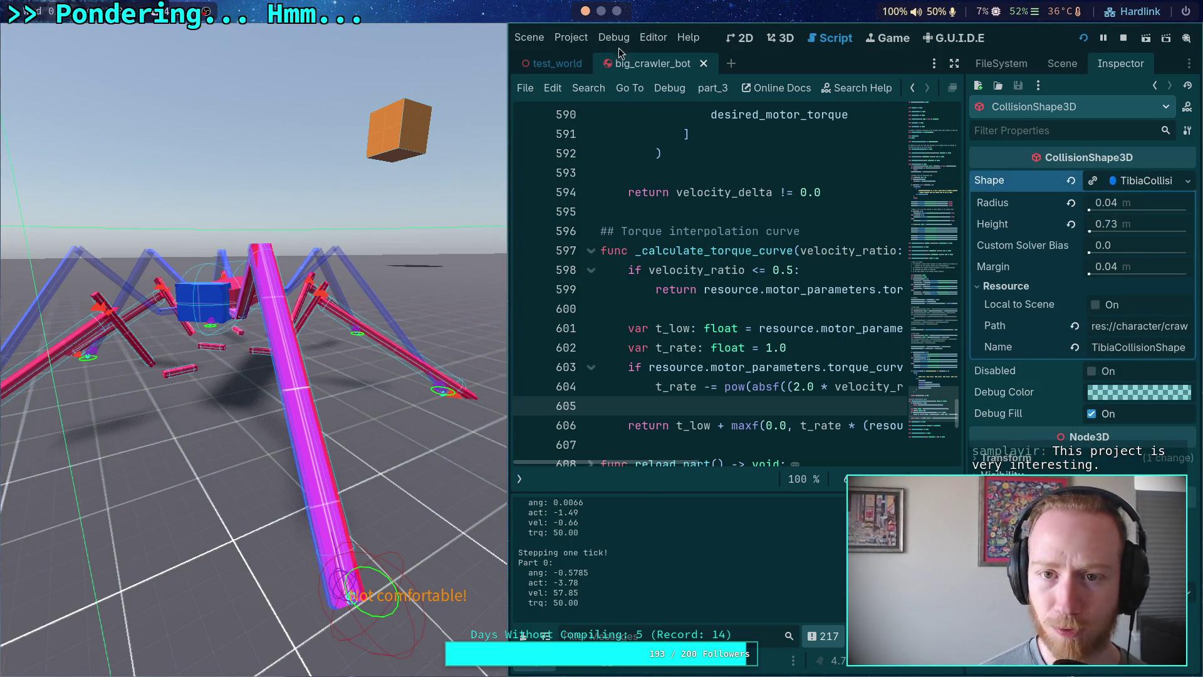
pyautogui.click(596, 14)
pyautogui.write('0.73')
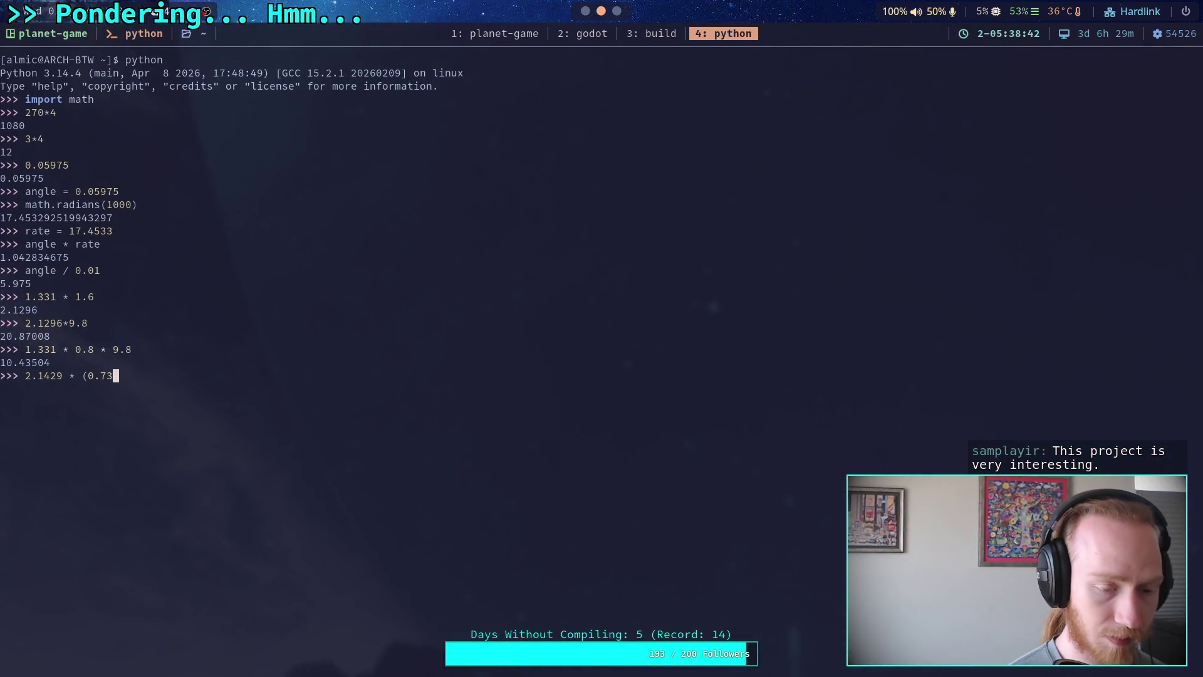
pyautogui.click(576, 28)
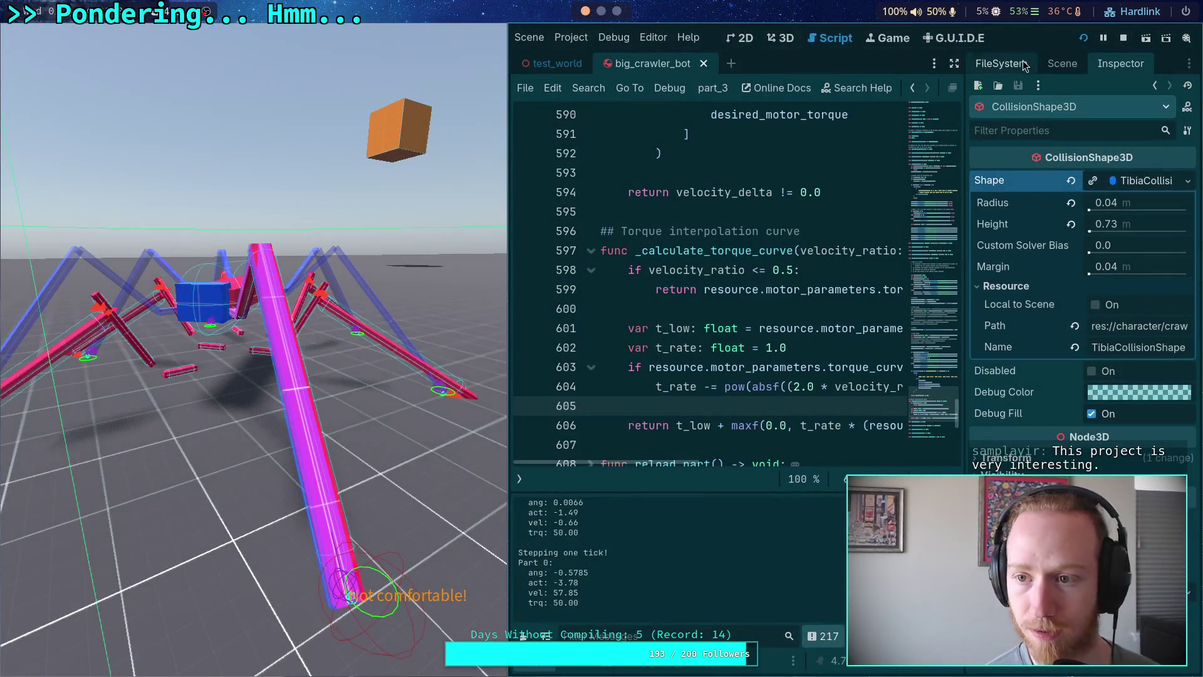
# Check the femur collision shape's height and insert '0.31+' after the bracket in Python.
pyautogui.click(1063, 64)
pyautogui.click(1066, 343)
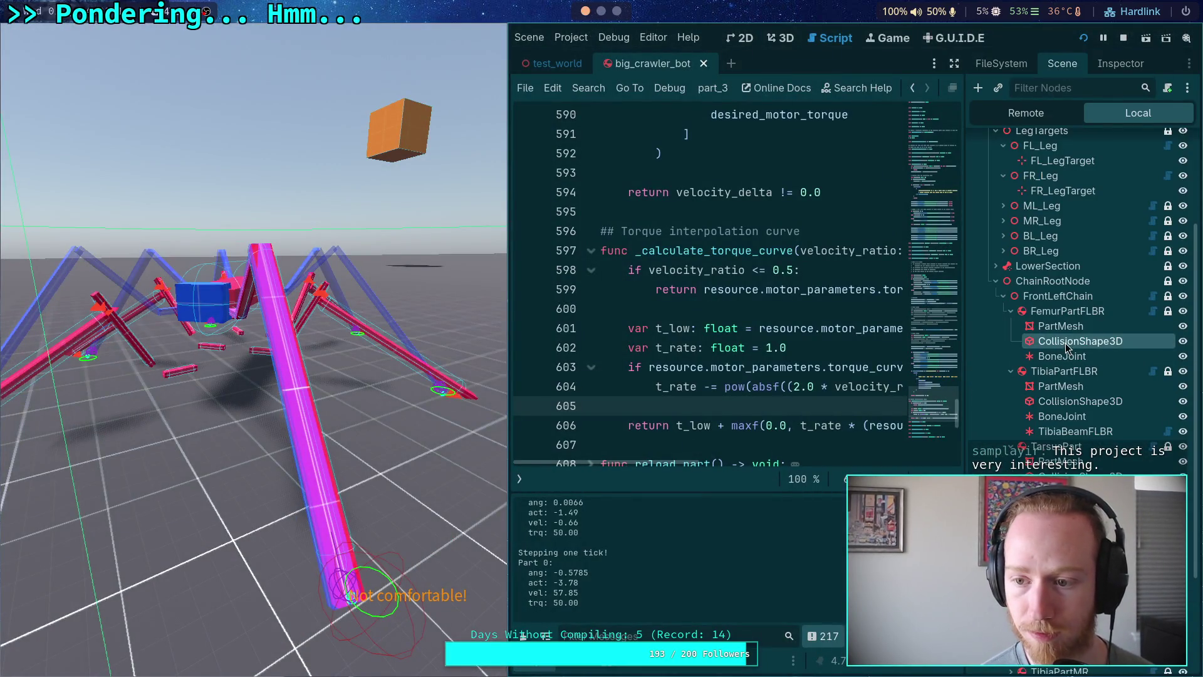
pyautogui.click(1115, 62)
pyautogui.click(616, 10)
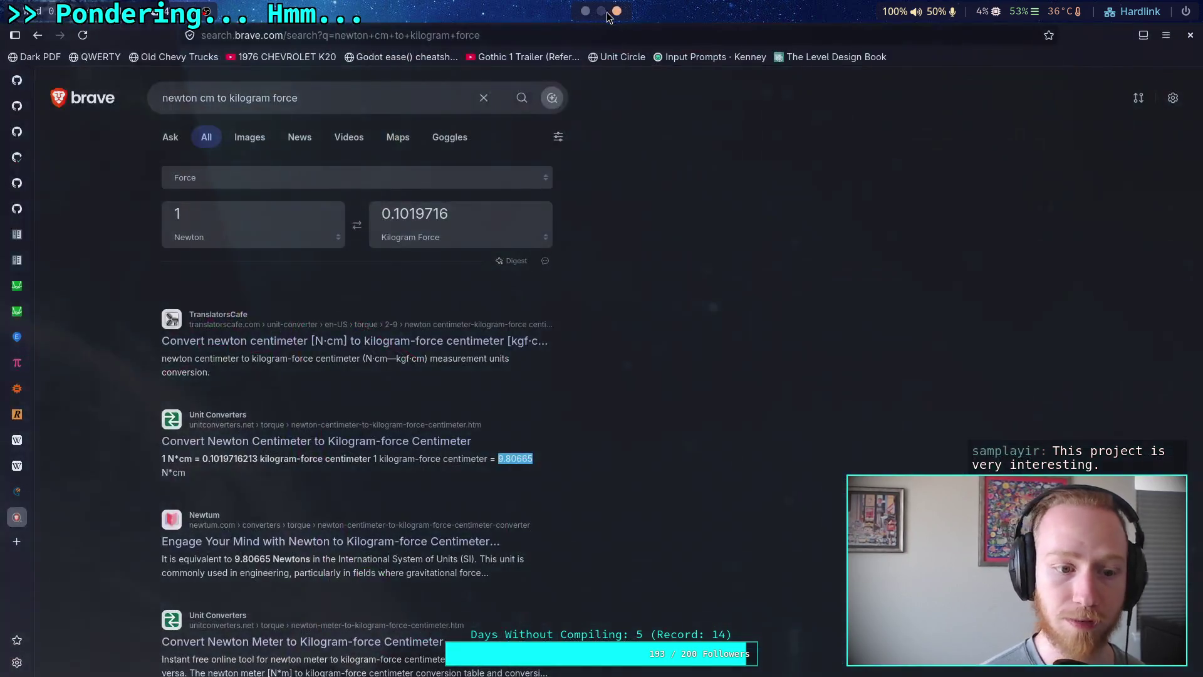
pyautogui.click(606, 11)
pyautogui.press('Left')
pyautogui.press('Left')
pyautogui.press('Left')
pyautogui.write('0.31+')
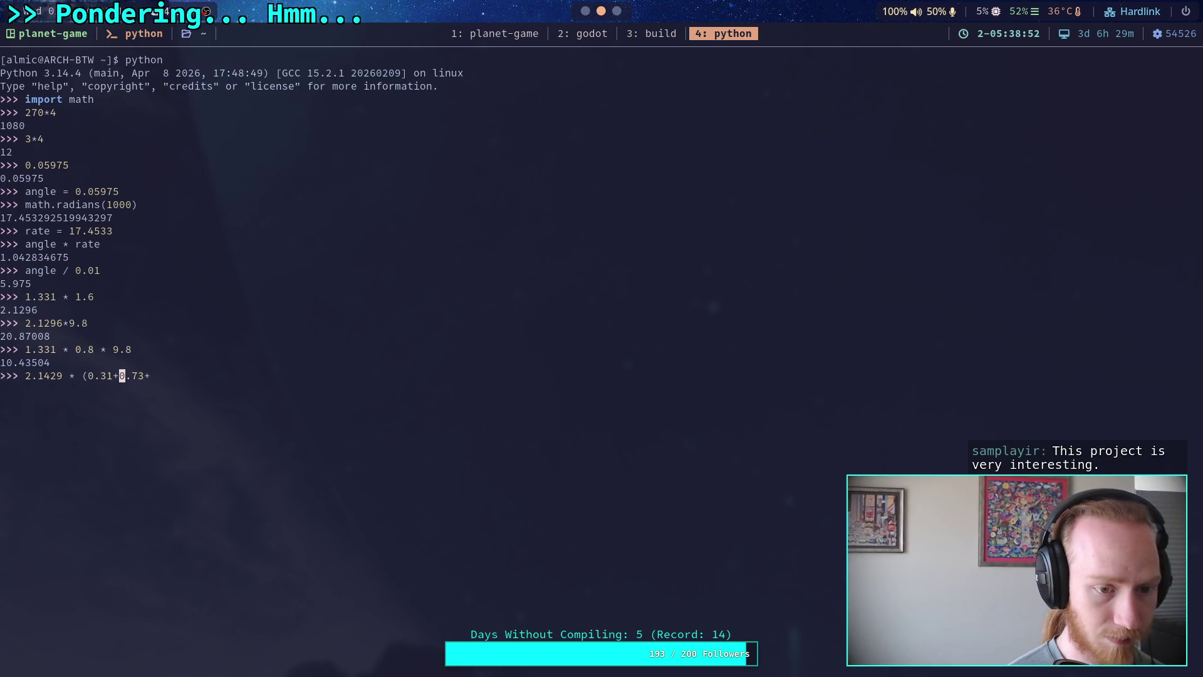
pyautogui.press('Right')
pyautogui.press('Right')
pyautogui.press('Right')
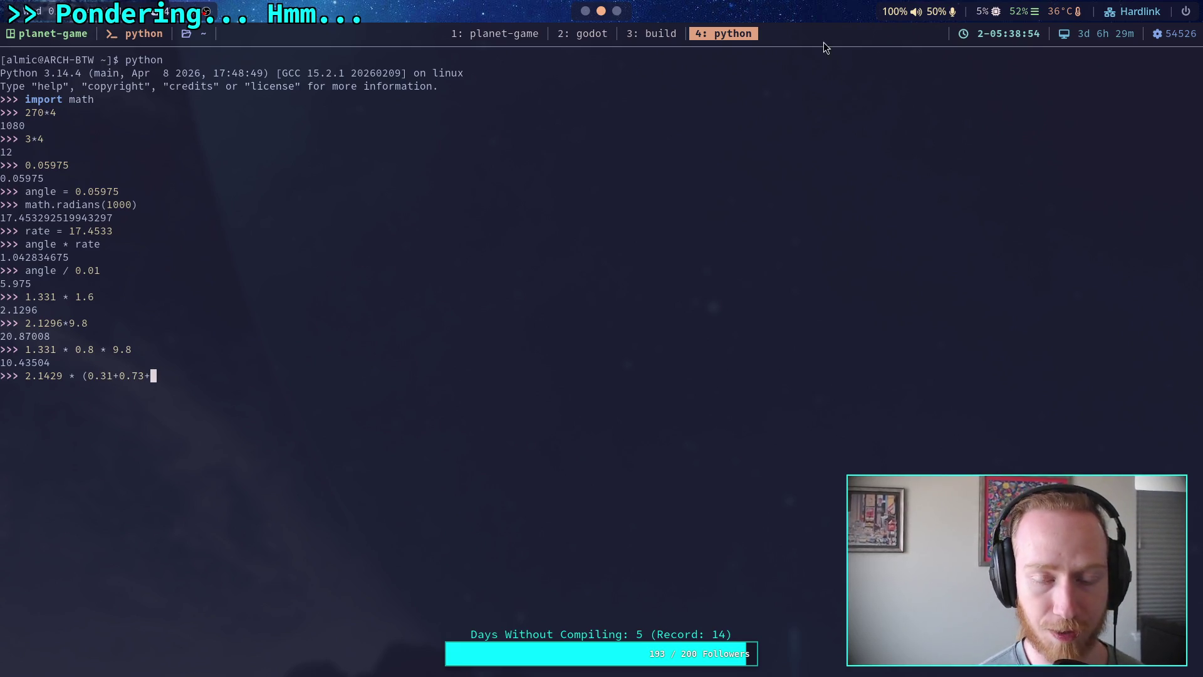
# Check the tarsus collision shape's 0.08 m radius and 1.6 m height.
pyautogui.click(585, 11)
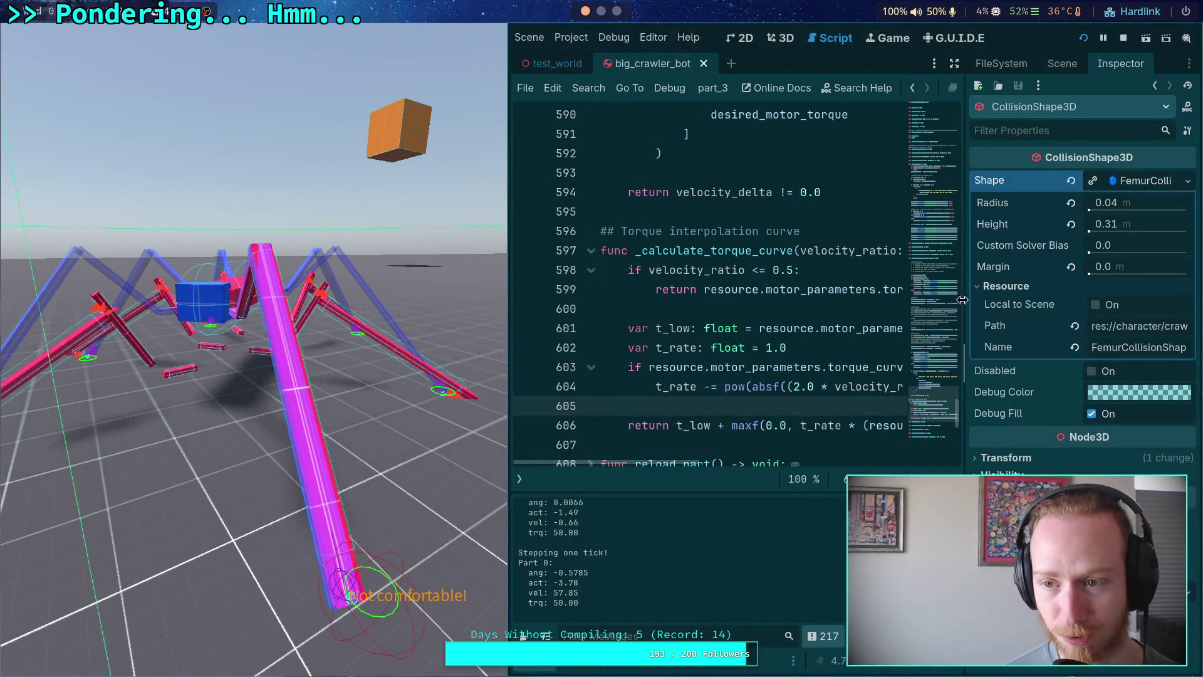
pyautogui.click(1070, 70)
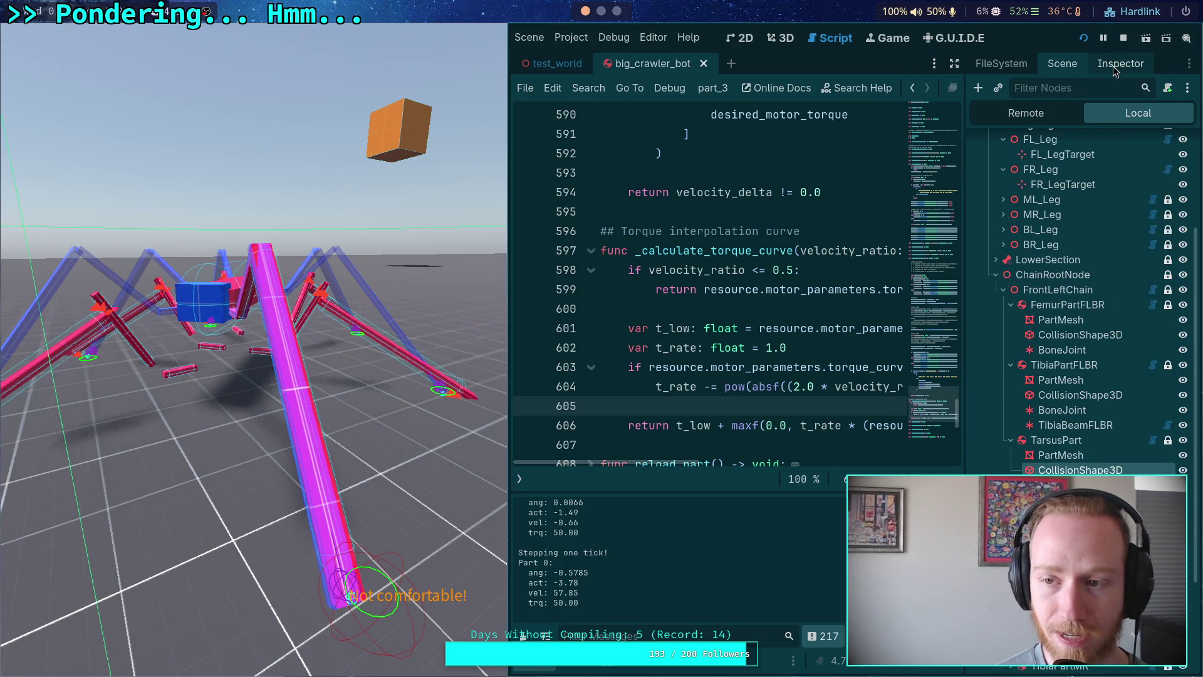
pyautogui.click(1113, 65)
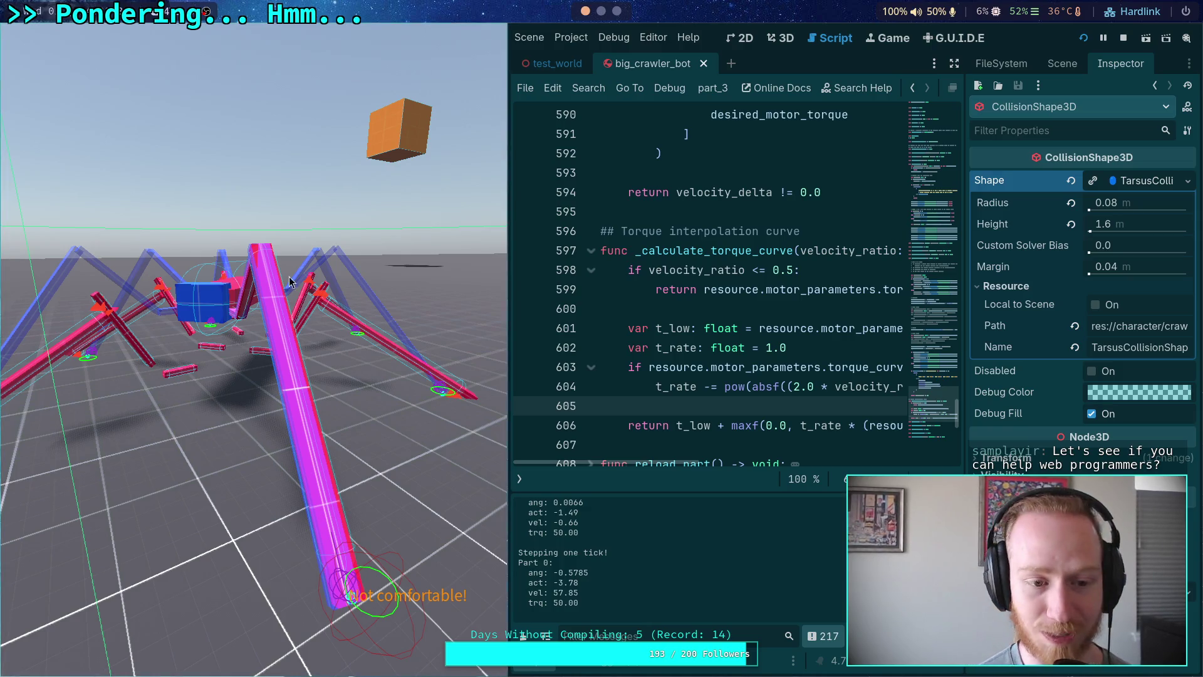
pyautogui.click(395, 249)
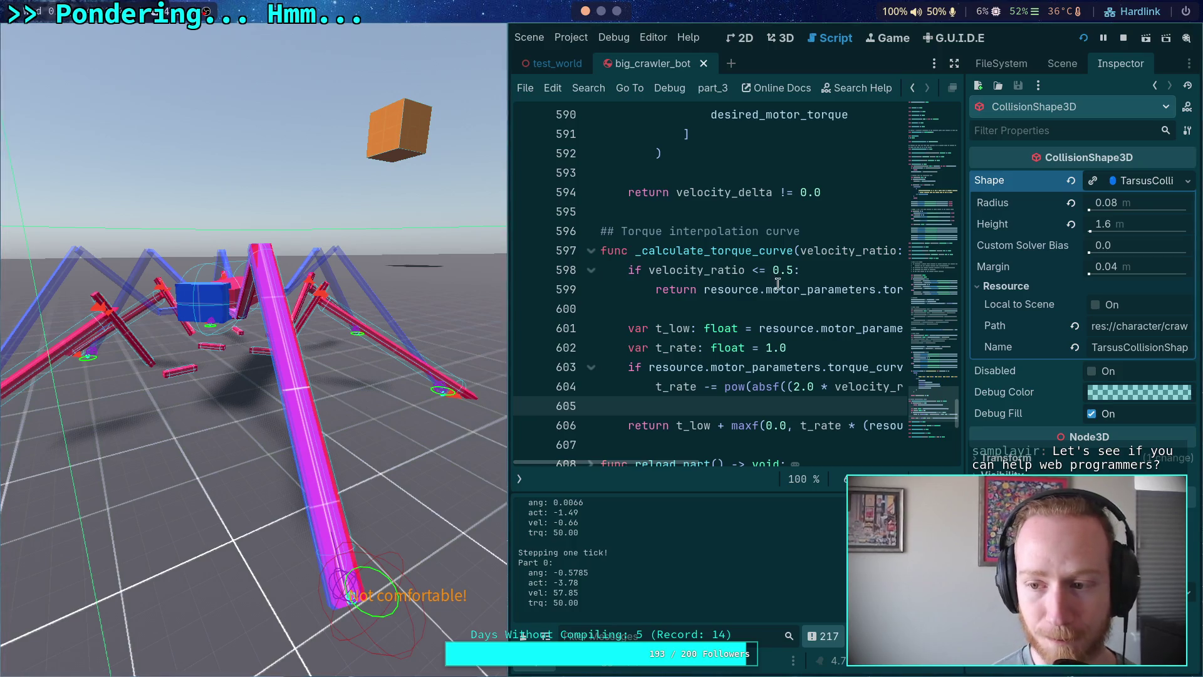
pyautogui.press('super+b')
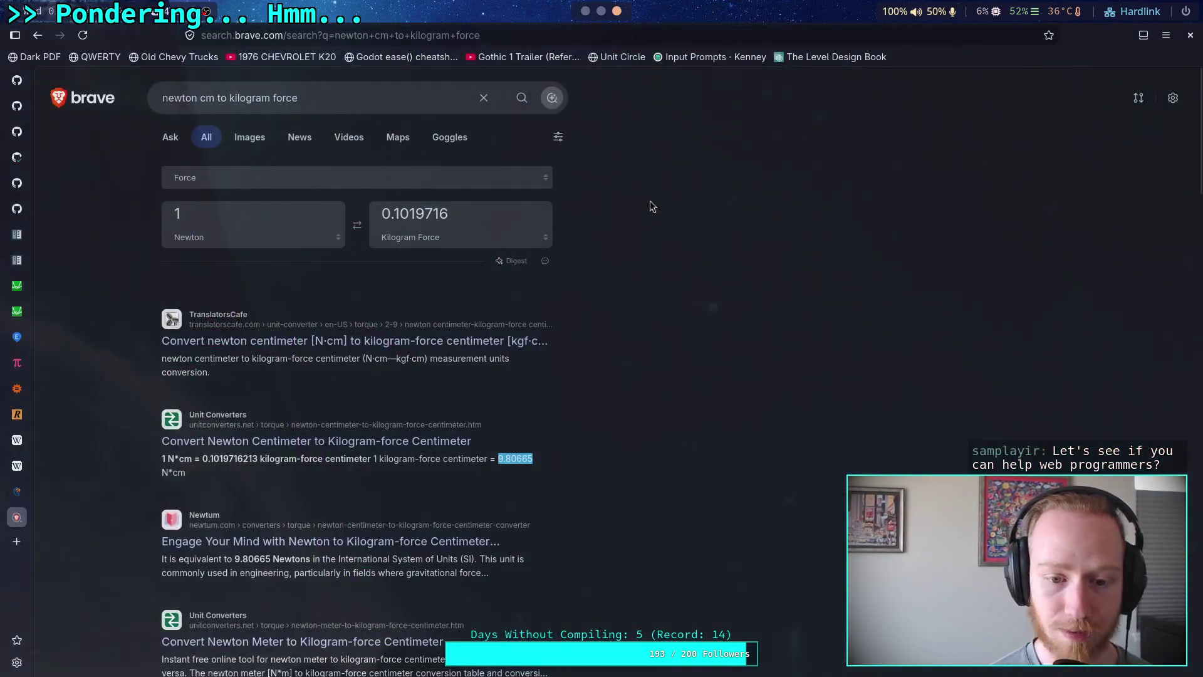
# Evaluate 2.1429 * (0.31+0.73+1.6)/2, giving 2.828628.
pyautogui.press('super+4')
pyautogui.write('1.6)/2')
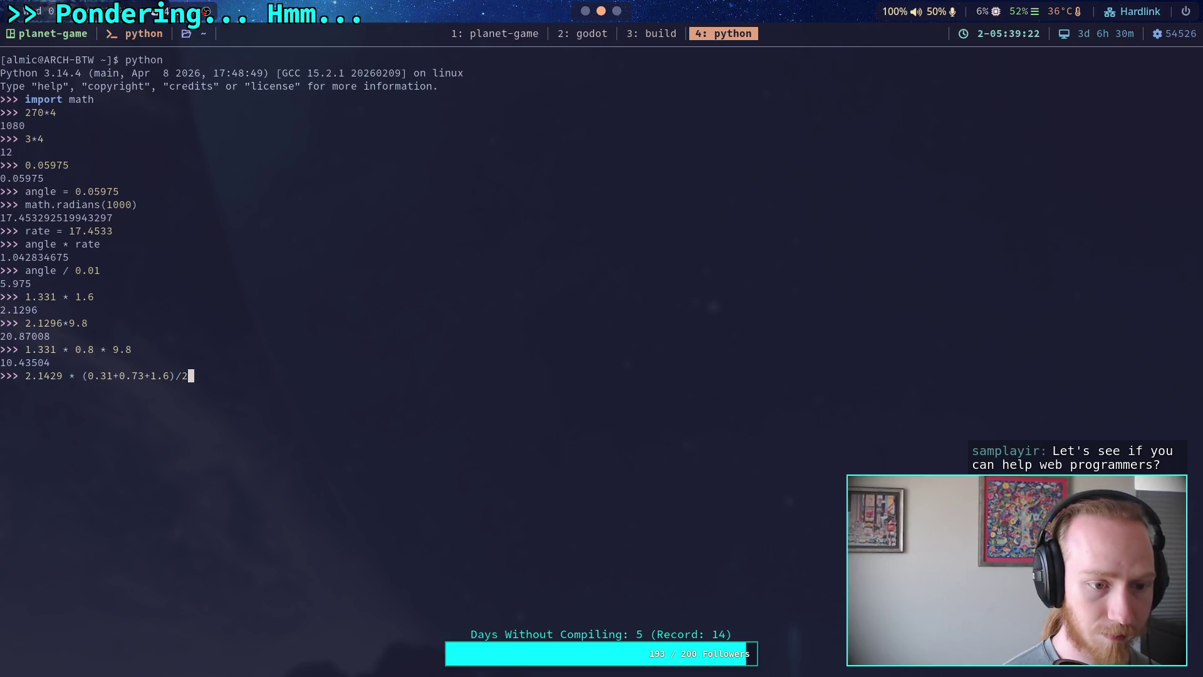
pyautogui.press('Return')
# Multiply that result by 9.8 to get about 27.72, then return to Godot.
pyautogui.press('Up')
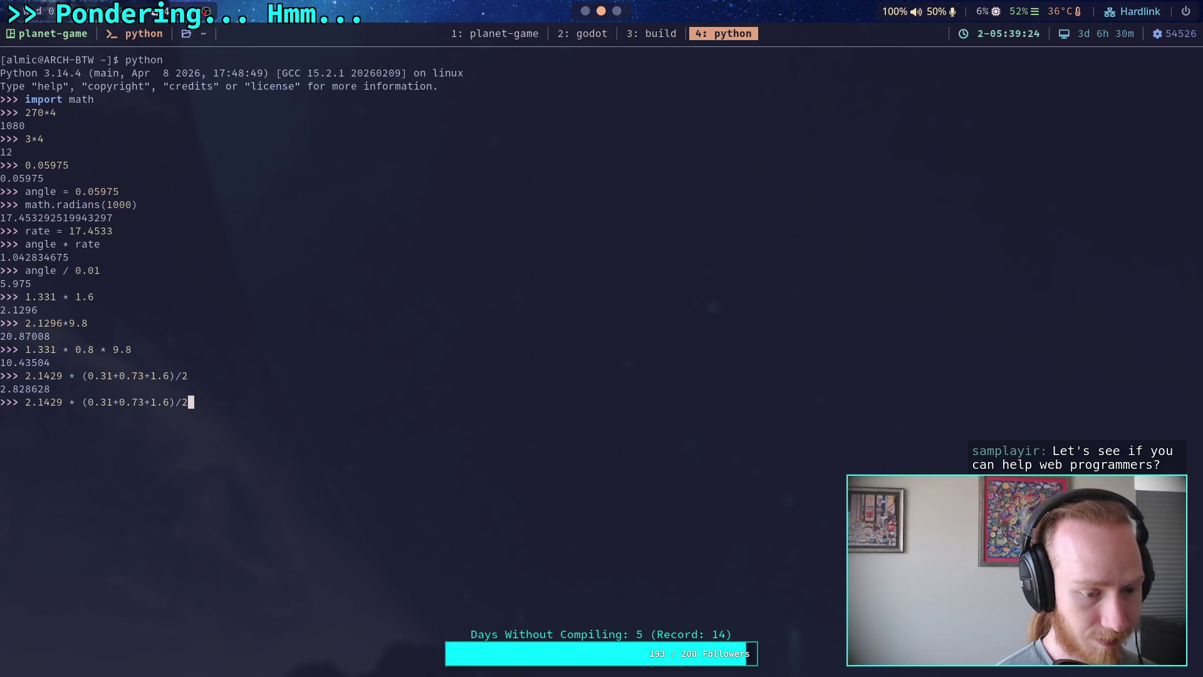
pyautogui.write('* 9.8')
pyautogui.press('Return')
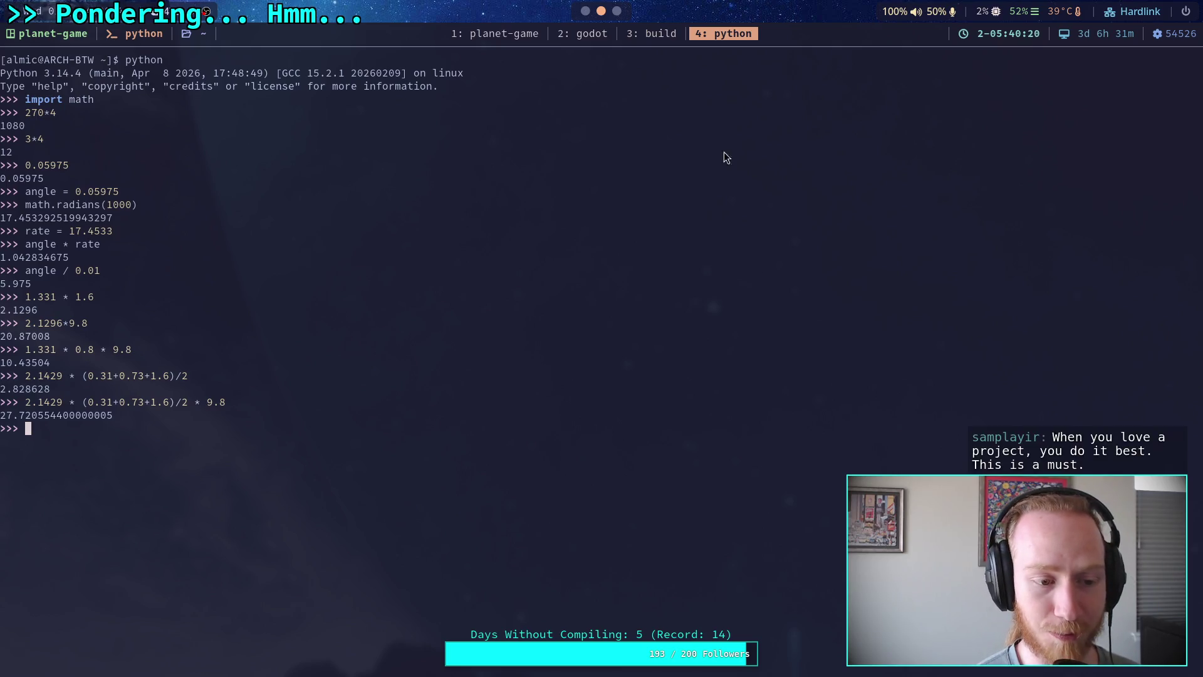
pyautogui.click(605, 34)
pyautogui.press('super+4')
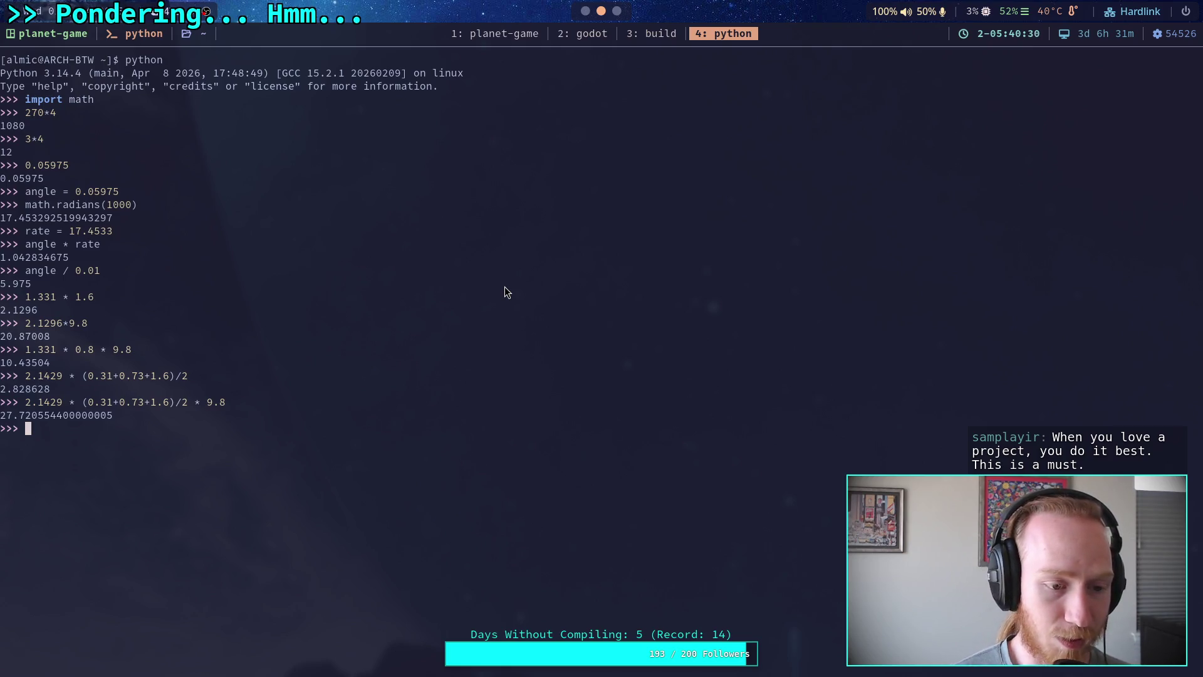
pyautogui.click(585, 10)
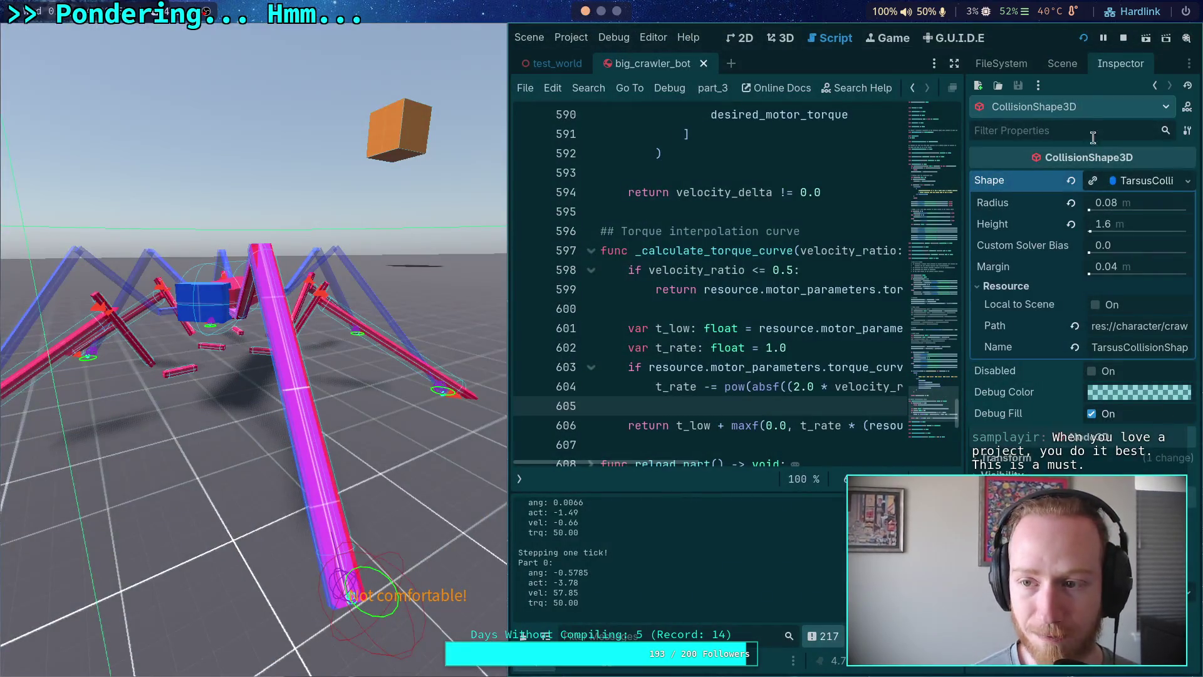
# Set FemurPartFLBR's Motor Settings powered torque to 30.
pyautogui.click(1057, 65)
pyautogui.click(1078, 235)
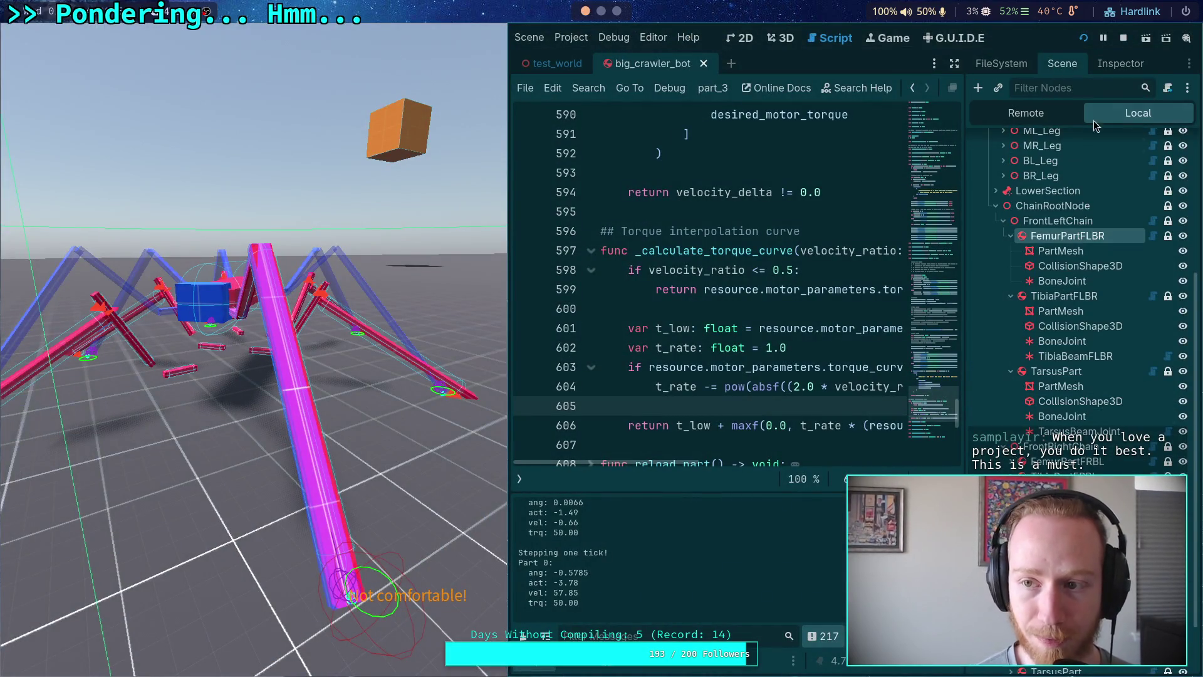
pyautogui.click(1108, 64)
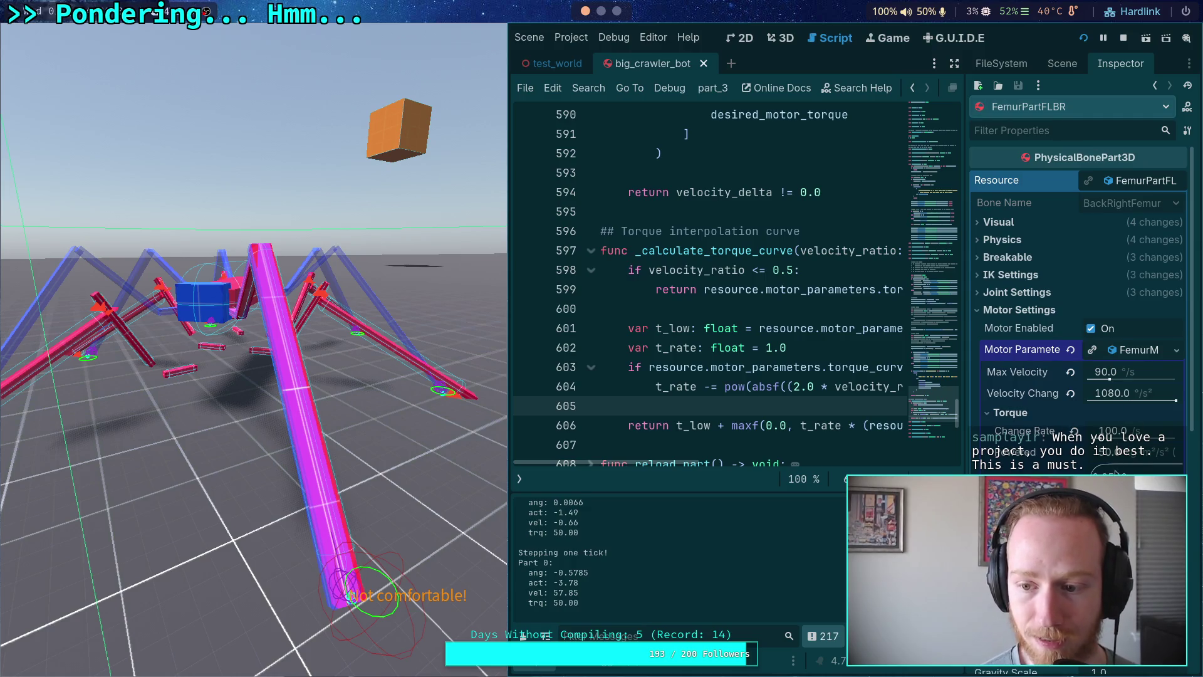
pyautogui.click(1136, 454)
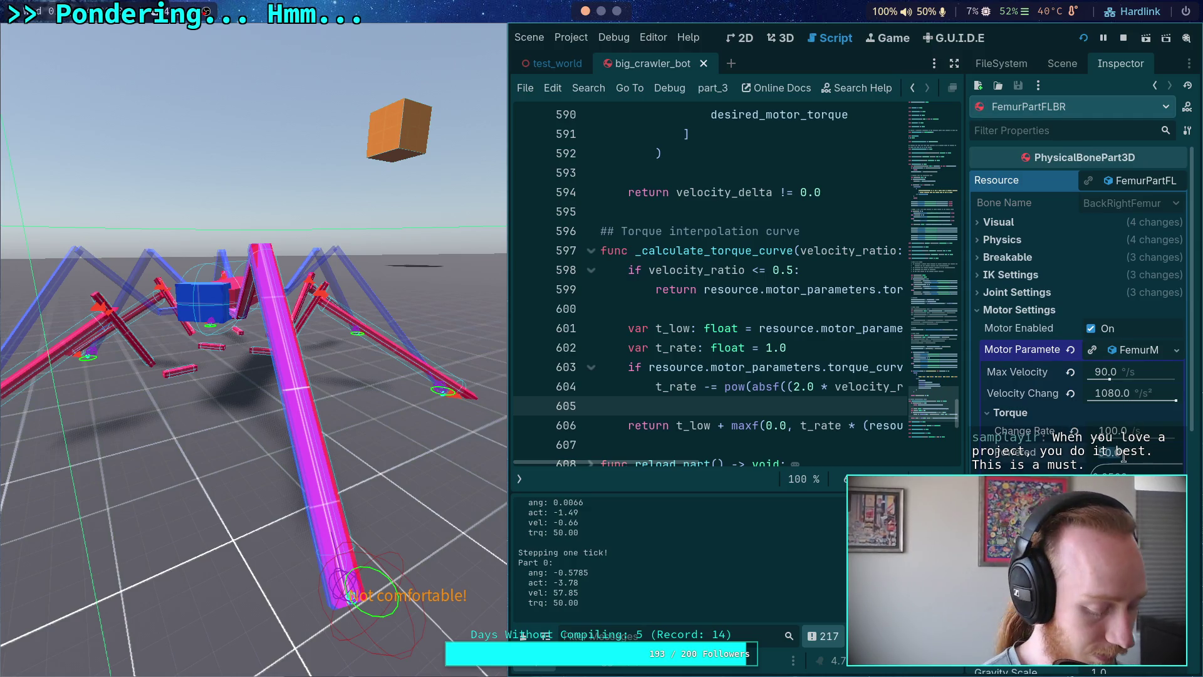
pyautogui.write('30')
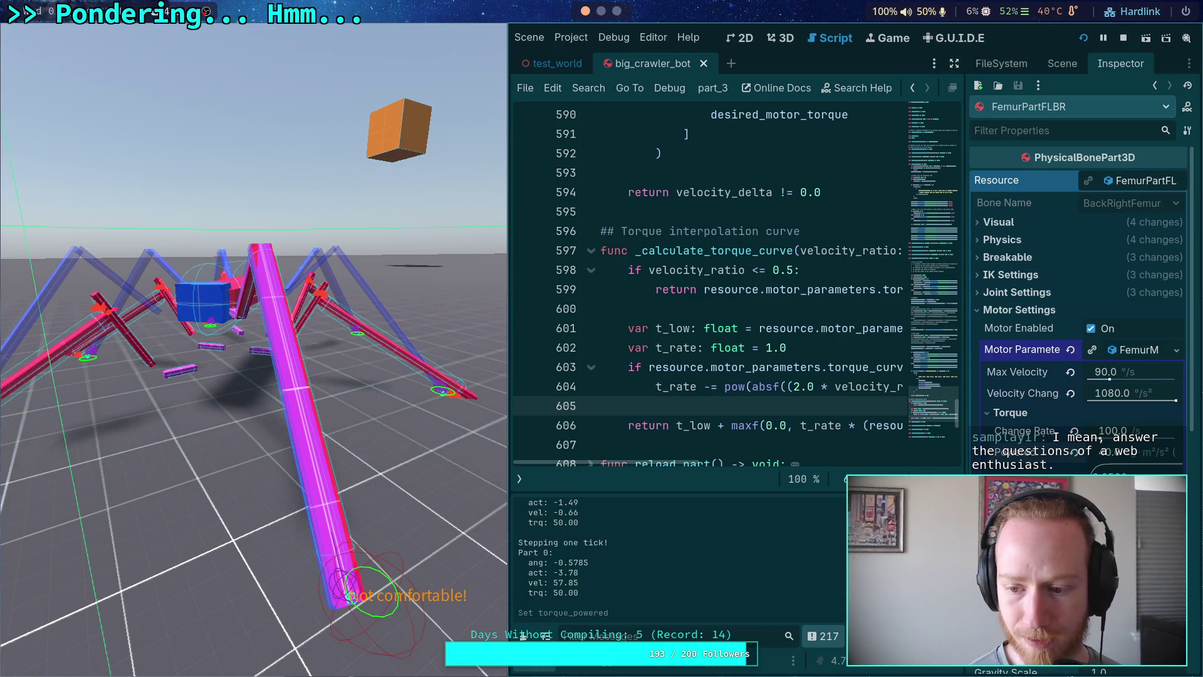
pyautogui.scroll(-3, 1028, 351)
pyautogui.scroll(3, 1028, 351)
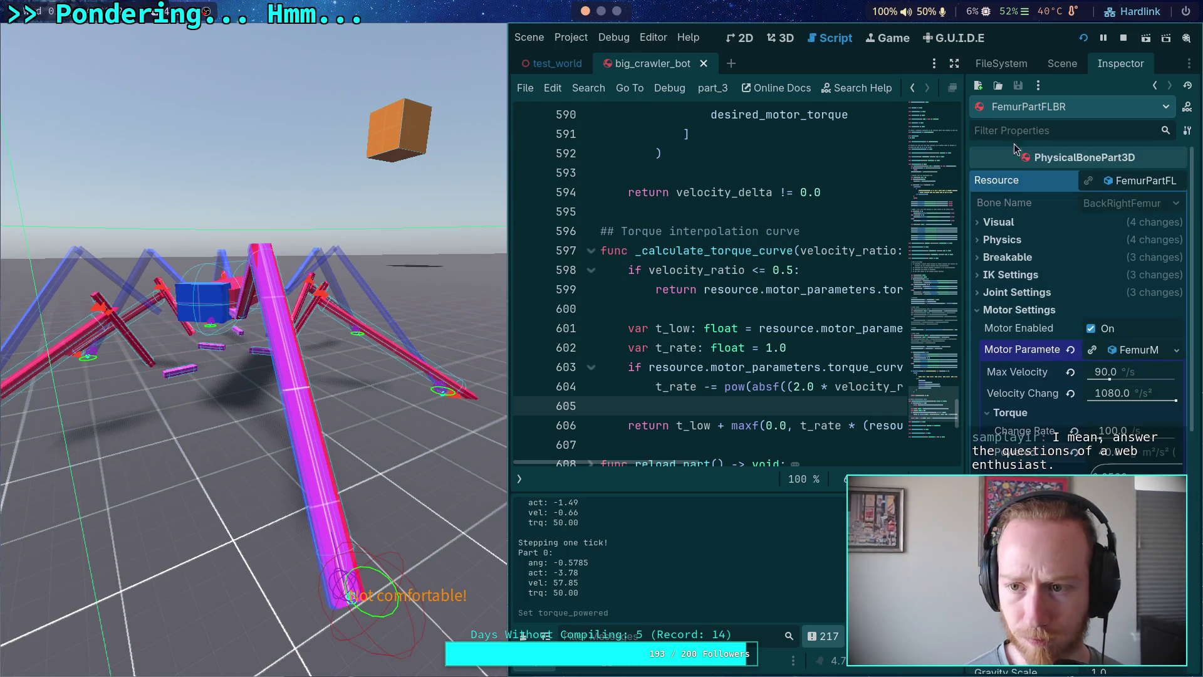
# Select FL_Leg and stop the running test scene.
pyautogui.click(1063, 63)
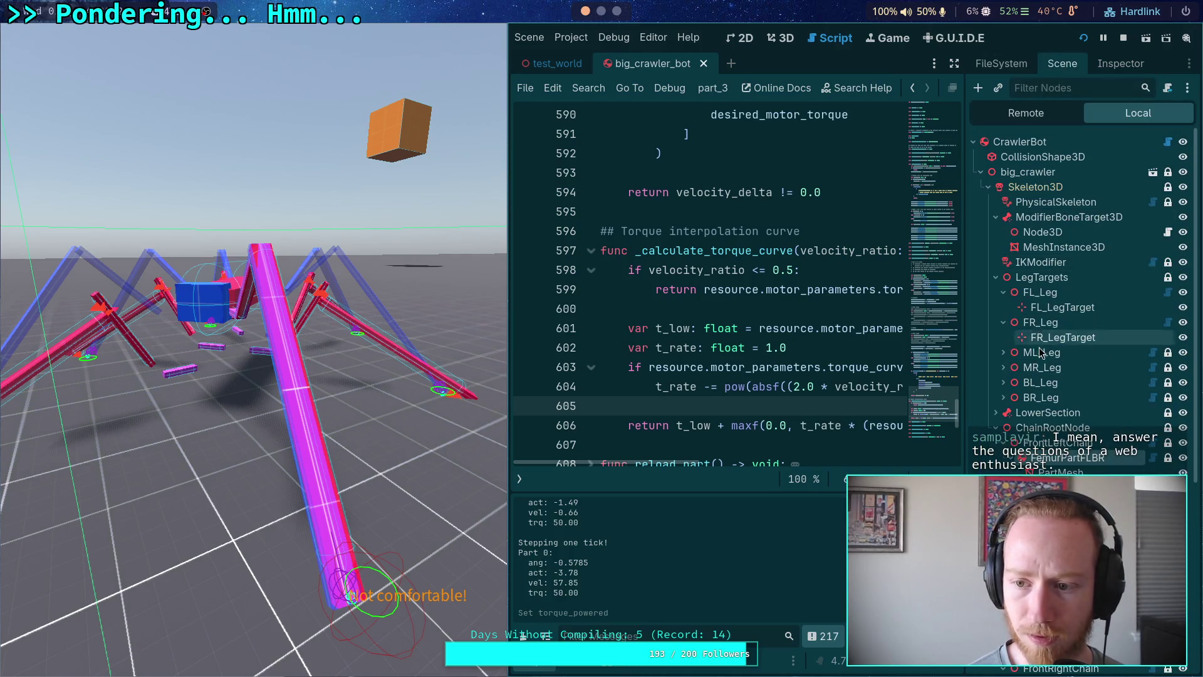
pyautogui.click(1040, 293)
pyautogui.click(1124, 37)
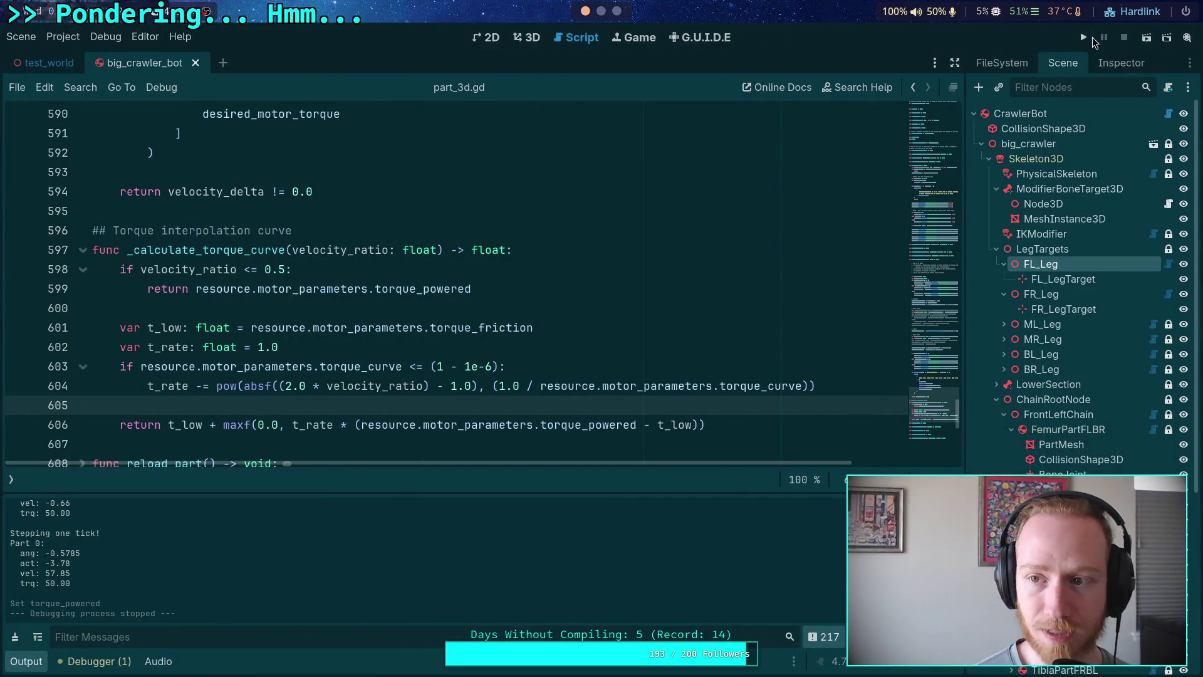
# Relaunch the test scene and expand TibiaPartFLBR in FL_Leg's part list.
pyautogui.click(1084, 38)
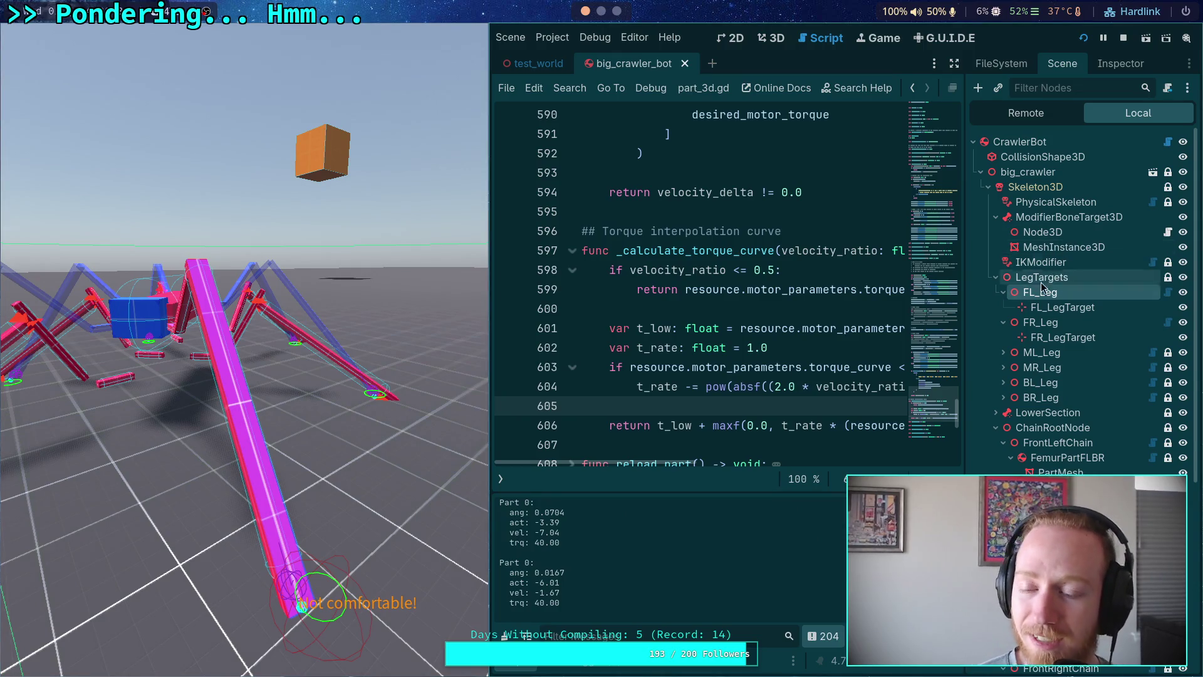
pyautogui.moveTo(965, 363); pyautogui.dragTo(925, 364)
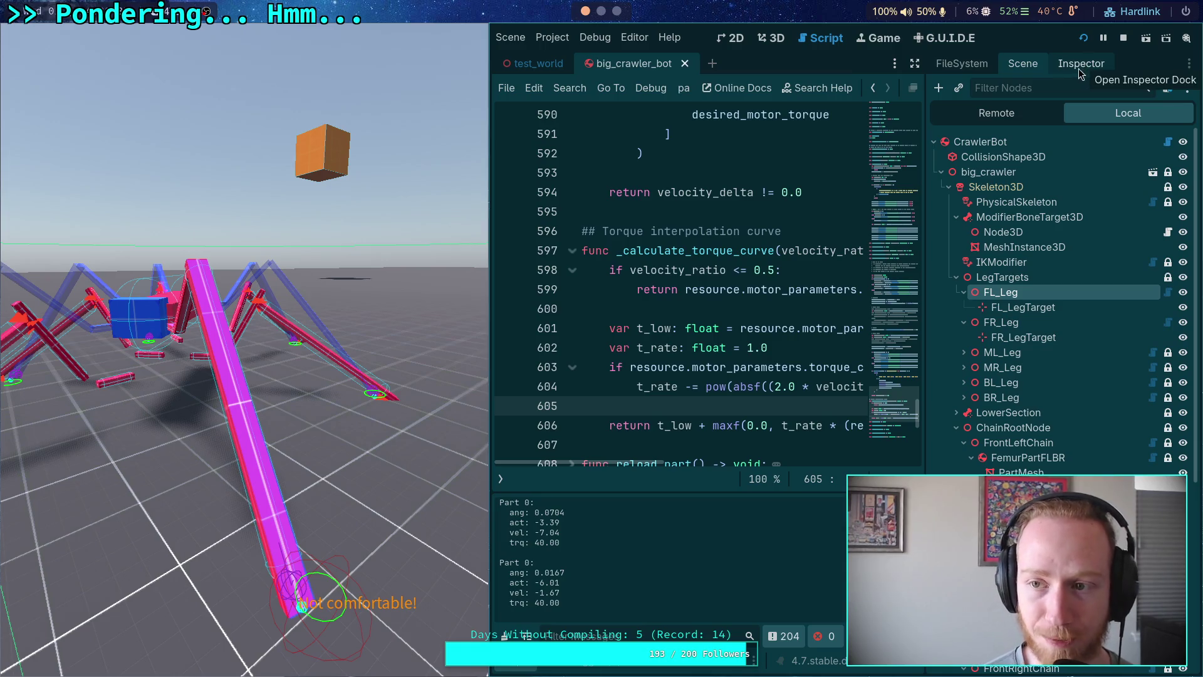
pyautogui.click(1080, 64)
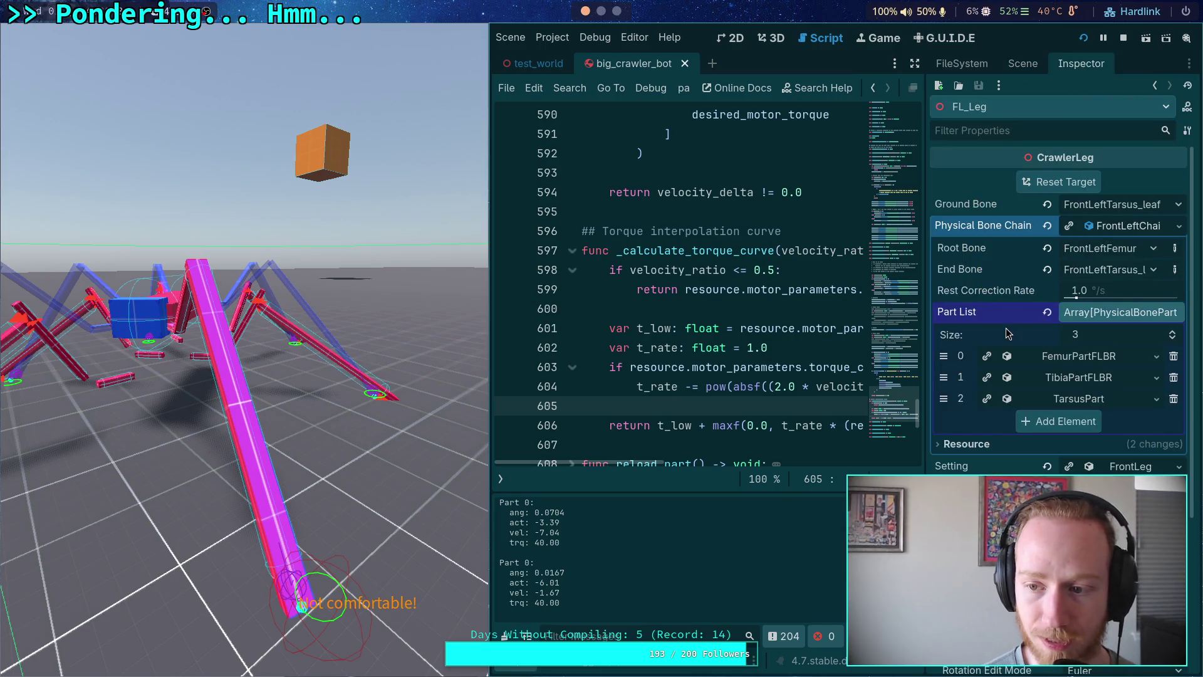
pyautogui.click(1079, 377)
pyautogui.scroll(-6, 1031, 398)
pyautogui.scroll(2, 1031, 397)
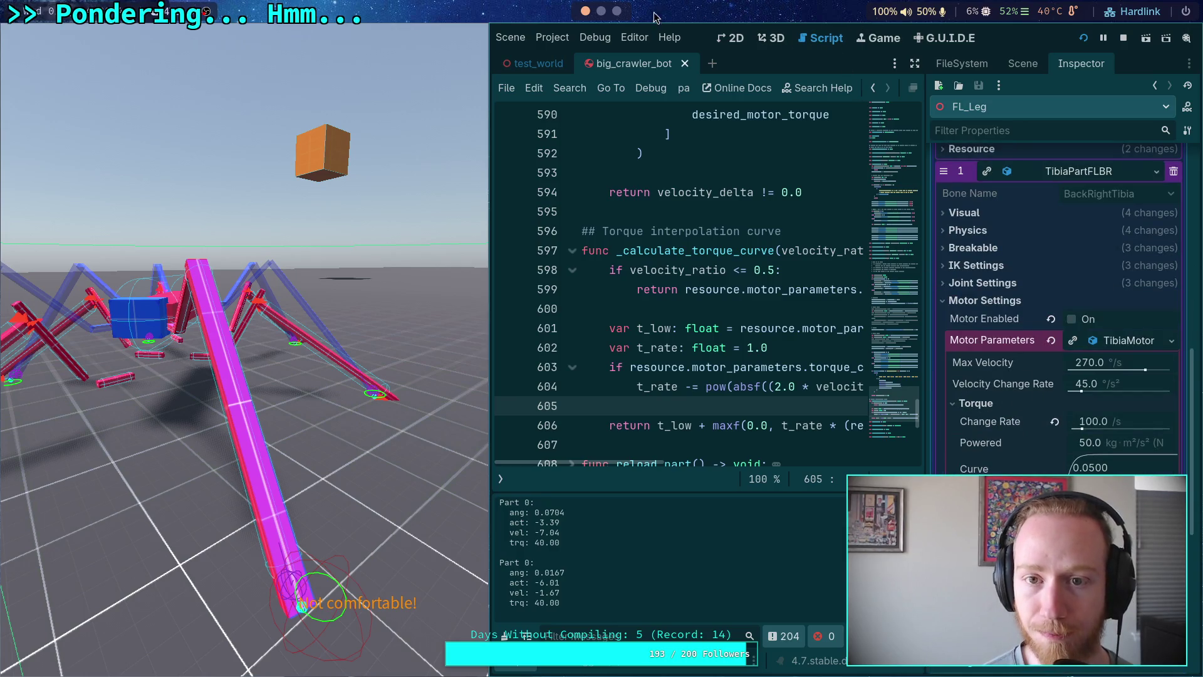
# Read TibiaPartFLBR's 0.57 kg mass in the Inspector, then switch to Python.
pyautogui.click(601, 11)
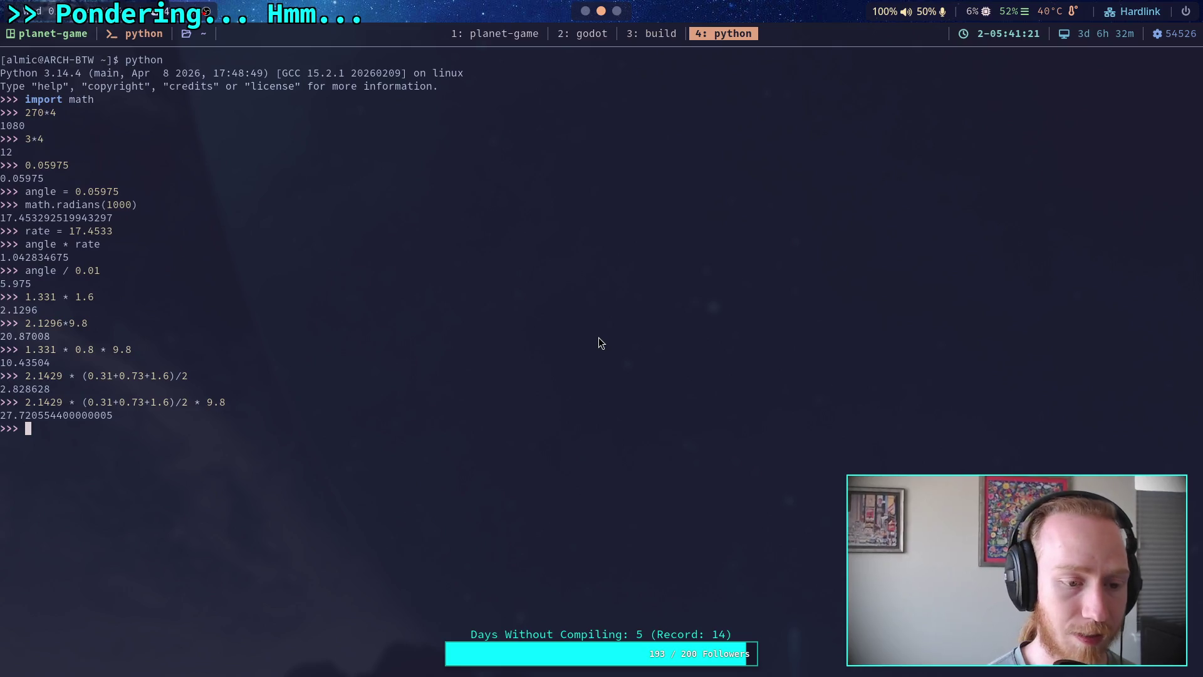
pyautogui.click(585, 10)
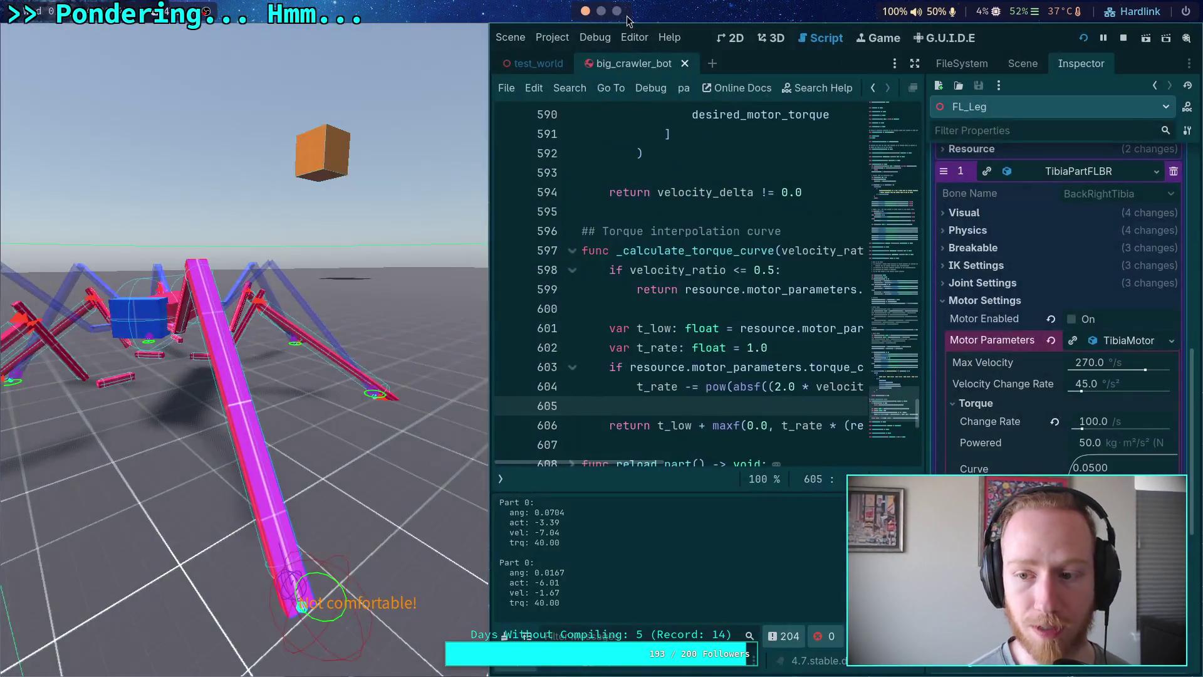
pyautogui.click(1023, 64)
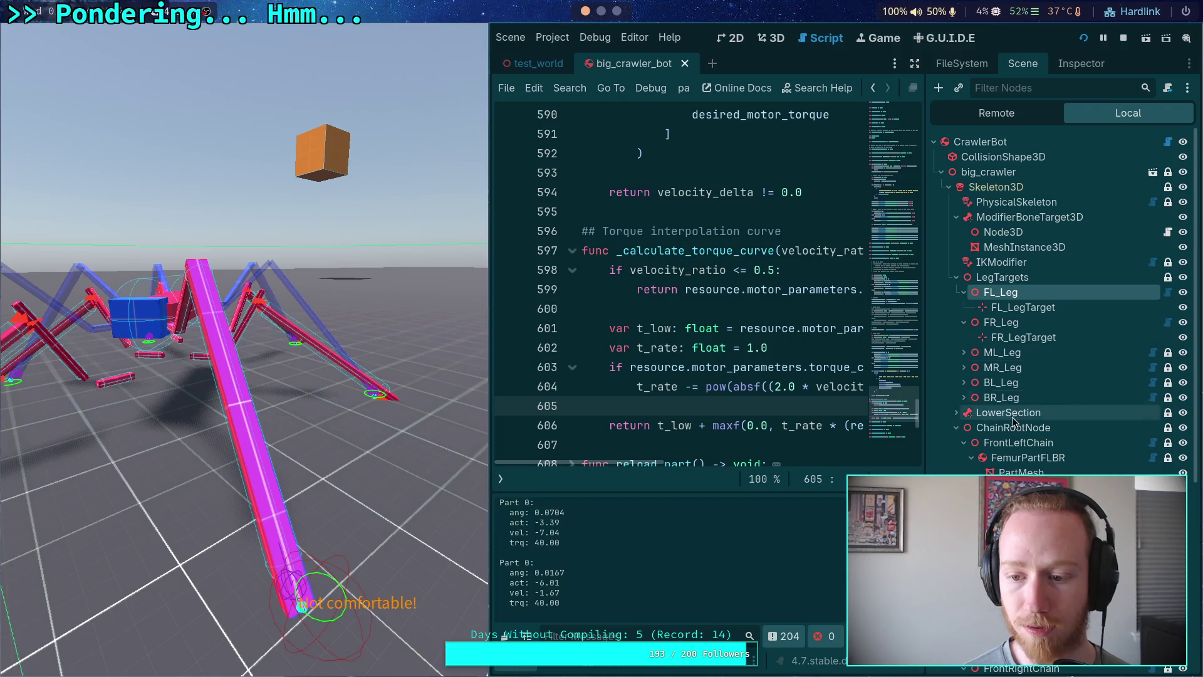
pyautogui.click(1074, 65)
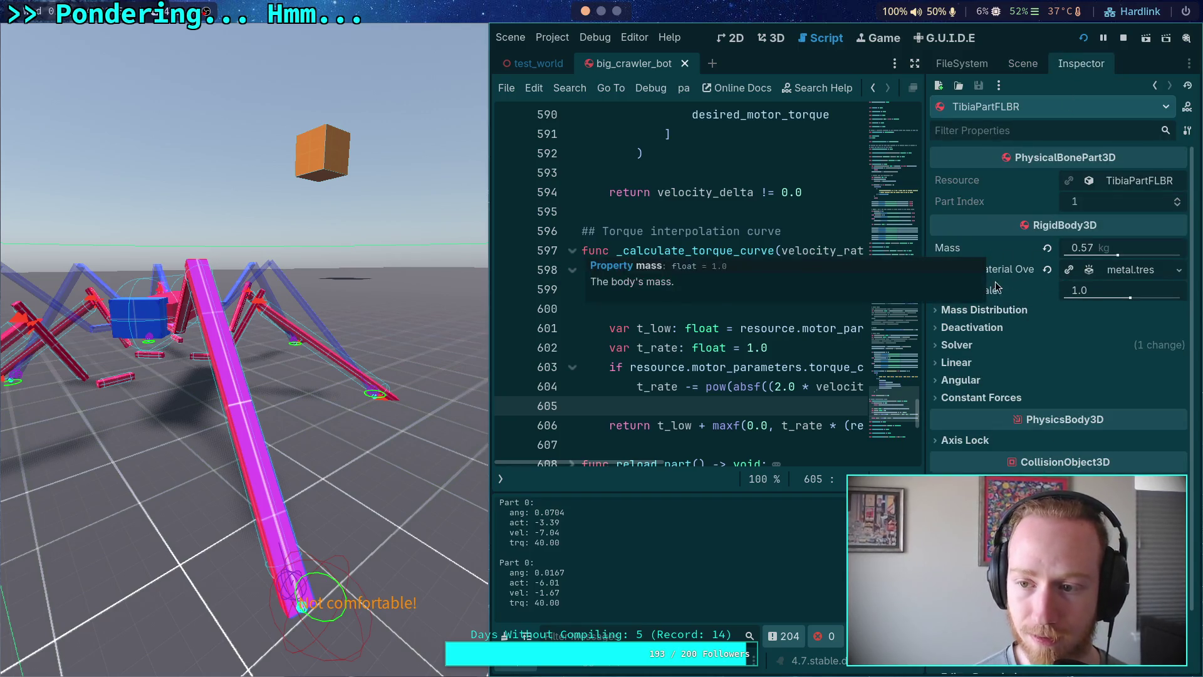
pyautogui.press('super+4')
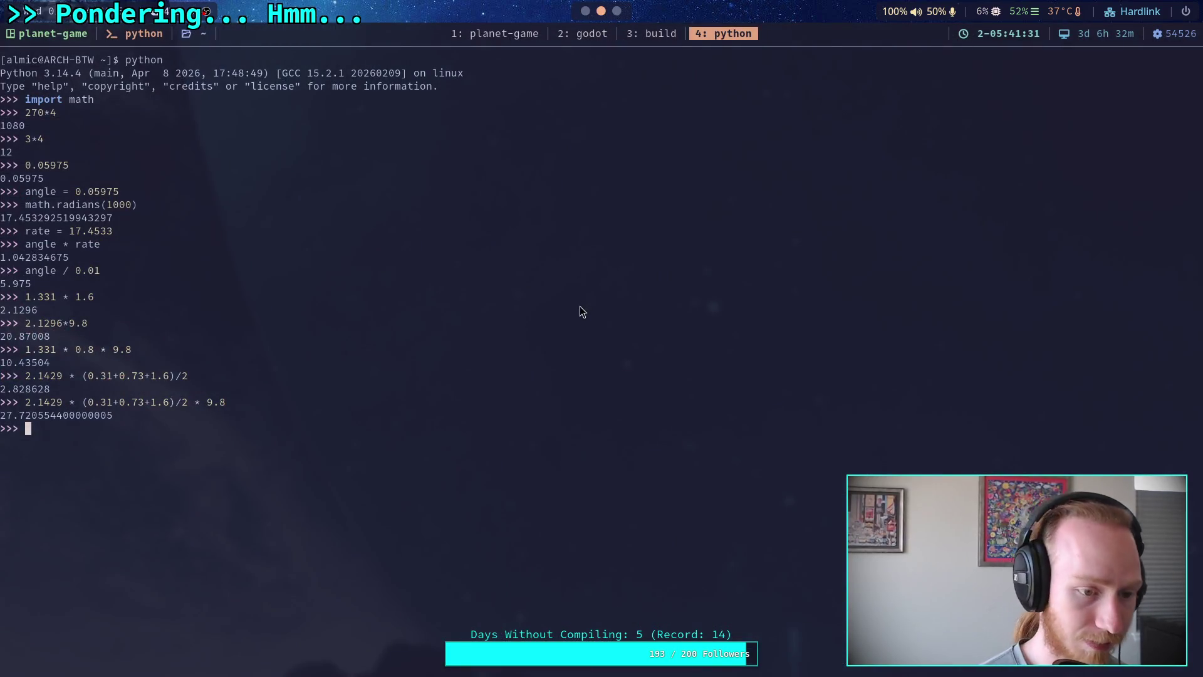
# Start a new Python expression '(0.57+' using the tibia's 0.57 kg mass.
pyautogui.write('(0.')
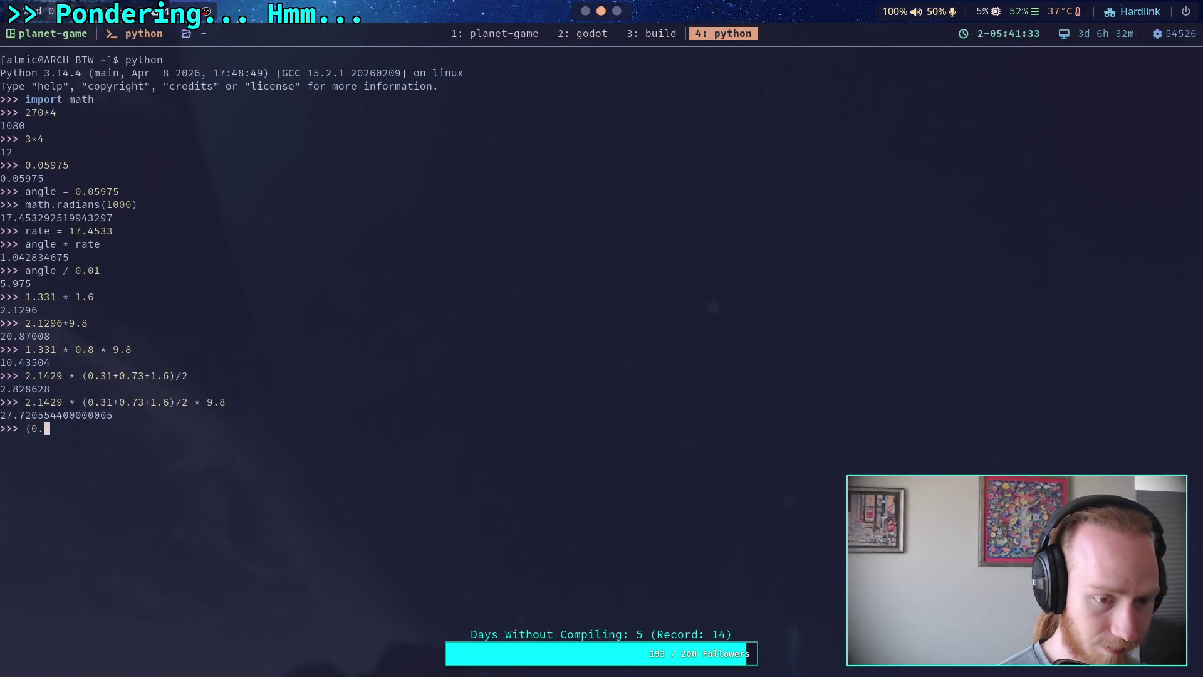
pyautogui.write('57+')
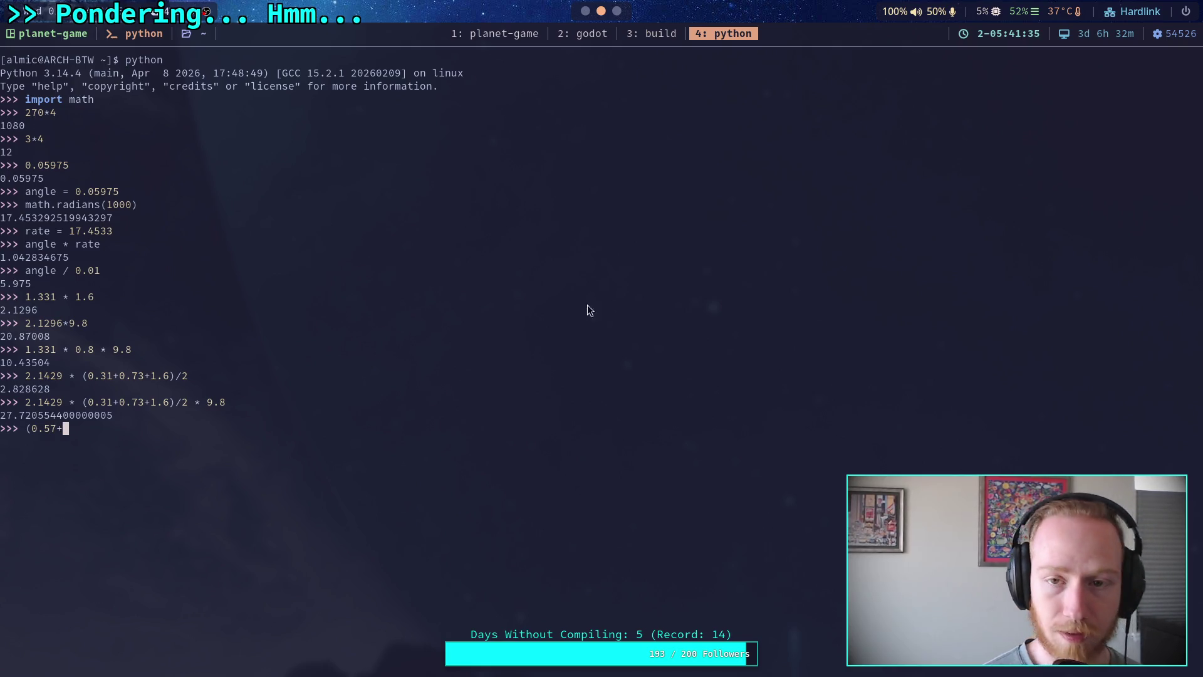
pyautogui.press('super+2')
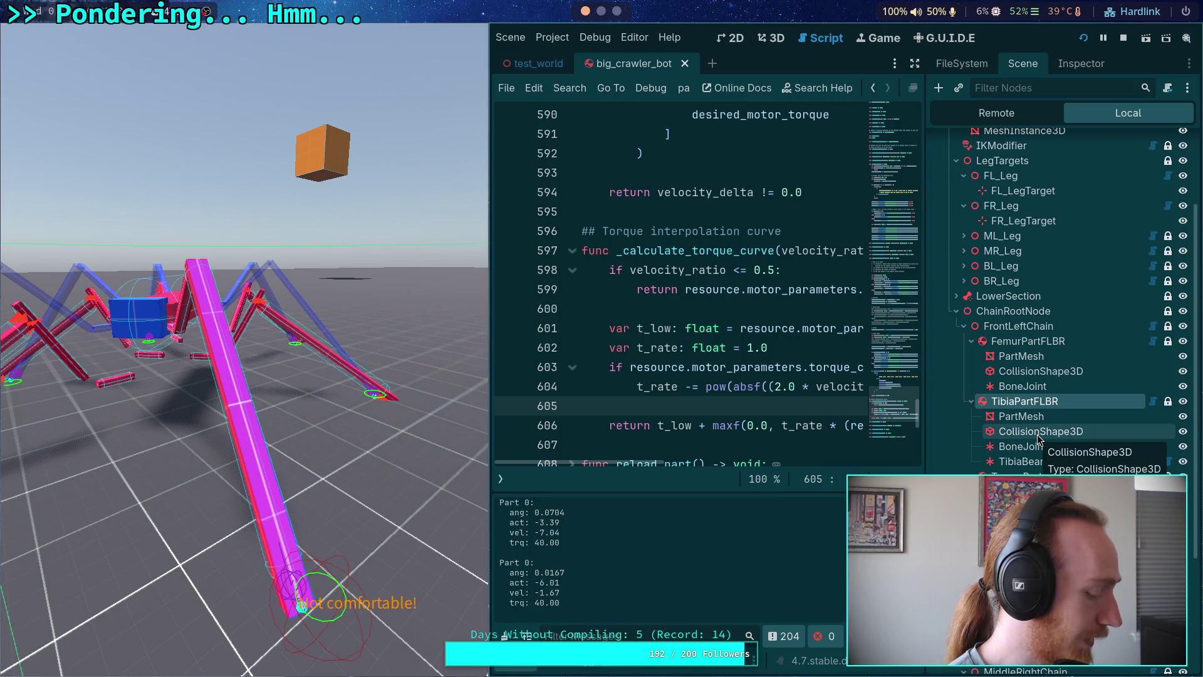
pyautogui.click(617, 11)
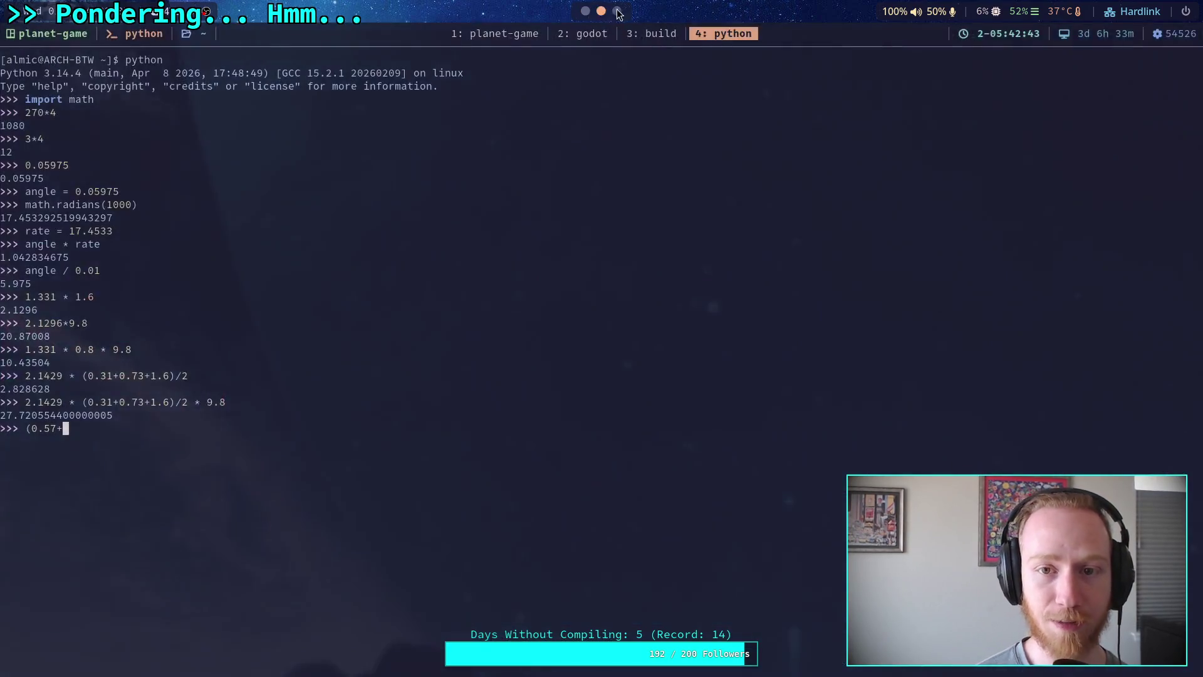
# Search 'mass of a gallon of water' in a new Brave tab.
pyautogui.click(617, 12)
pyautogui.hotkey('ctrl', 't')
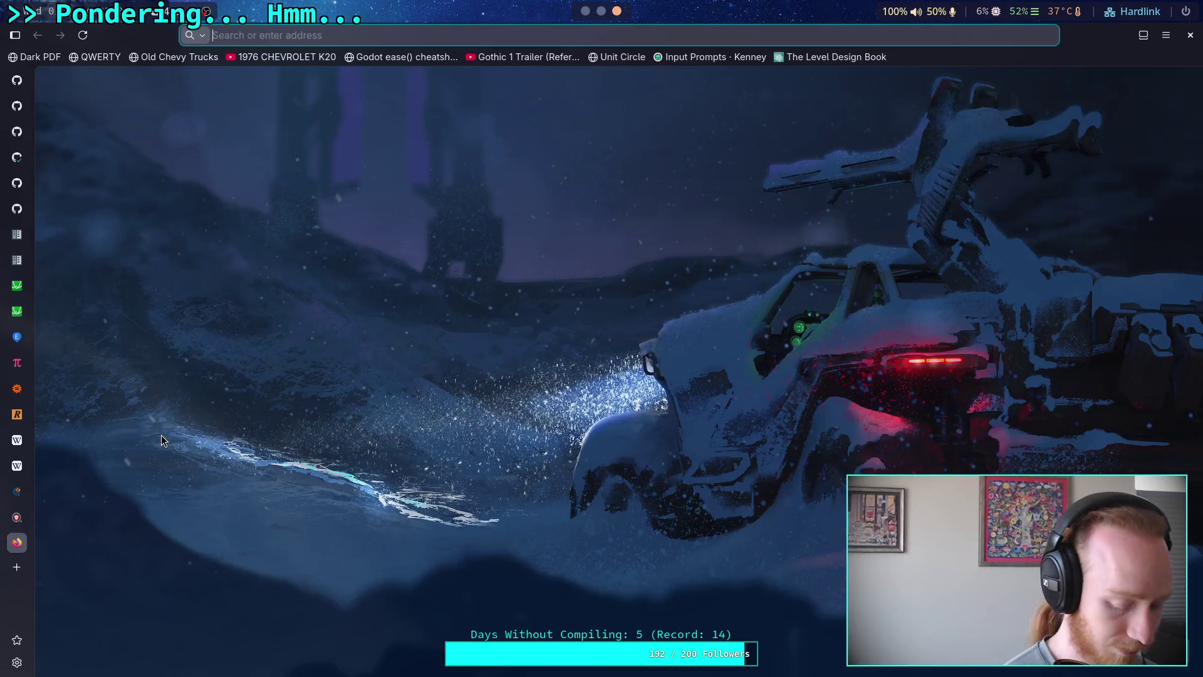
pyautogui.write('mass of a gallon of water')
pyautogui.press('Return')
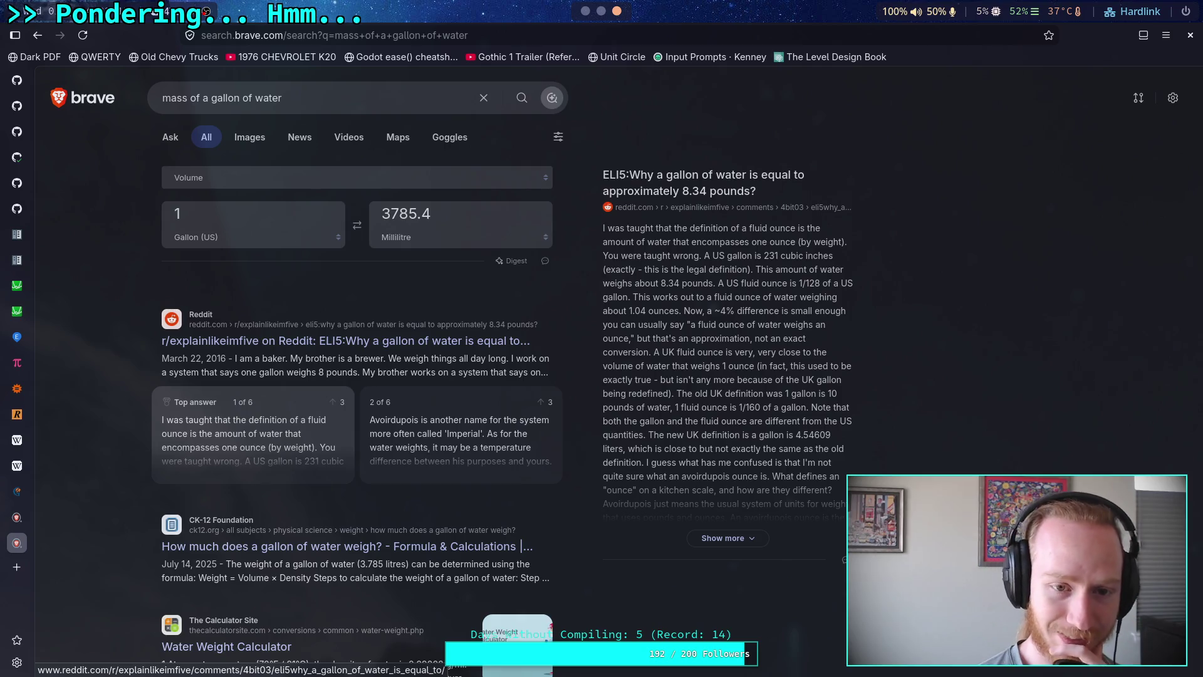
pyautogui.click(277, 181)
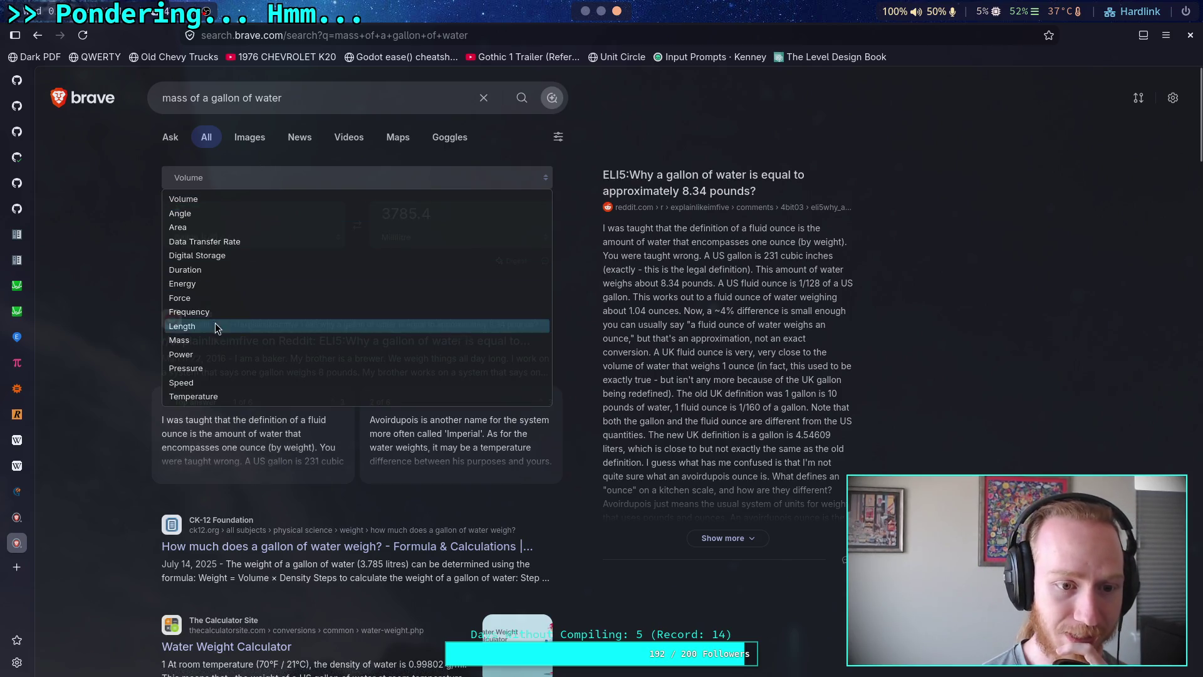
pyautogui.click(218, 341)
pyautogui.click(222, 186)
pyautogui.click(199, 195)
pyautogui.click(37, 35)
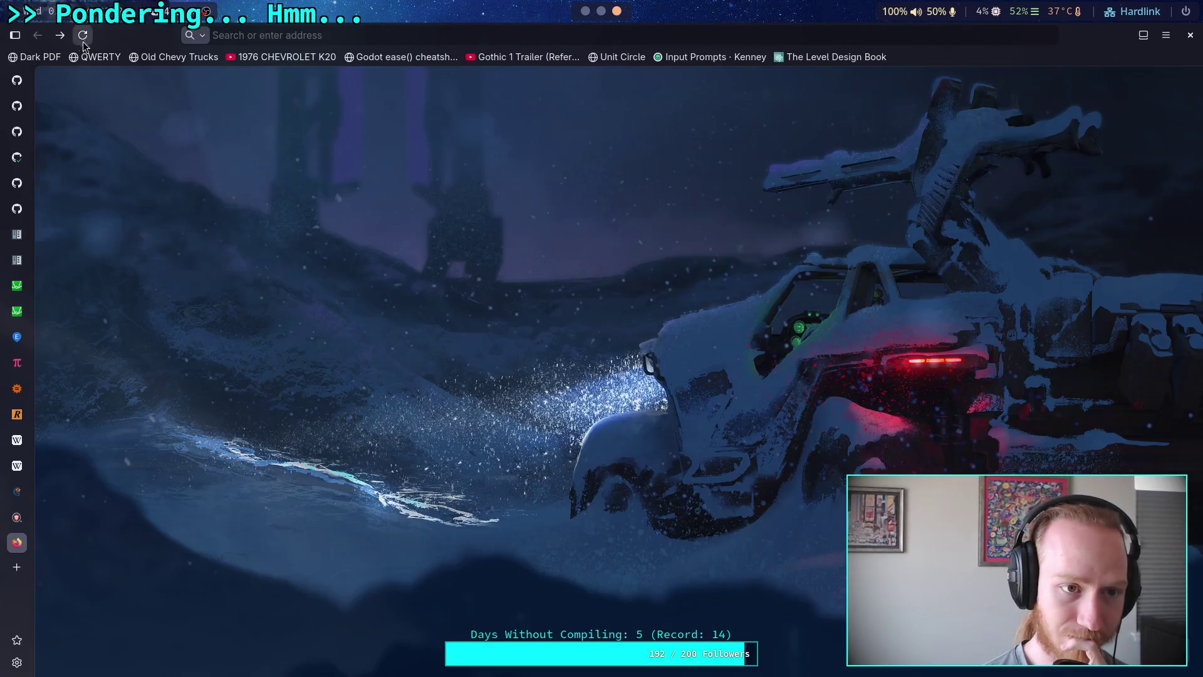
pyautogui.click(59, 35)
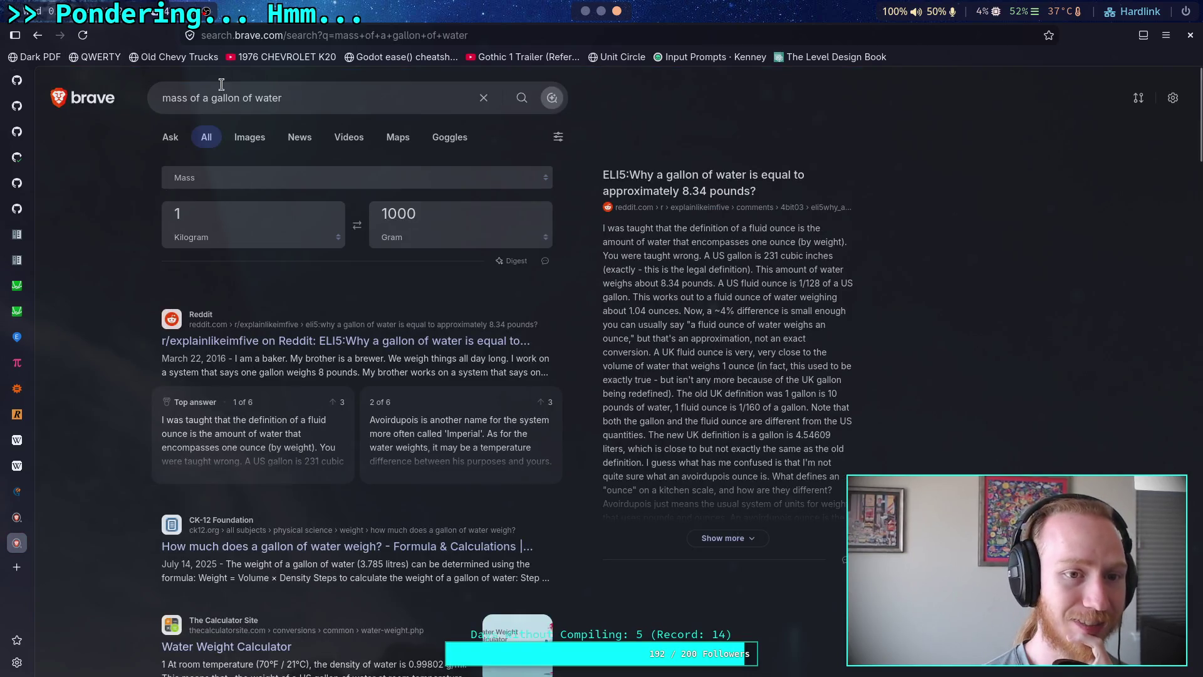
pyautogui.click(345, 102)
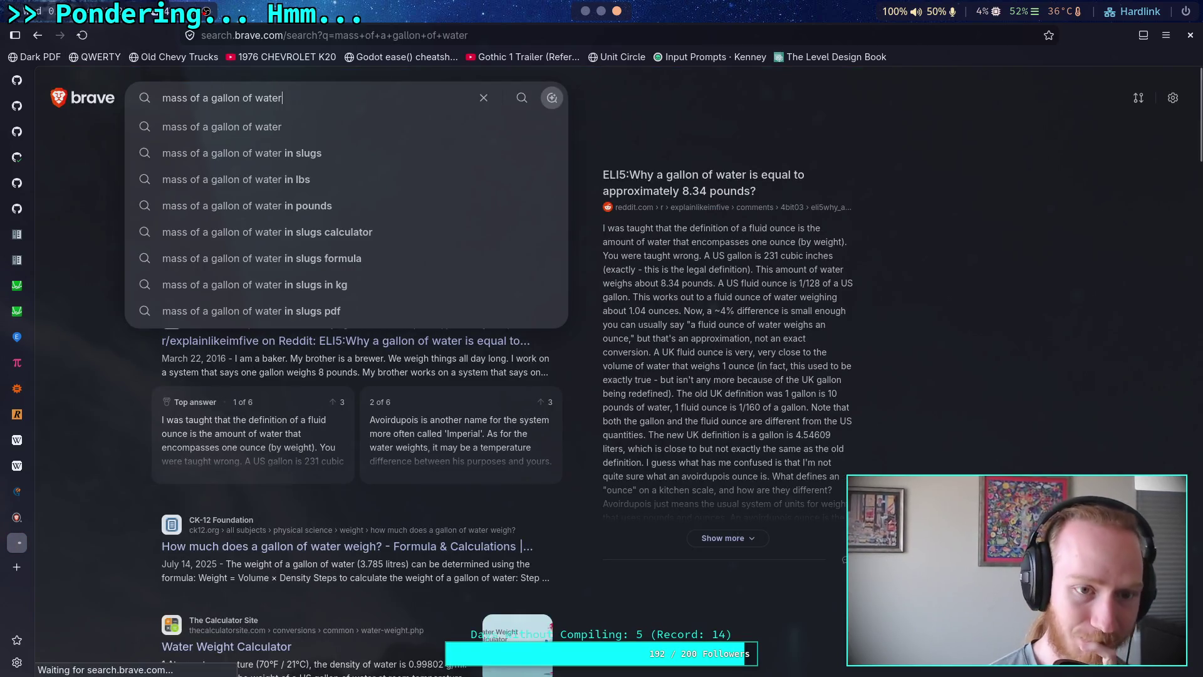
pyautogui.press('Return')
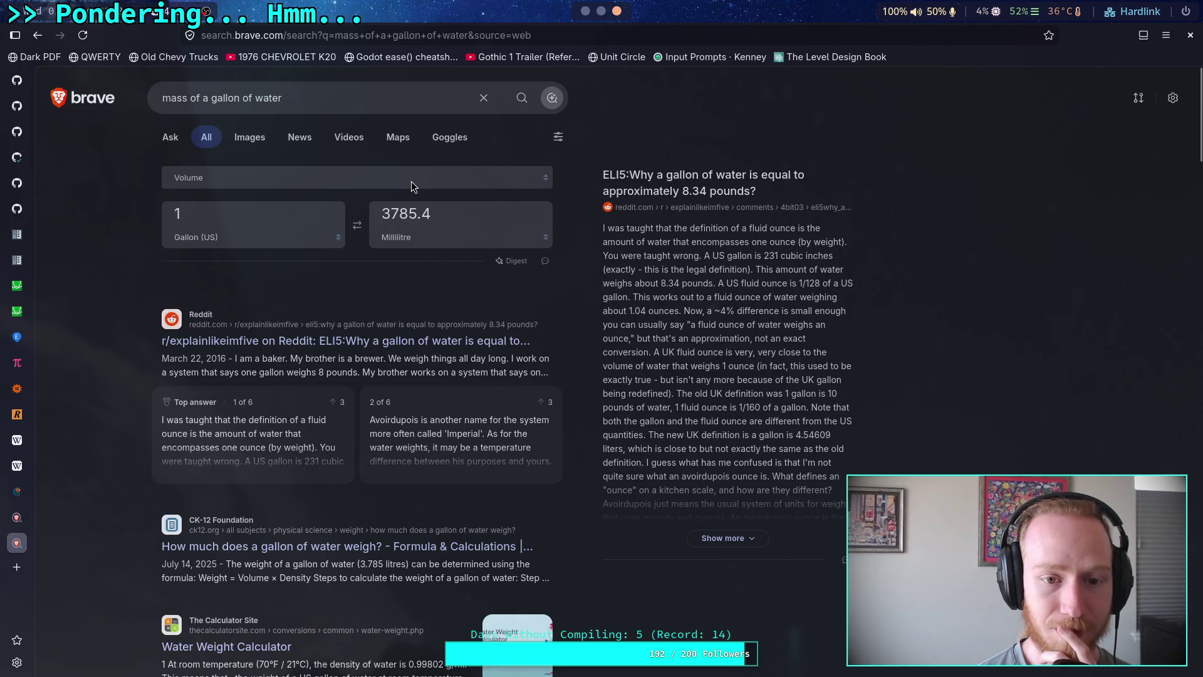
# Copy the 3785.4 mL gallon value and search 'density of water'.
pyautogui.doubleClick(427, 213)
pyautogui.rightClick(410, 218)
pyautogui.click(430, 283)
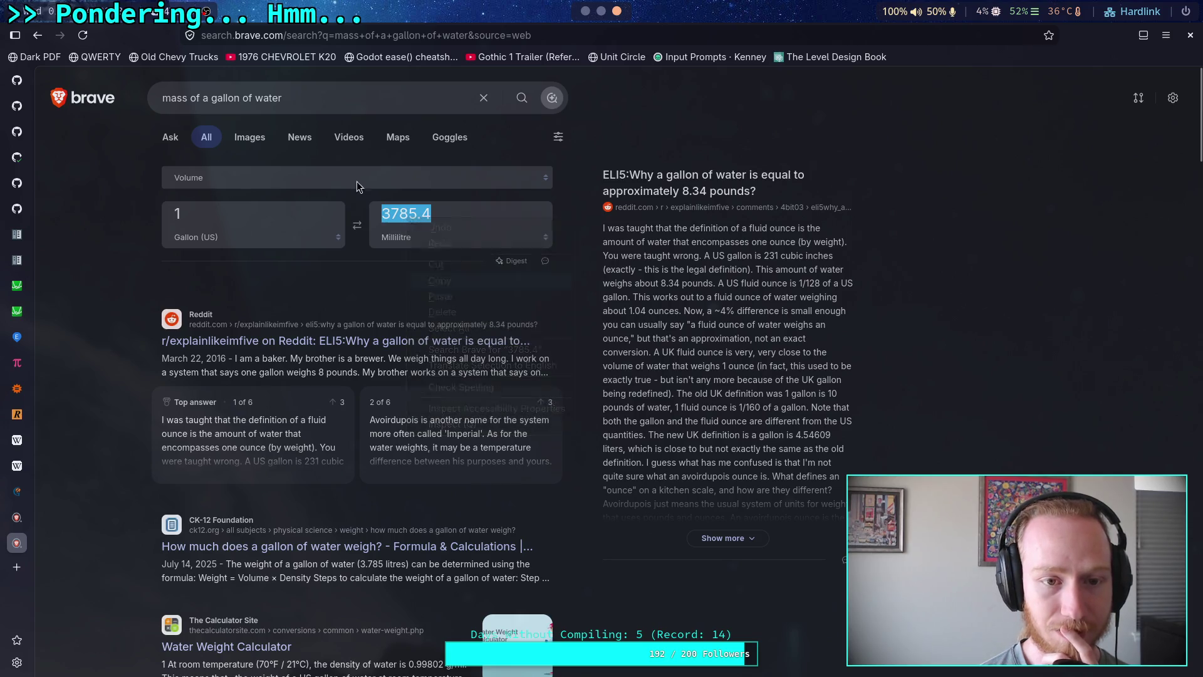
pyautogui.click(303, 95)
pyautogui.hotkey('ctrl', 'a')
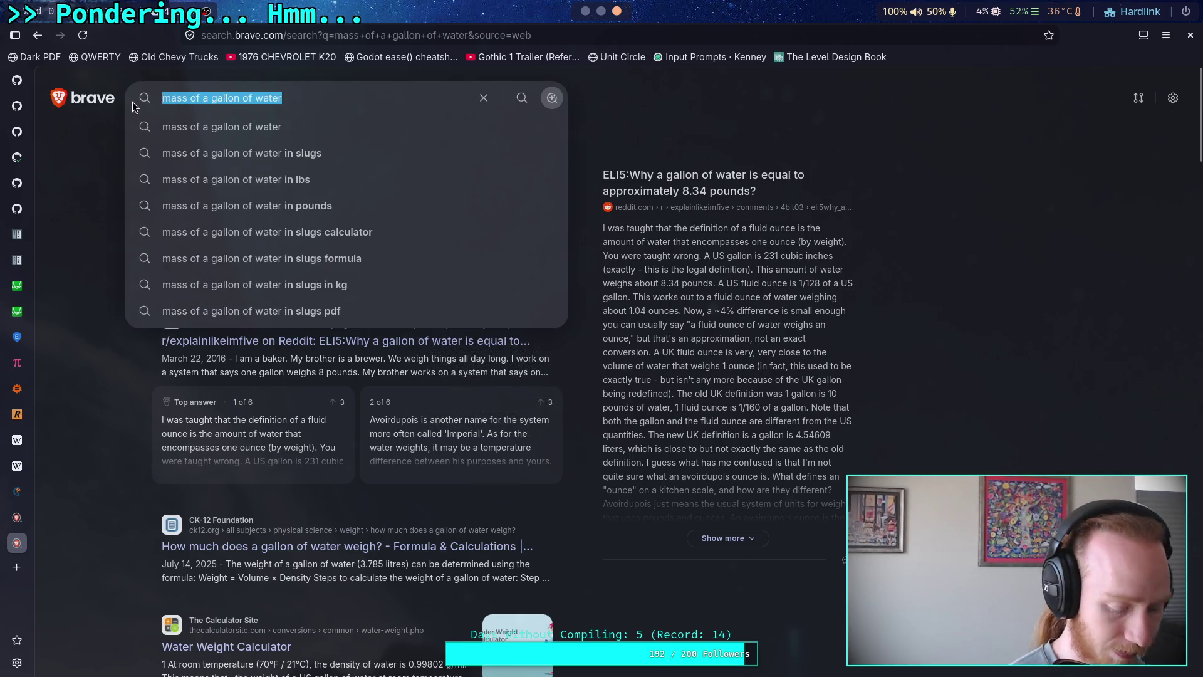
pyautogui.write('des')
pyautogui.press('BackSpace')
pyautogui.write('nsi')
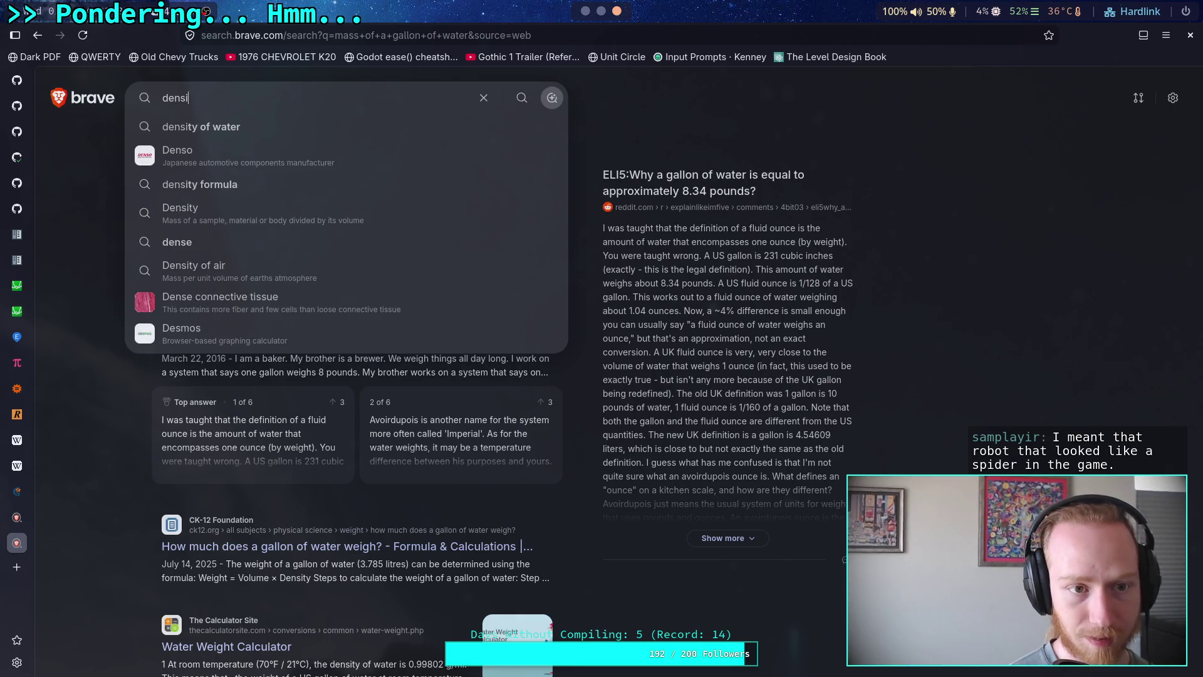
pyautogui.write('ty of water')
pyautogui.press('Return')
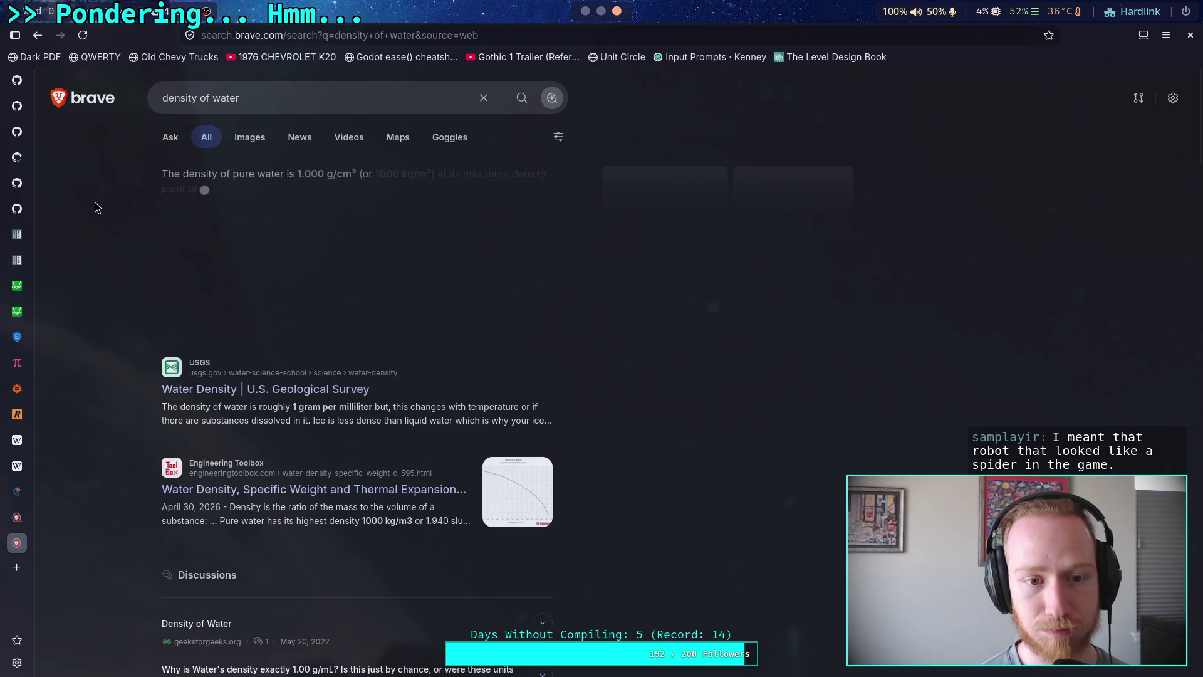
pyautogui.scroll(-5, 95, 207)
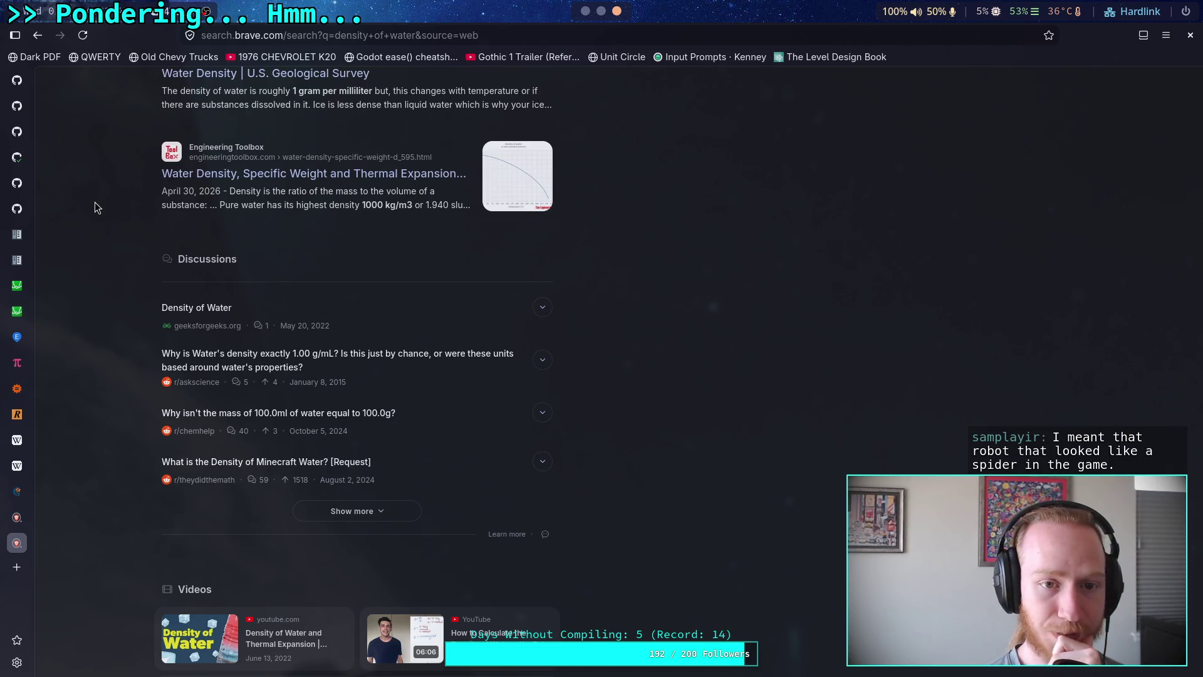
# Close the gallon search tab to return to the newton cm to kilogram force results.
pyautogui.click(41, 37)
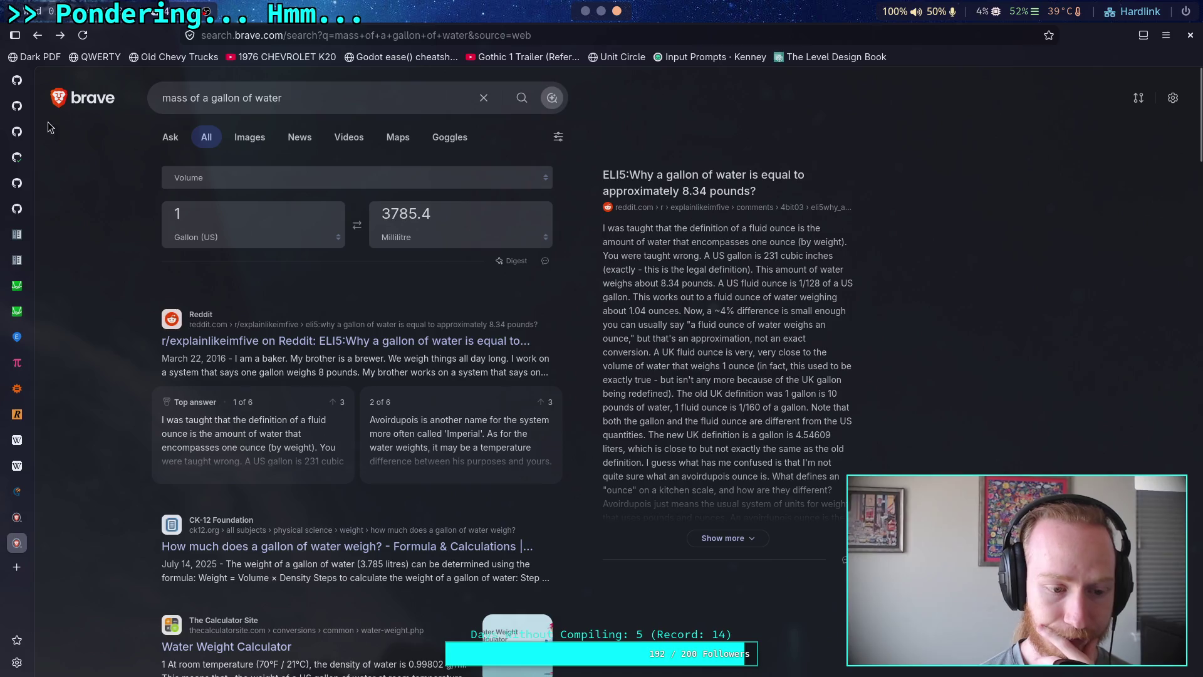
pyautogui.click(6, 534)
pyautogui.hotkey('alt', 'Tab')
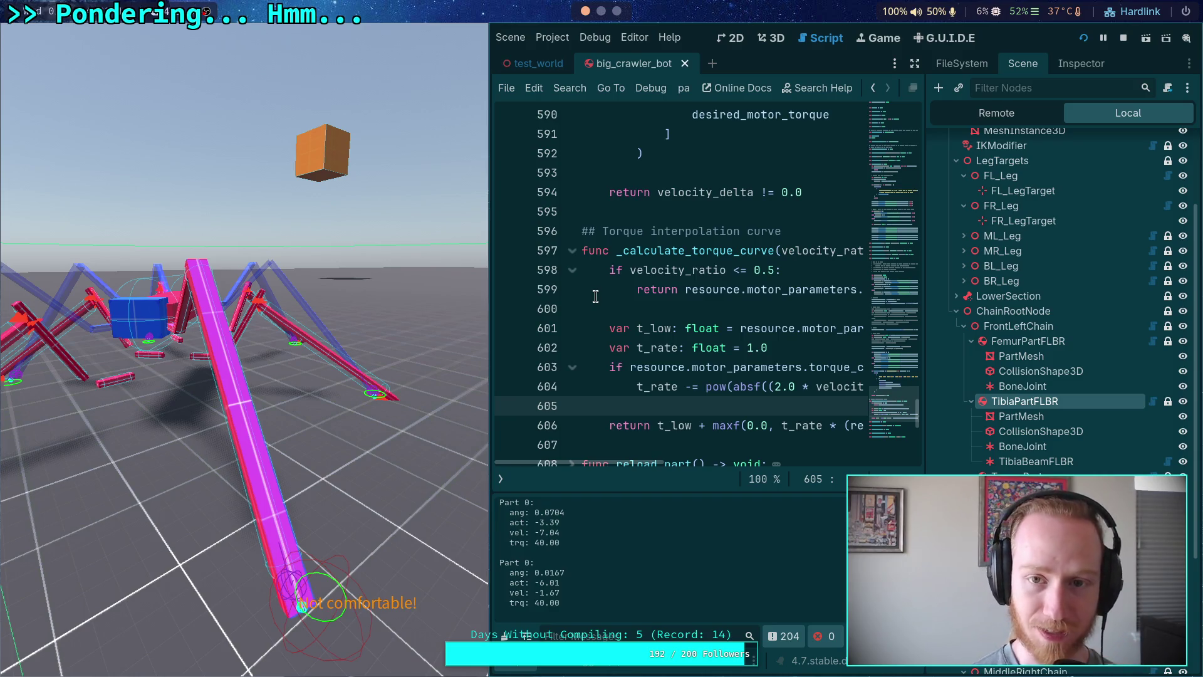
pyautogui.press('super+3')
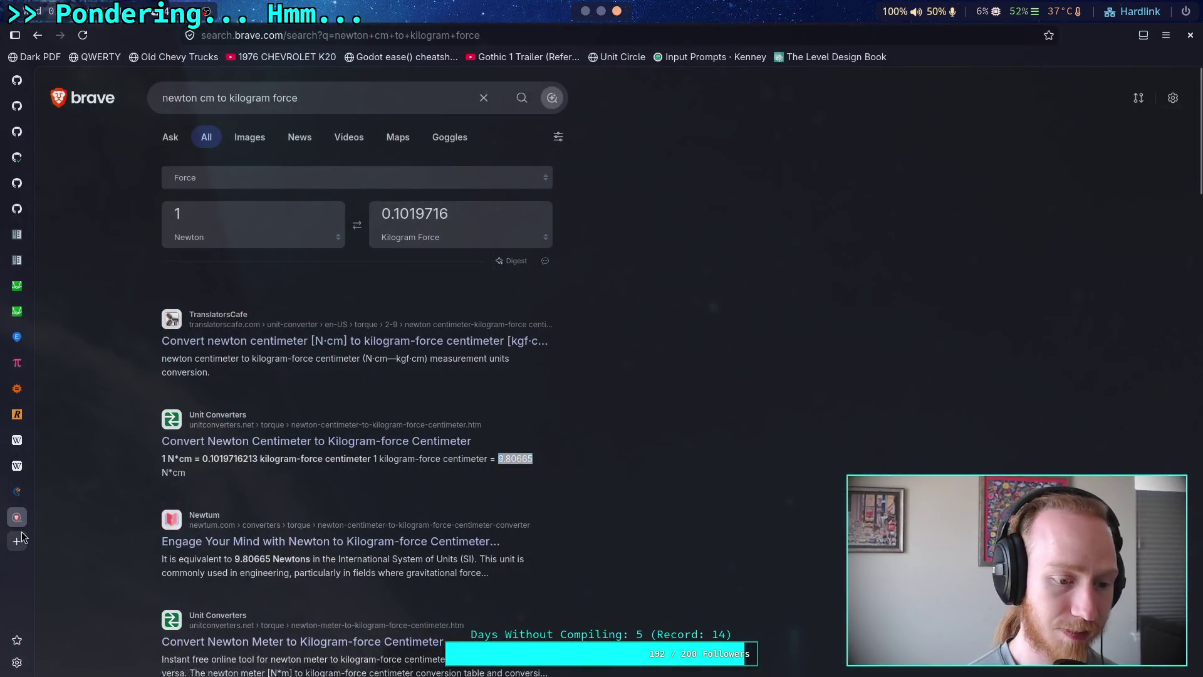
# Search image results for 'watch dogs 2 spider robot' in a new tab.
pyautogui.click(17, 541)
pyautogui.write('watch dogs 2')
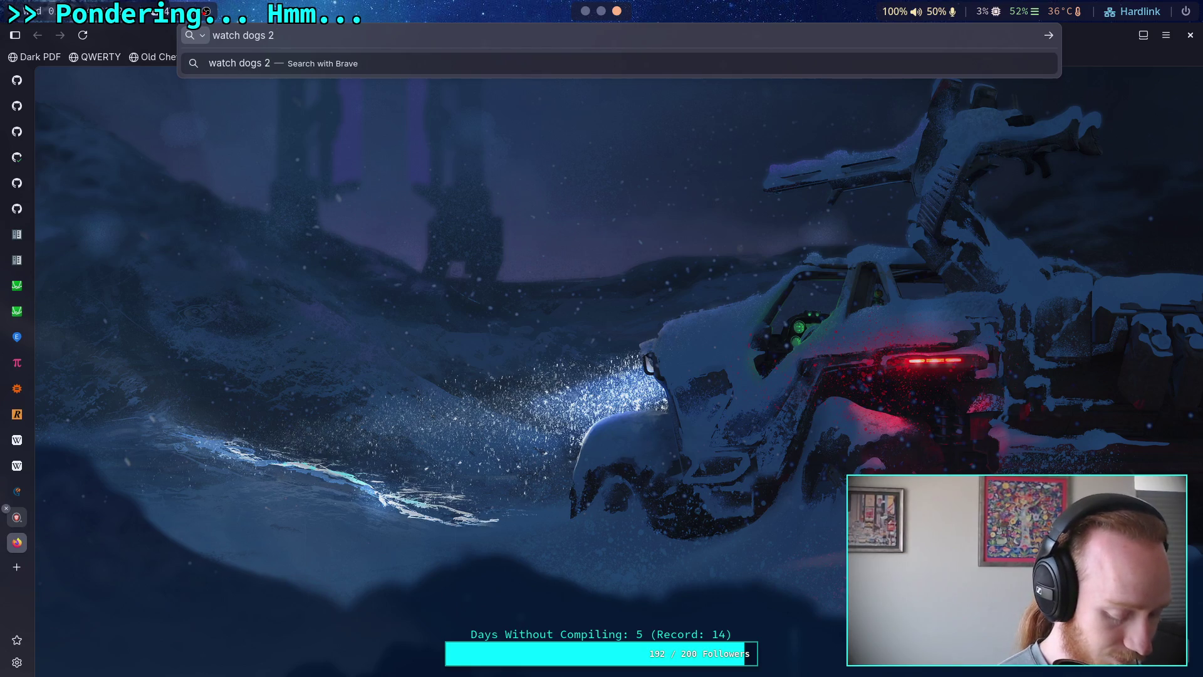
pyautogui.write(' spider robot')
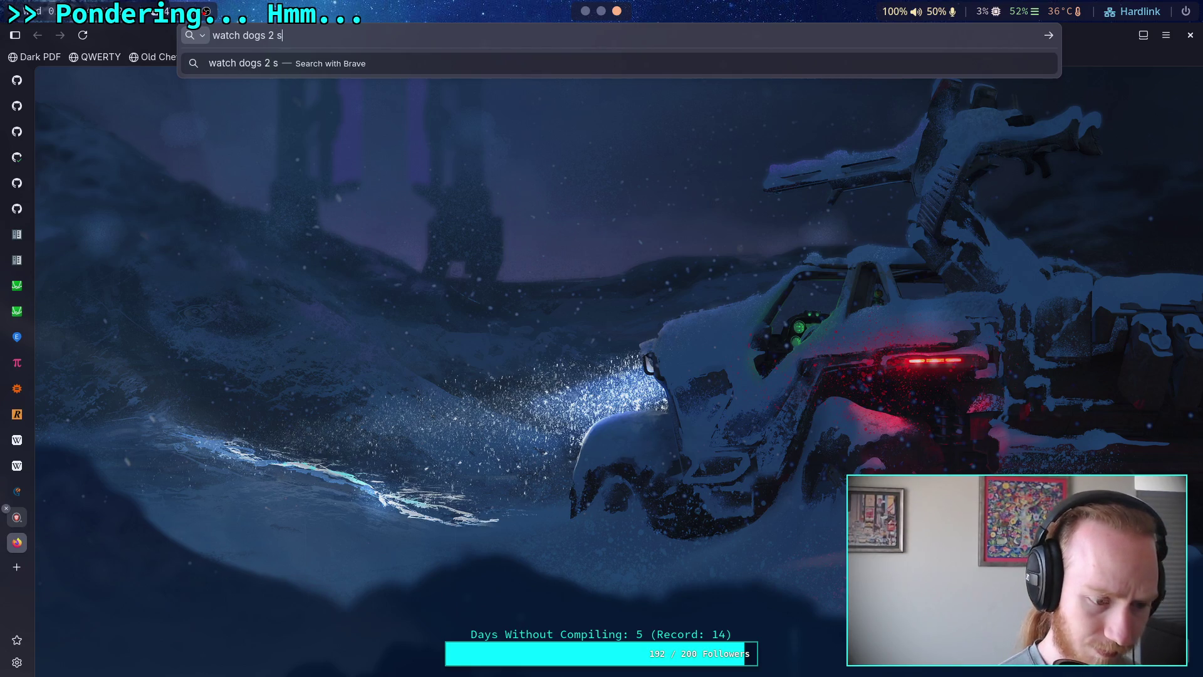
pyautogui.press('Return')
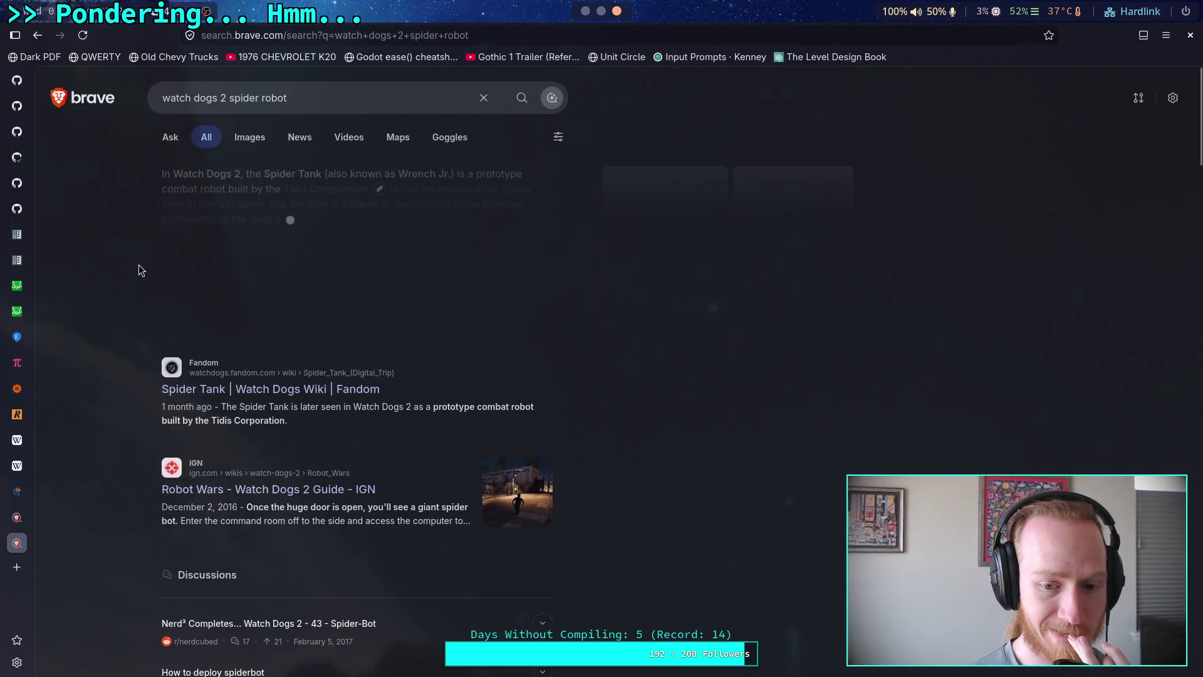
pyautogui.click(253, 141)
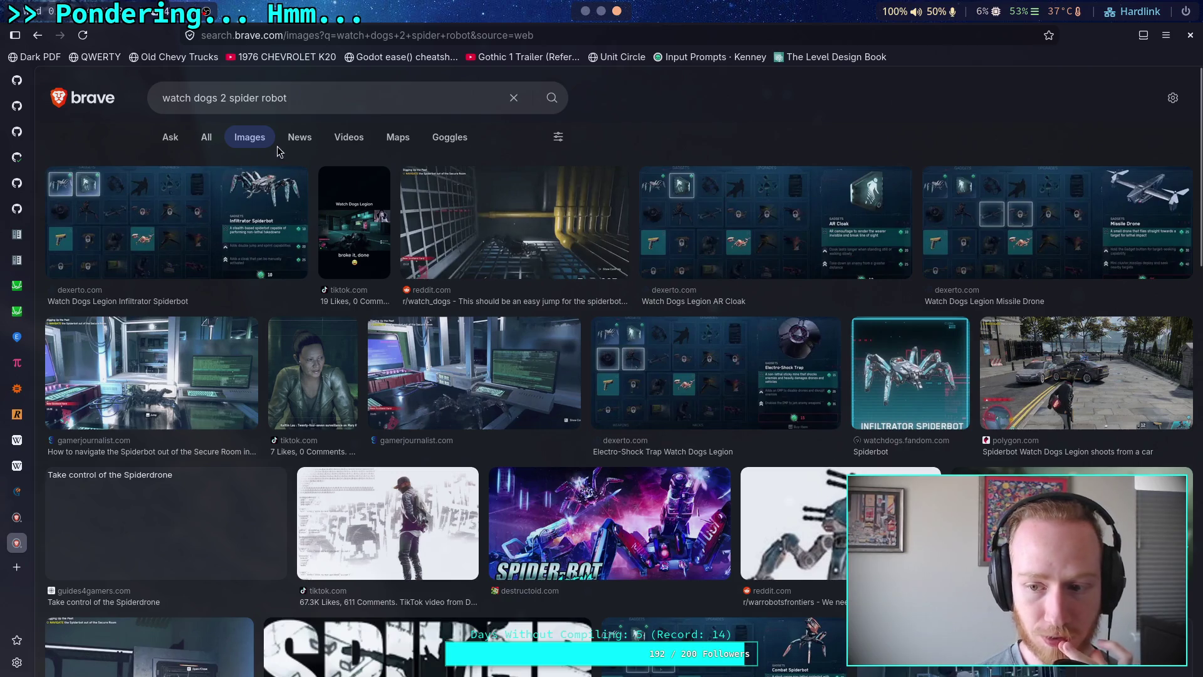
# Narrow the image search to 'watch dogs', then close the tab and return to Godot.
pyautogui.moveTo(219, 102); pyautogui.dragTo(393, 100)
pyautogui.press('BackSpace')
pyautogui.press('Return')
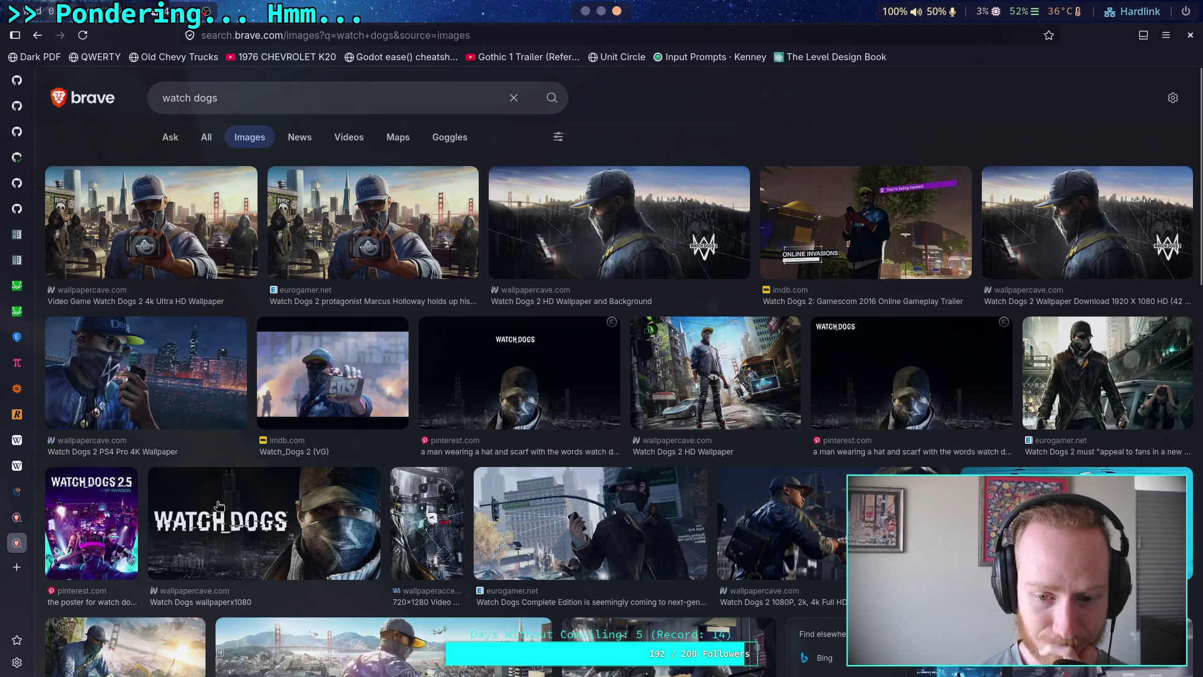
pyautogui.scroll(-3, 216, 506)
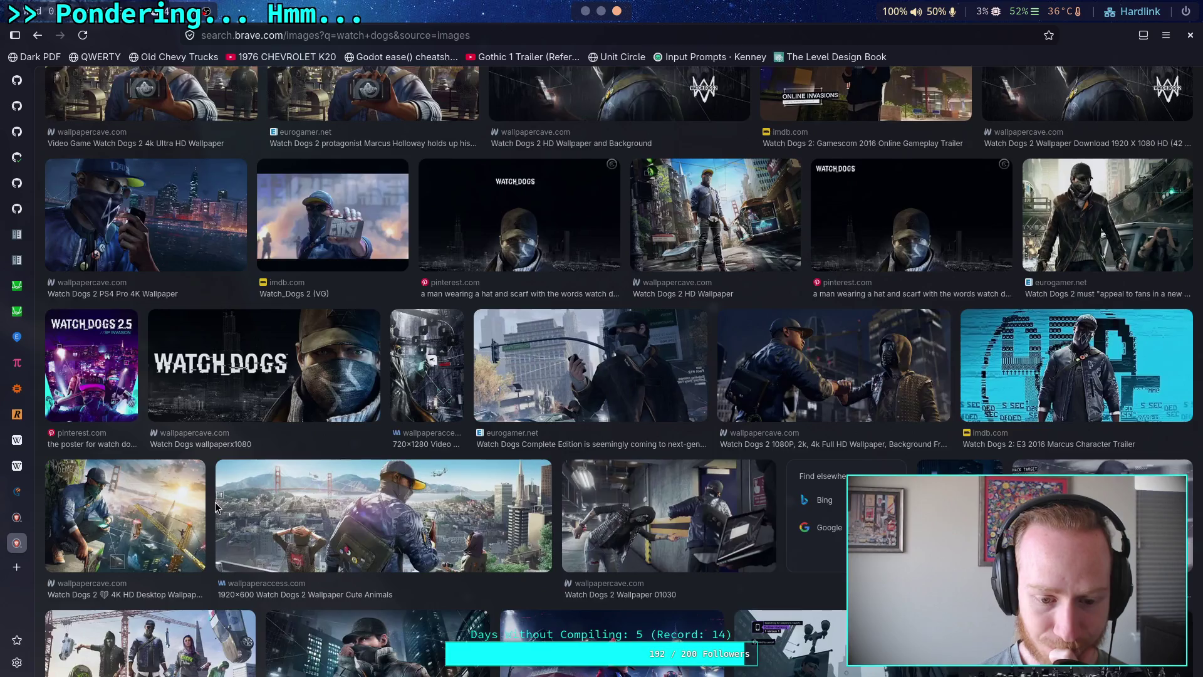
pyautogui.scroll(3, 216, 506)
pyautogui.middleClick(17, 543)
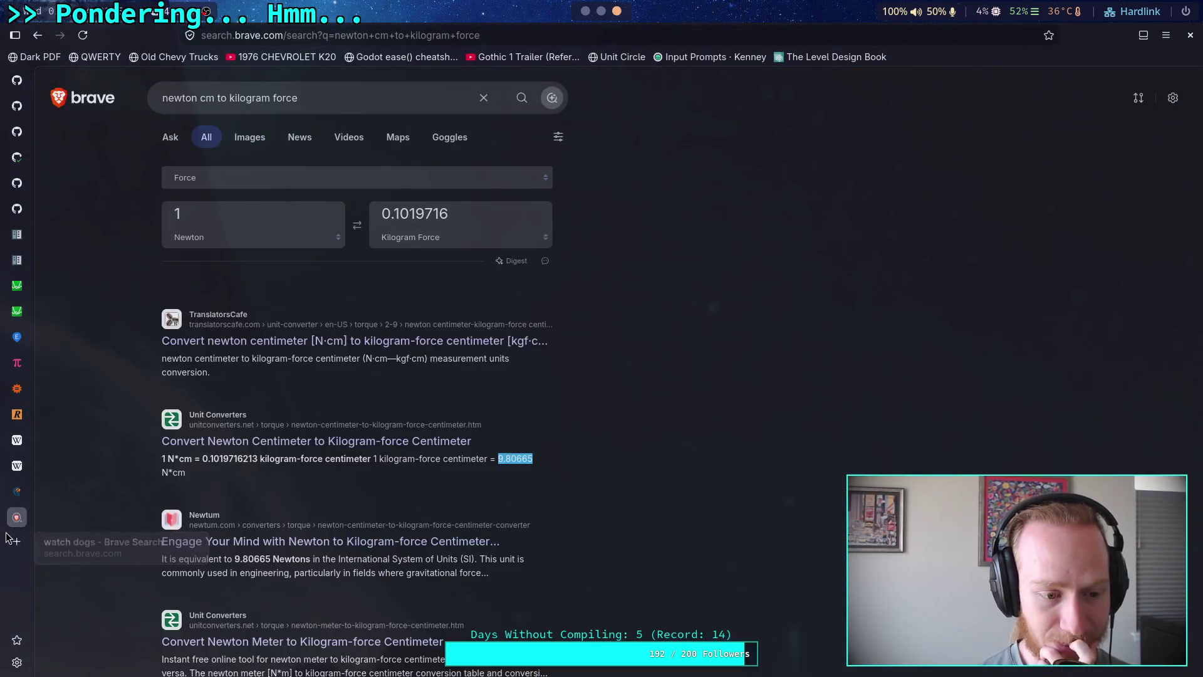
pyautogui.click(585, 11)
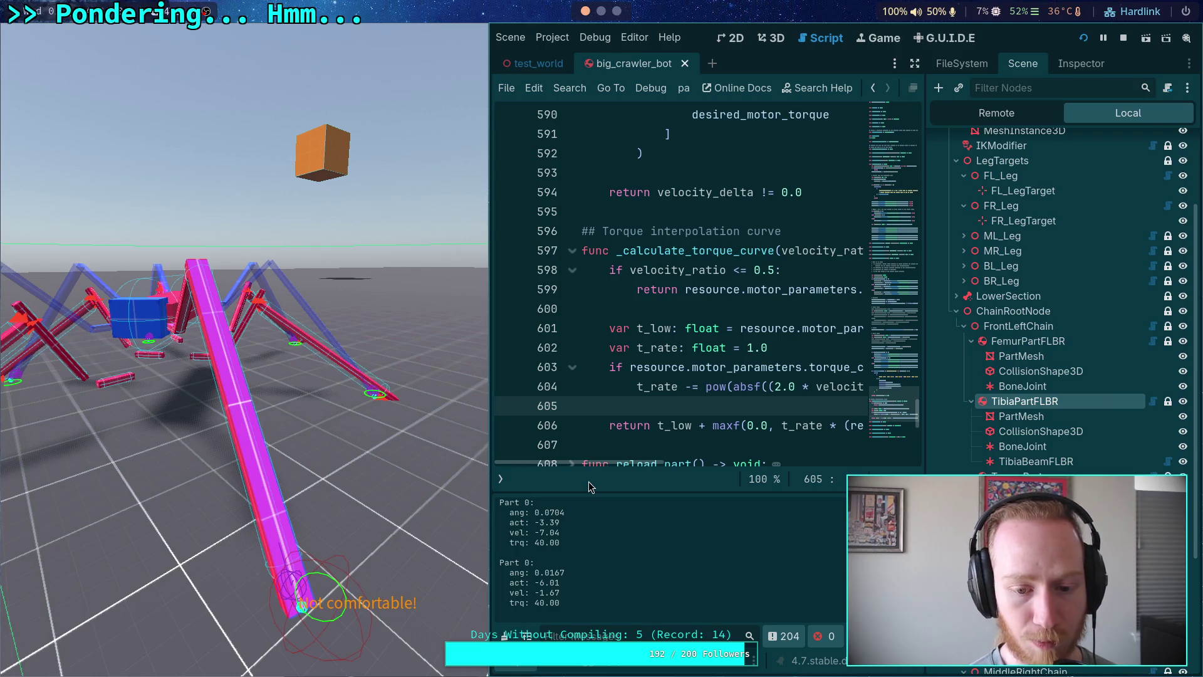
# Widen the script editor and view TibiaPartFLBR's properties in the Inspector.
pyautogui.moveTo(589, 481); pyautogui.dragTo(507, 432)
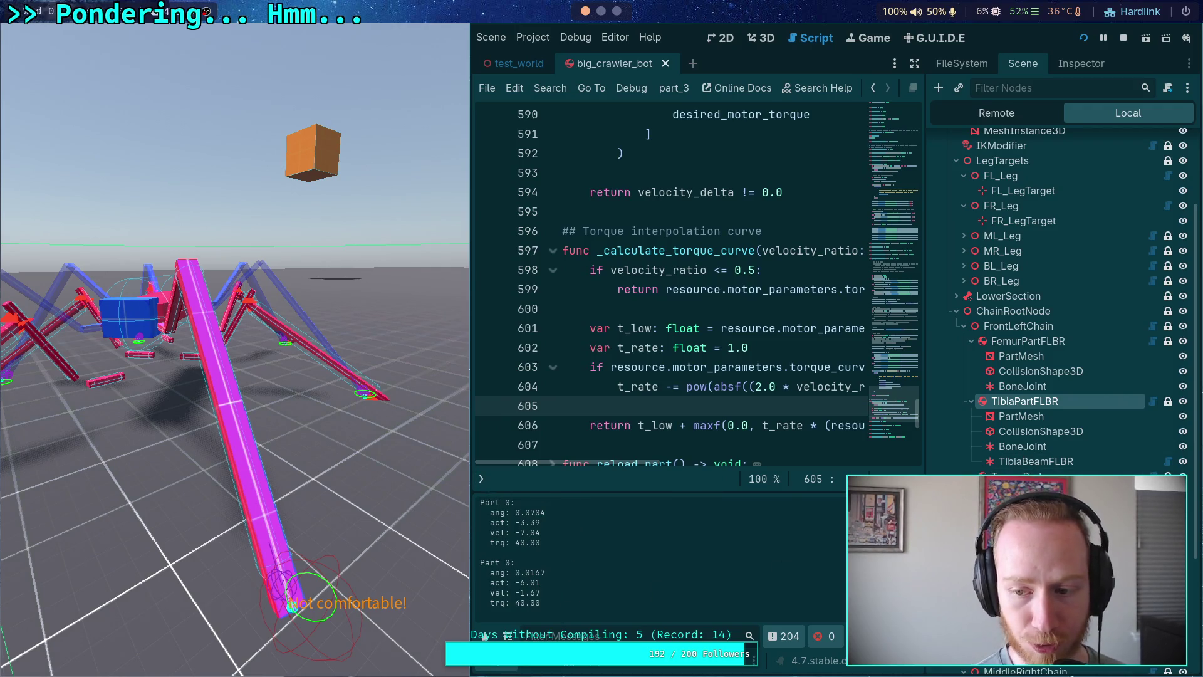
pyautogui.click(1081, 64)
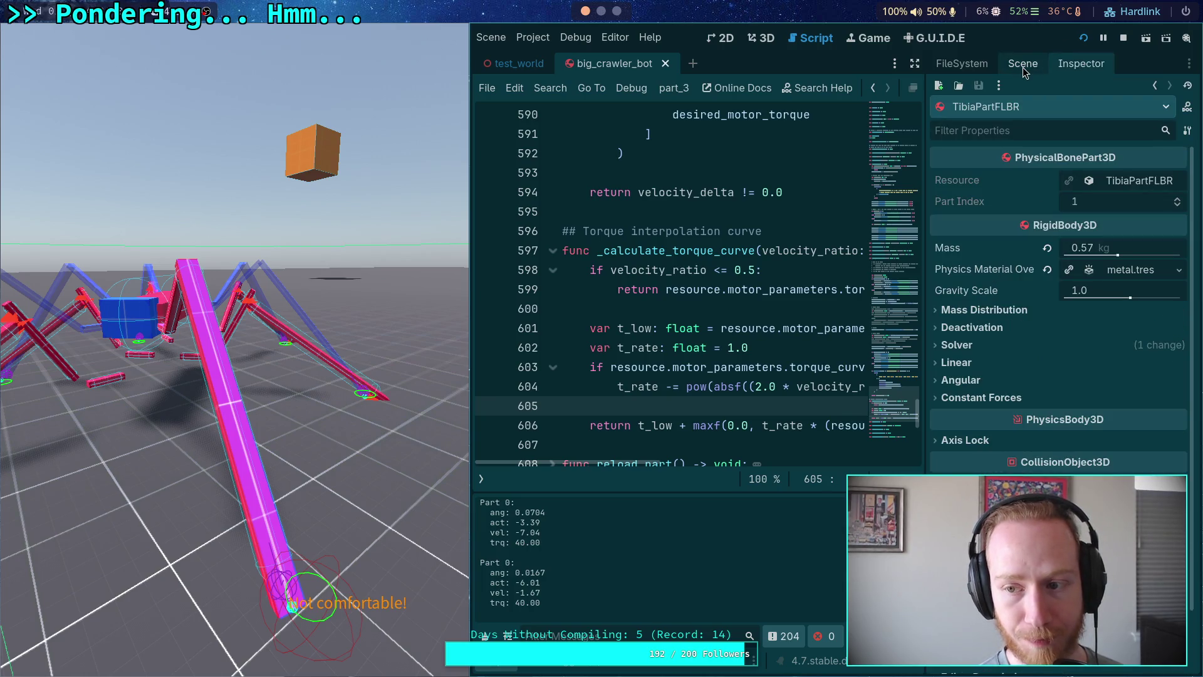
pyautogui.click(1024, 69)
pyautogui.click(601, 11)
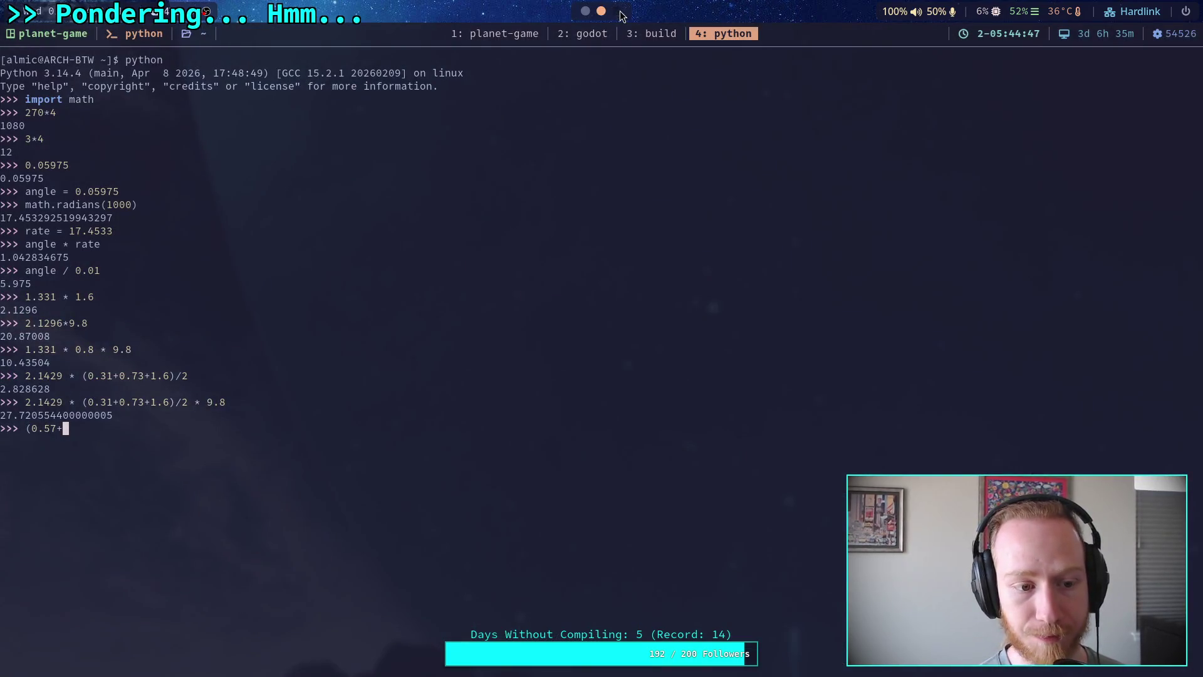
pyautogui.click(617, 12)
pyautogui.click(585, 10)
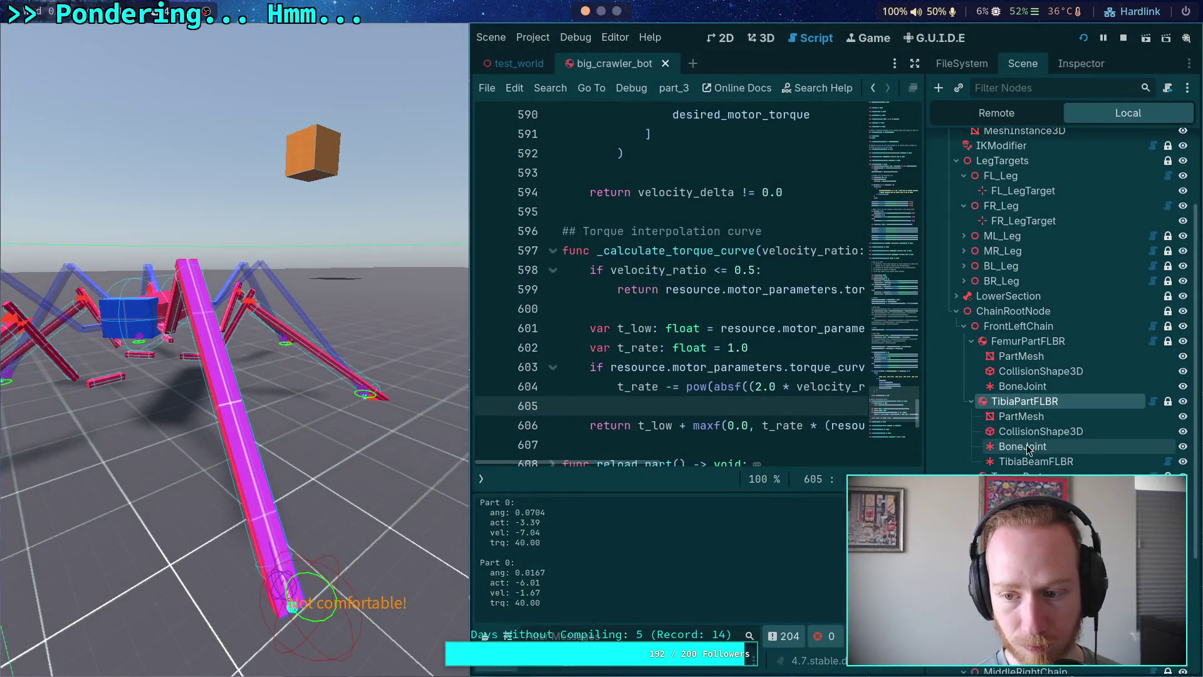
# Inspect the CollisionShape3D, then read TarsusPart's 1.331 kg mass in the Inspector.
pyautogui.click(1040, 431)
pyautogui.click(1082, 64)
pyautogui.click(1024, 66)
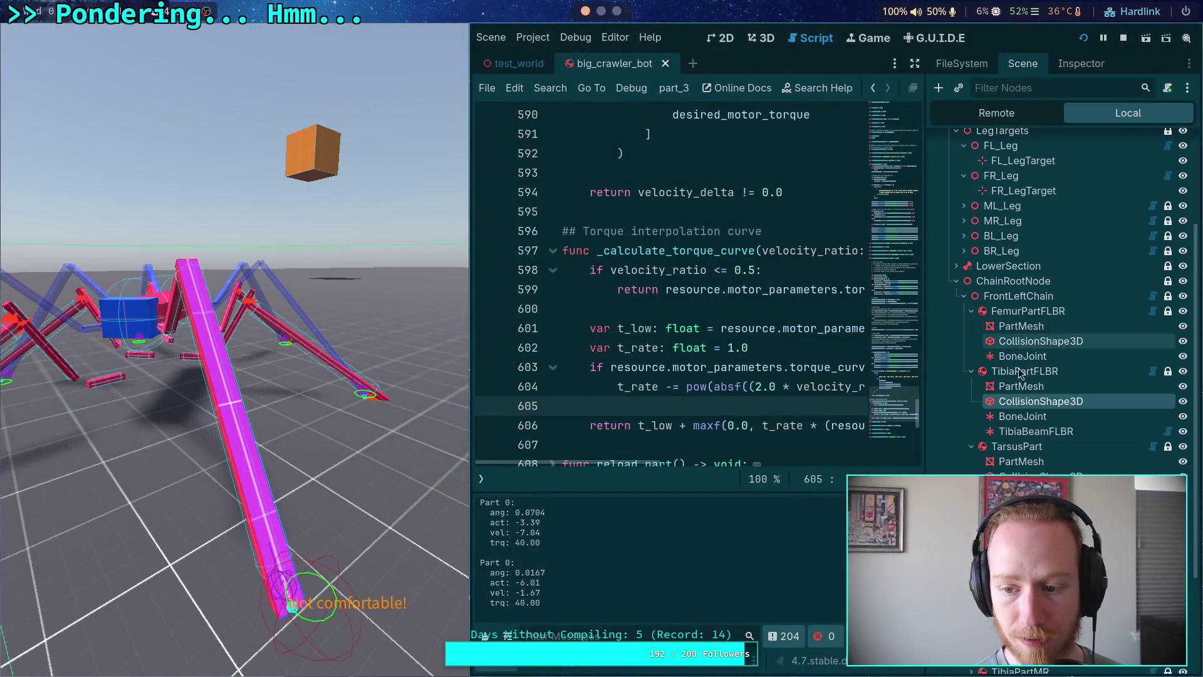
pyautogui.click(1017, 446)
pyautogui.click(1081, 64)
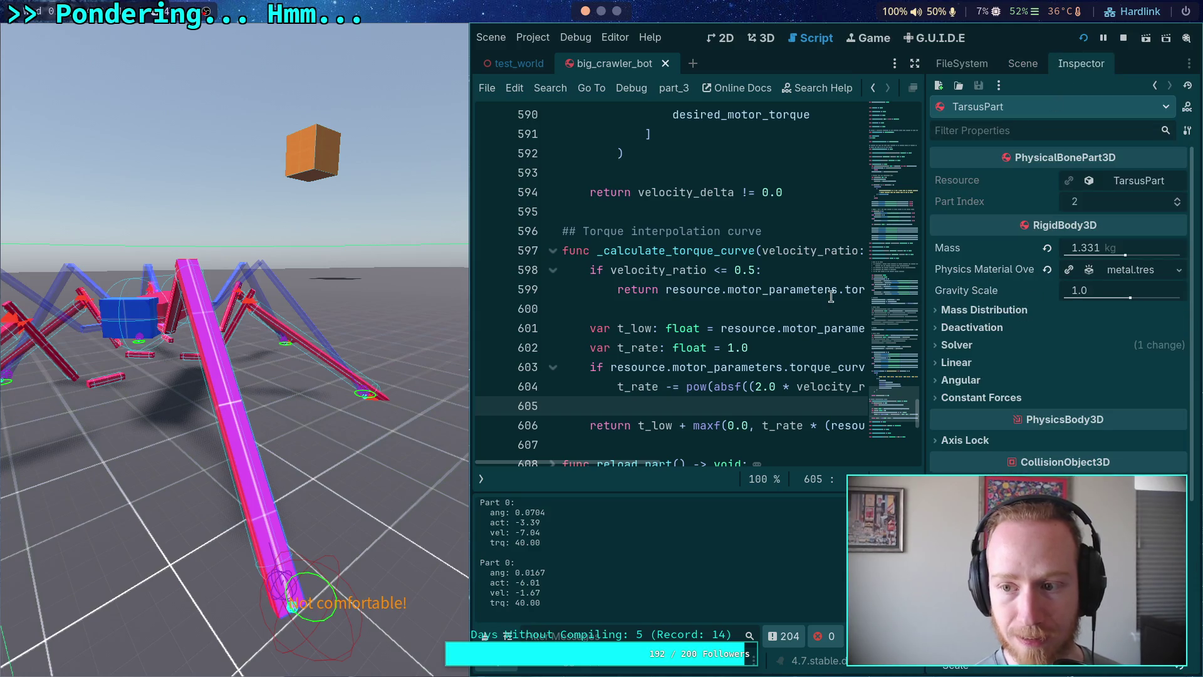
pyautogui.click(616, 11)
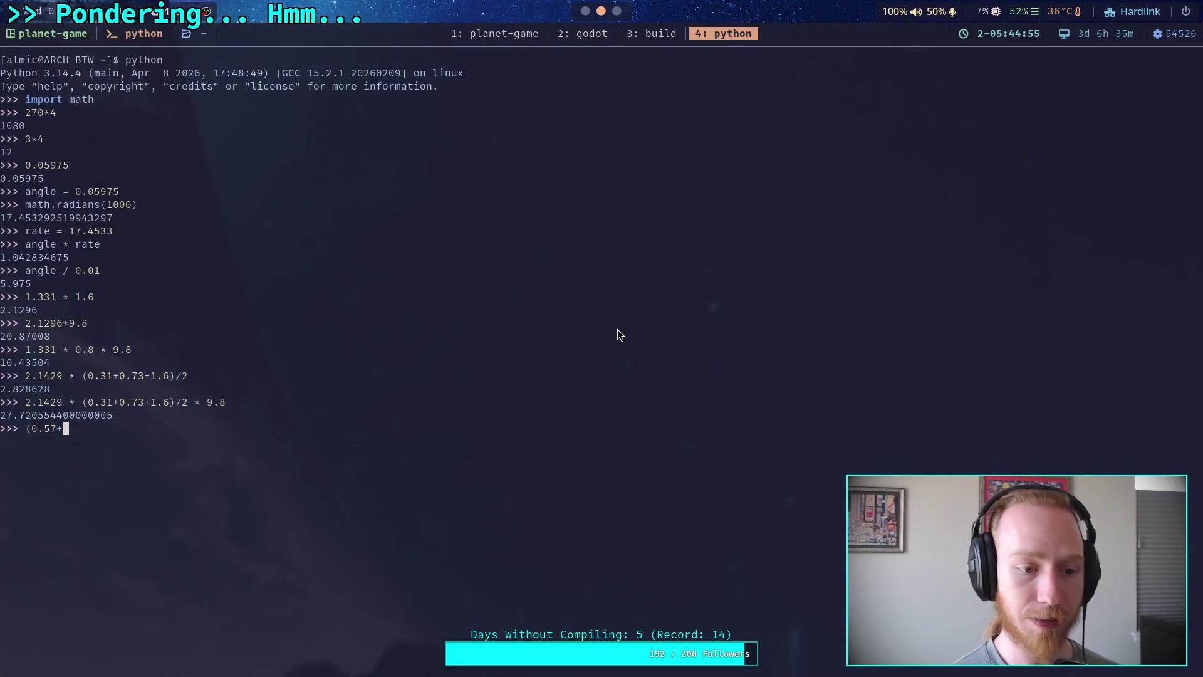
# Finish and evaluate (0.57+1.331) * (0.73+1.6)/2 * 9.8, giving about 21.70.
pyautogui.write('1.331)')
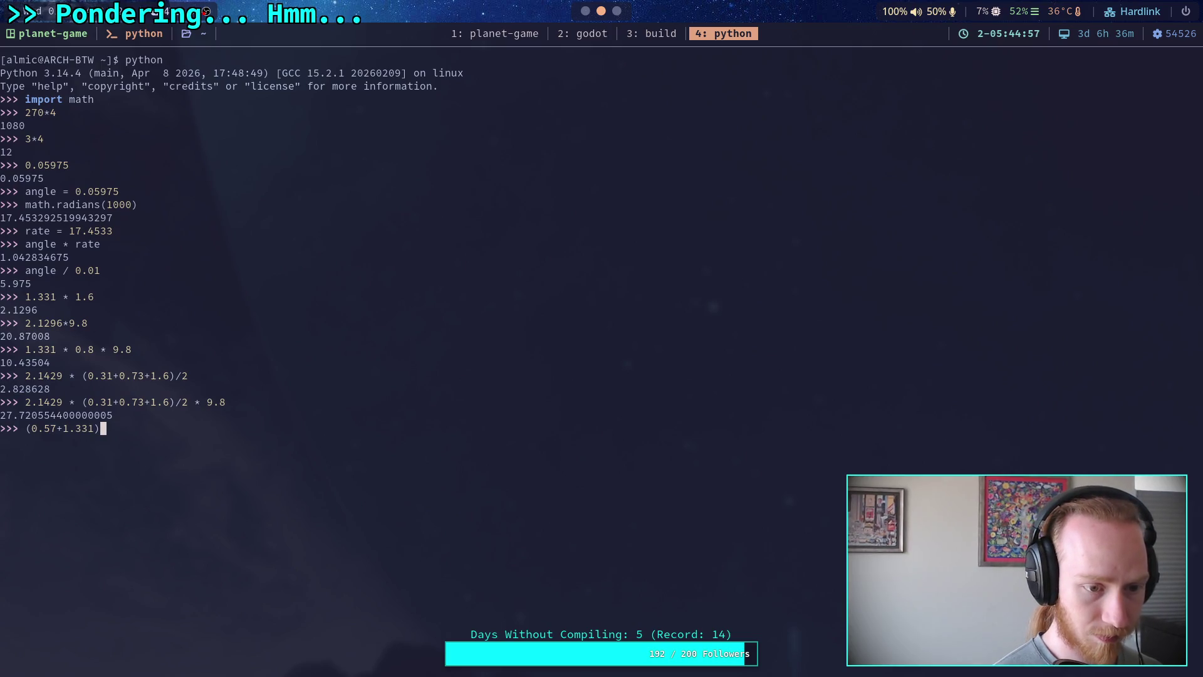
pyautogui.write(' * (')
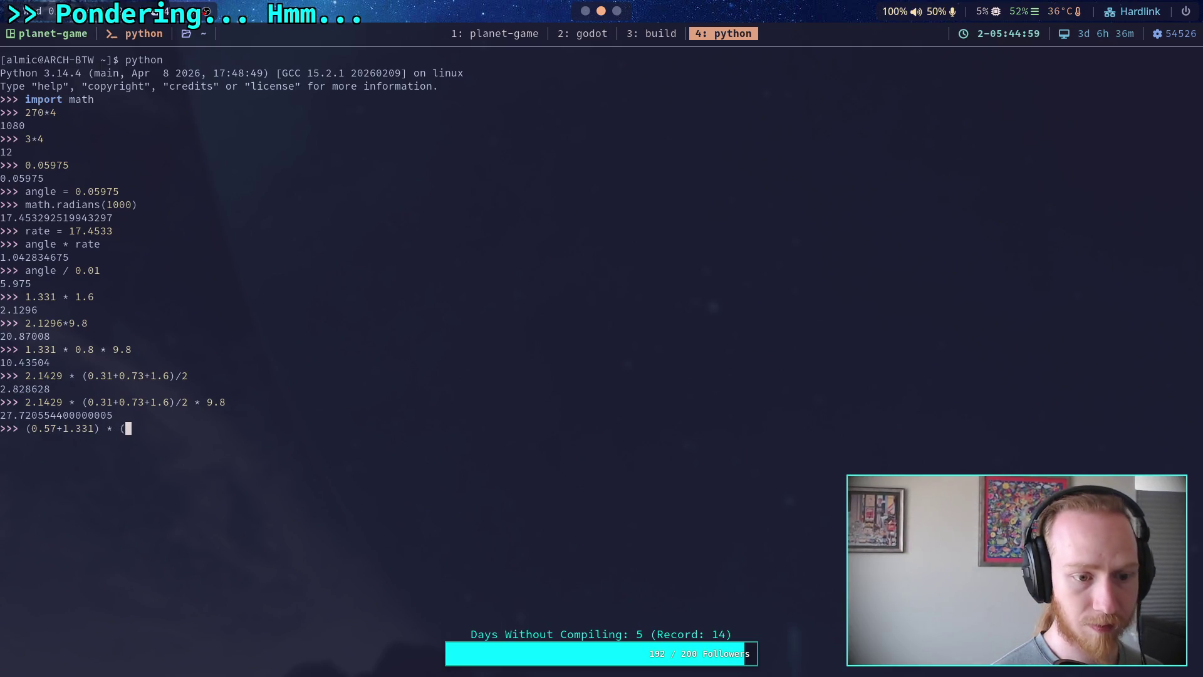
pyautogui.write('0.73')
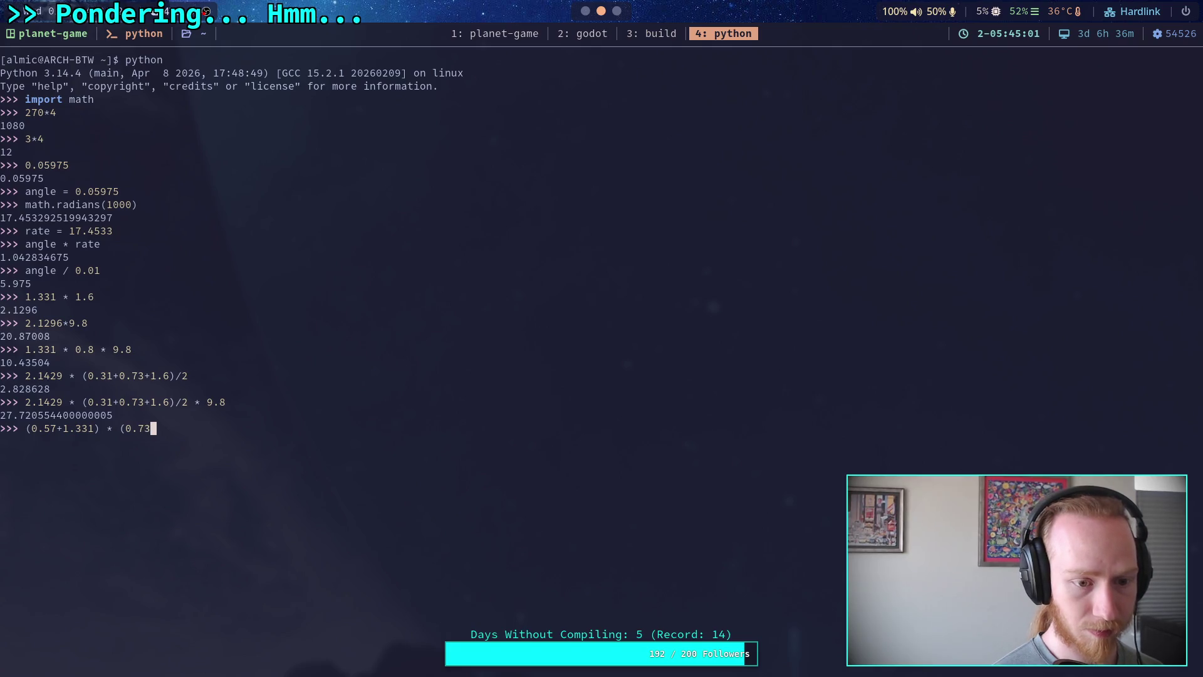
pyautogui.write('+')
pyautogui.write('1.6')
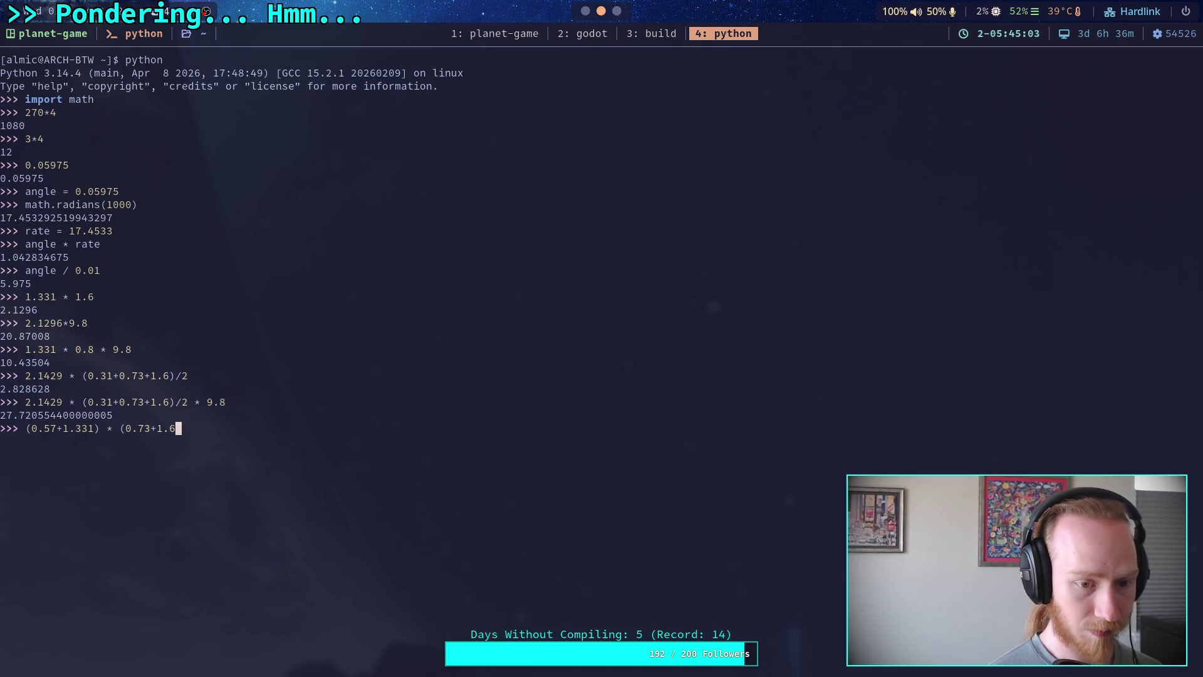
pyautogui.write(')/2 * 9.8')
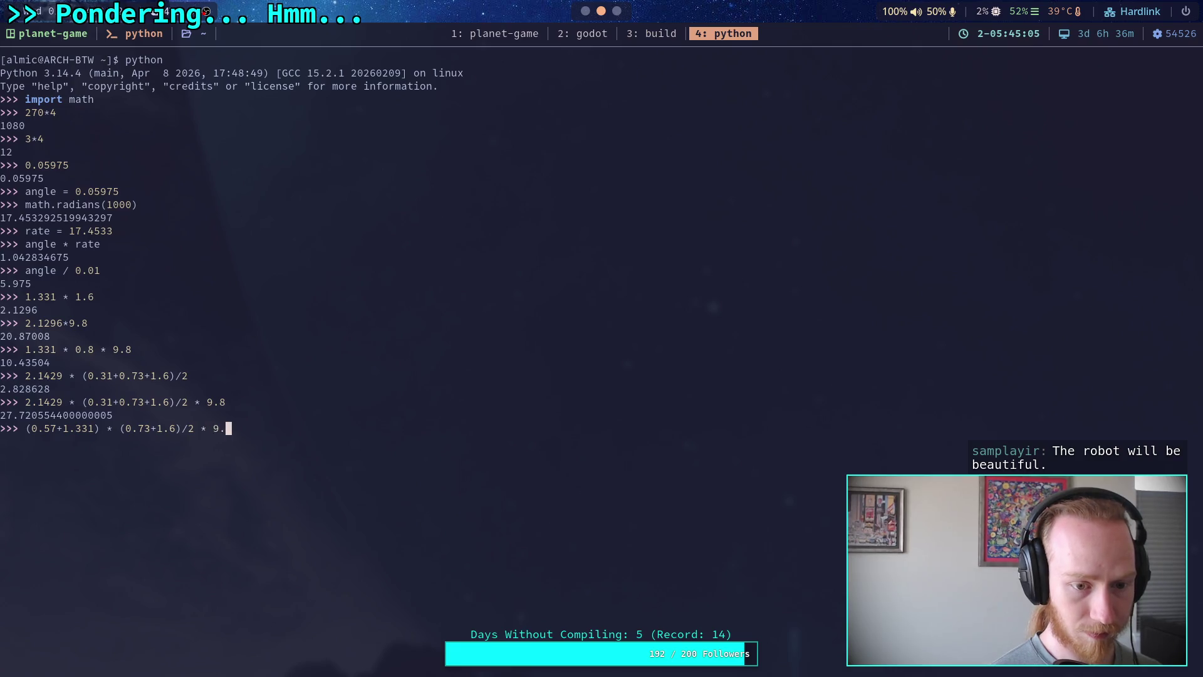
pyautogui.press('Return')
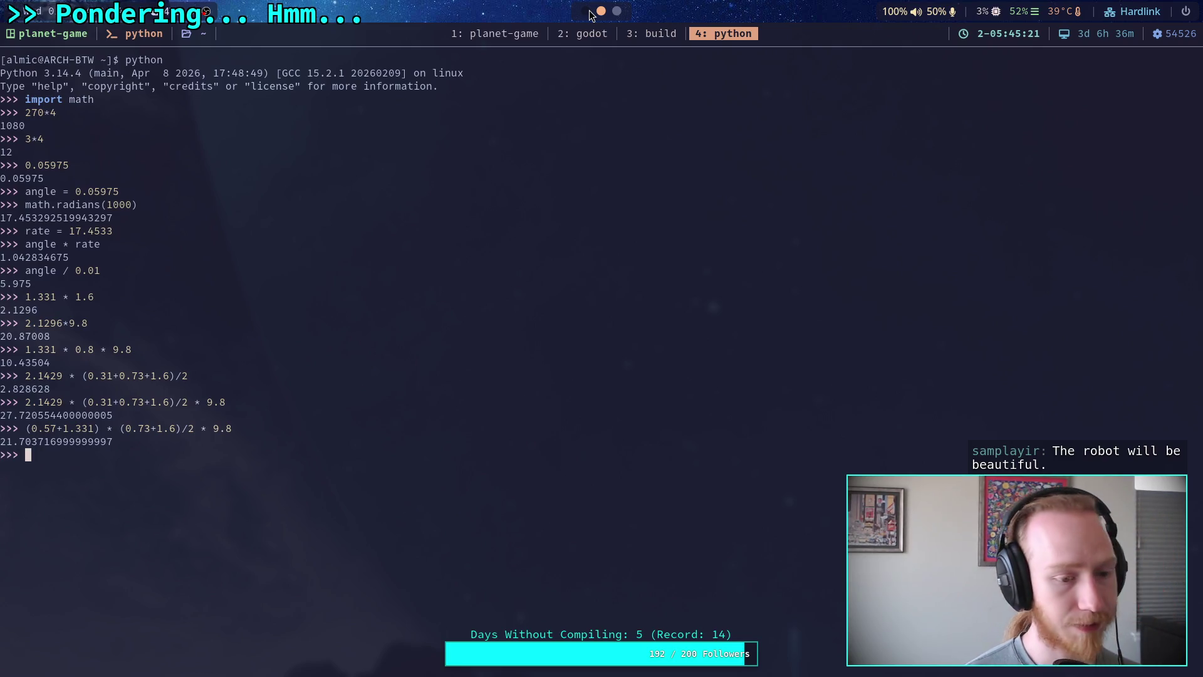
pyautogui.click(587, 10)
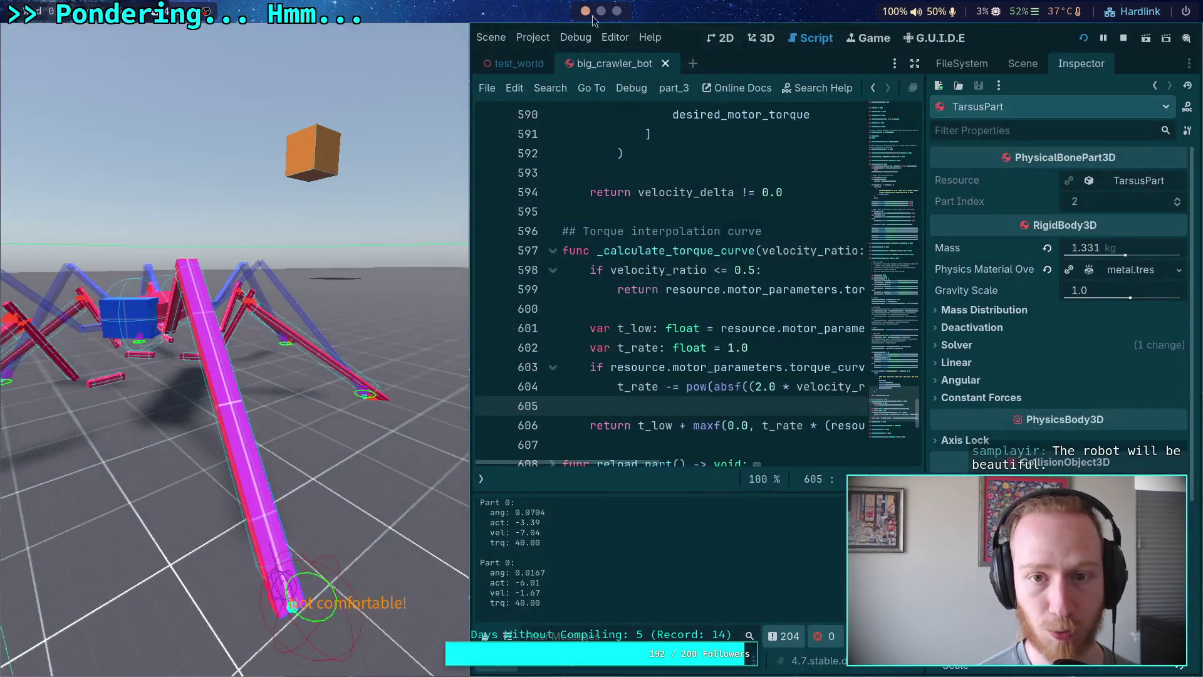
pyautogui.click(1023, 63)
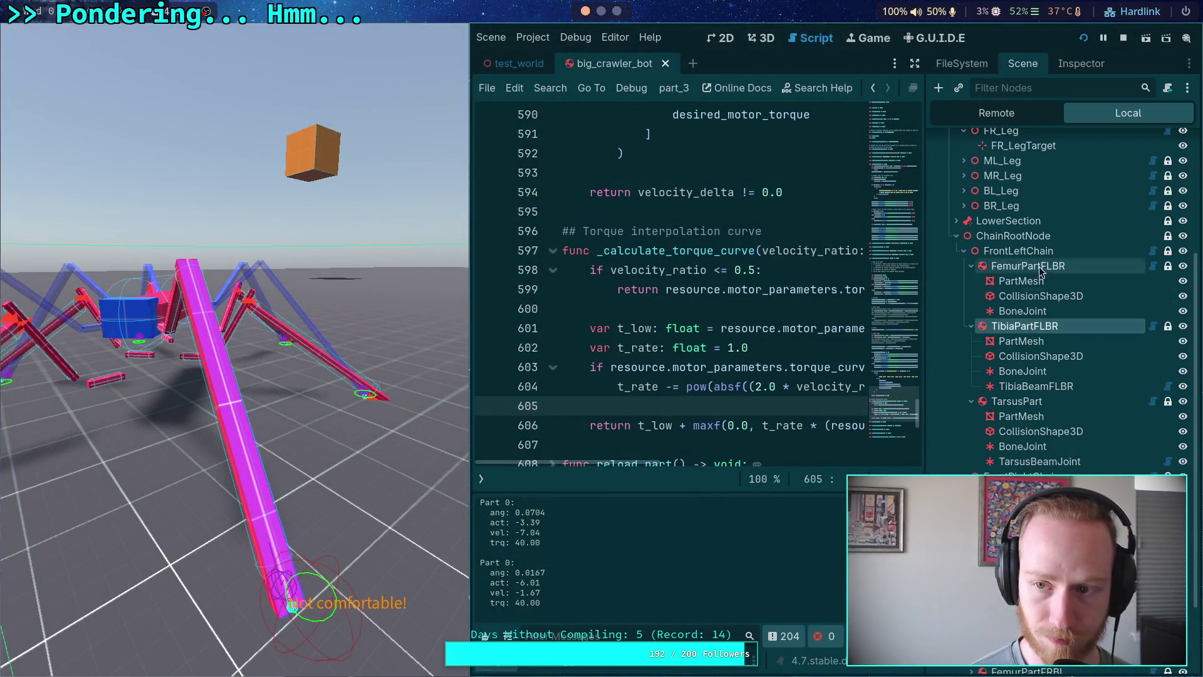
# Select FL_Leg and expand its tibia and femur motor settings in the Inspector.
pyautogui.scroll(5, 1019, 295)
pyautogui.click(1003, 293)
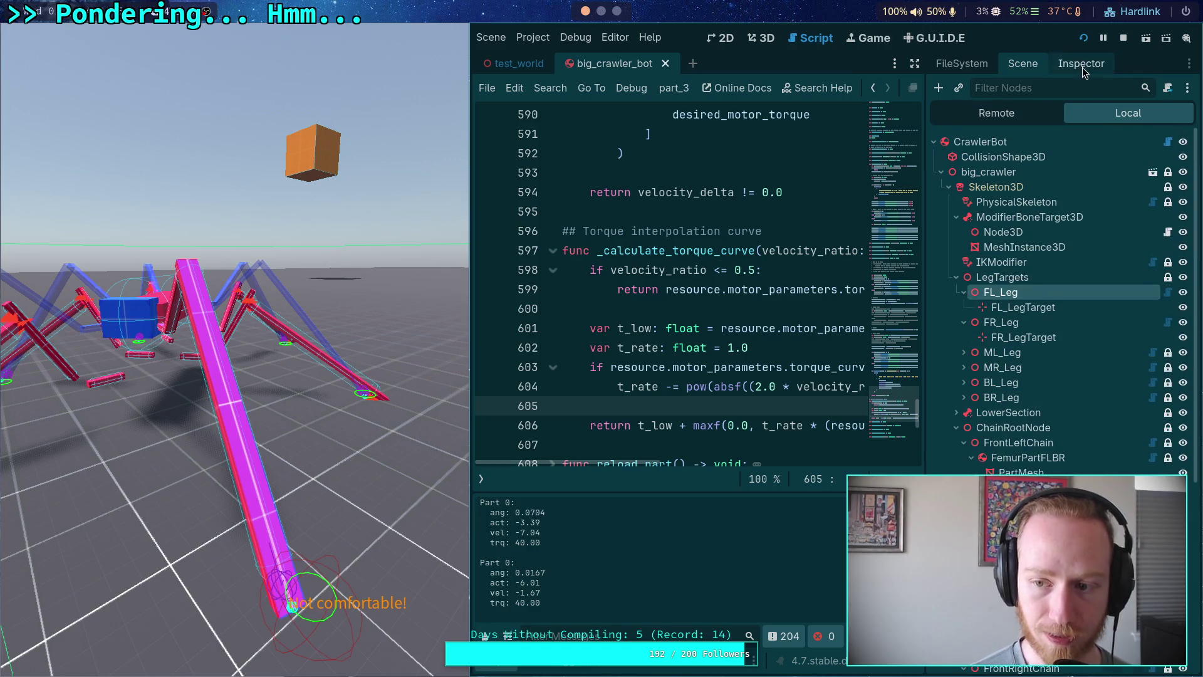
pyautogui.click(1081, 64)
pyautogui.click(1066, 379)
pyautogui.scroll(-5, 1065, 383)
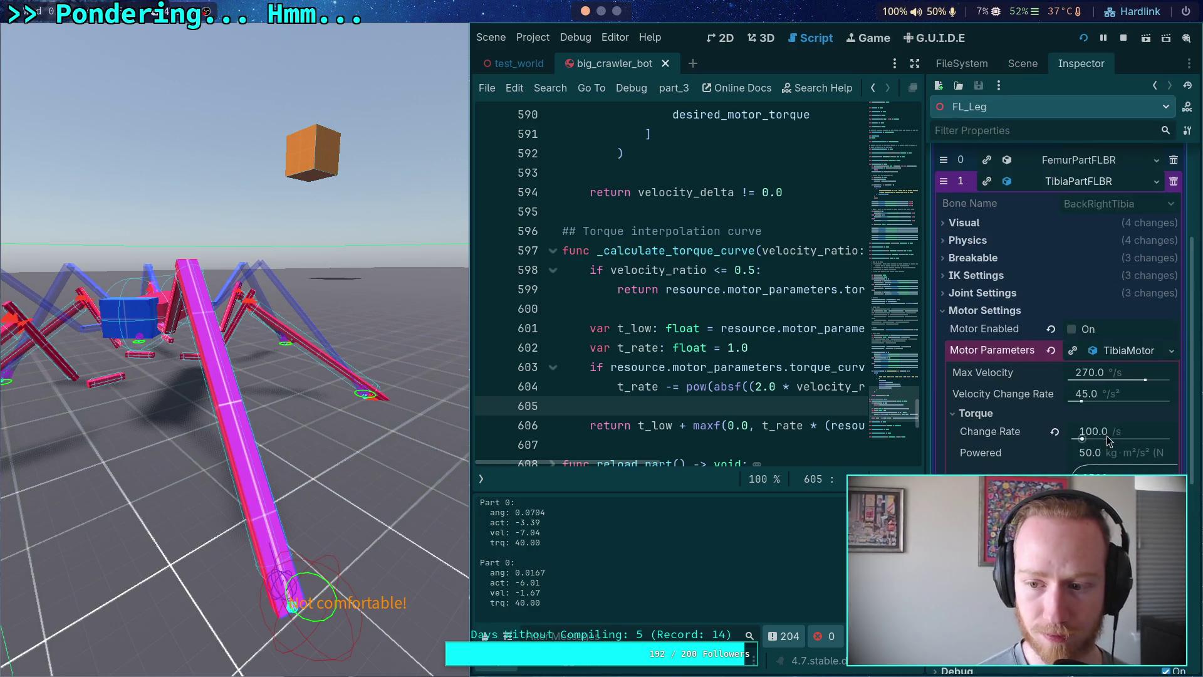
pyautogui.click(1120, 453)
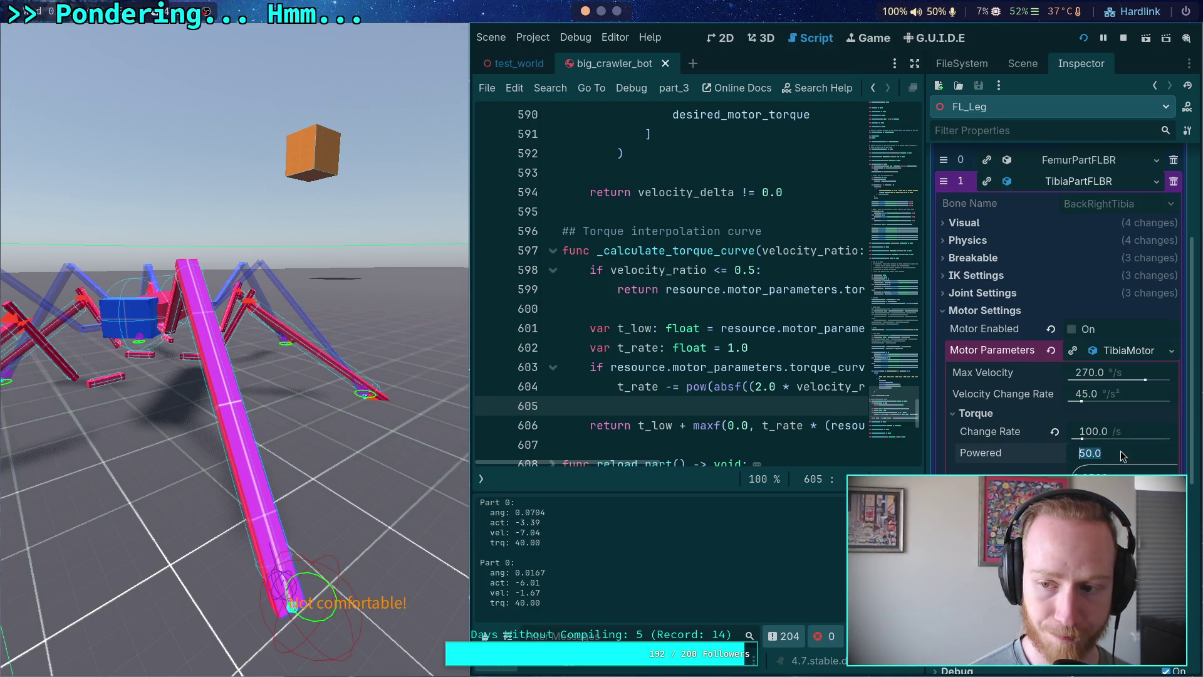
pyautogui.click(1087, 160)
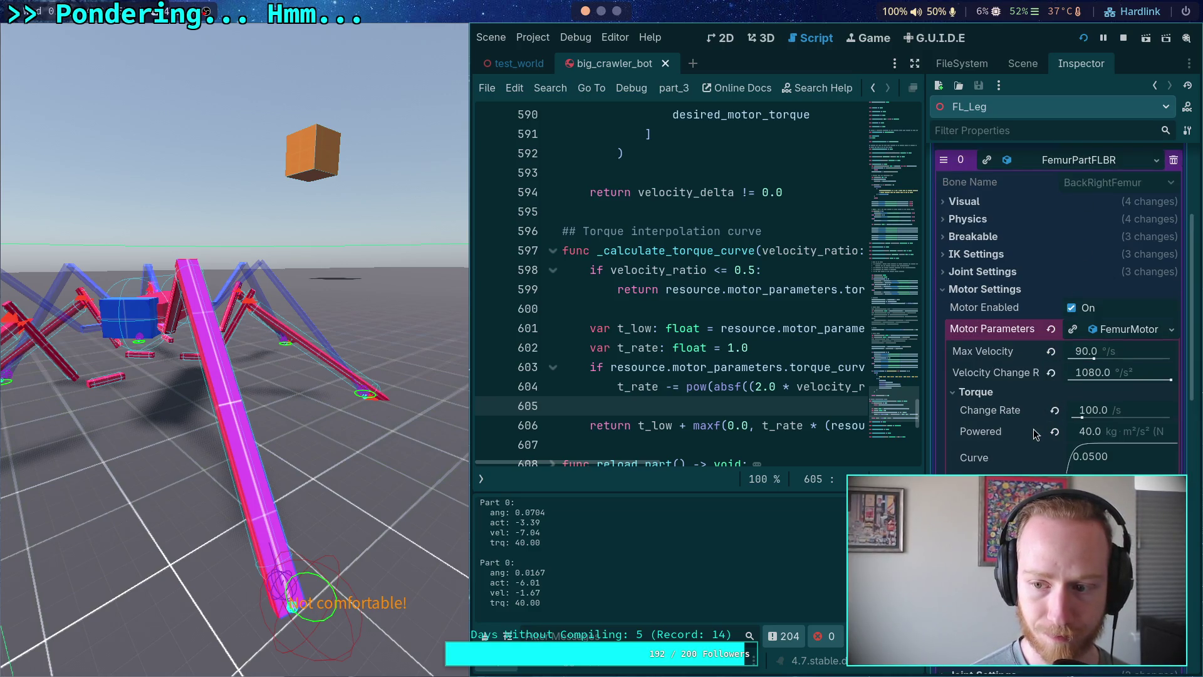
# Change the tibia motor's Torque Powered from 50.0 to 30.0.
pyautogui.scroll(-4, 1033, 429)
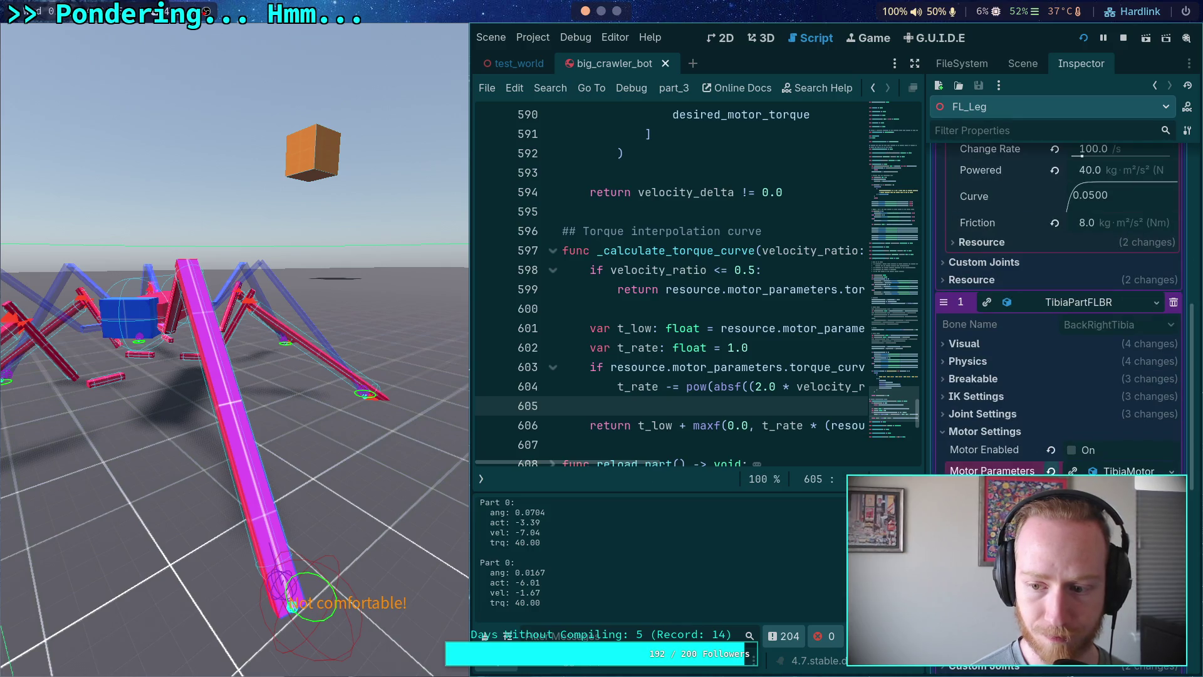
pyautogui.scroll(-2, 1122, 442)
pyautogui.click(1123, 444)
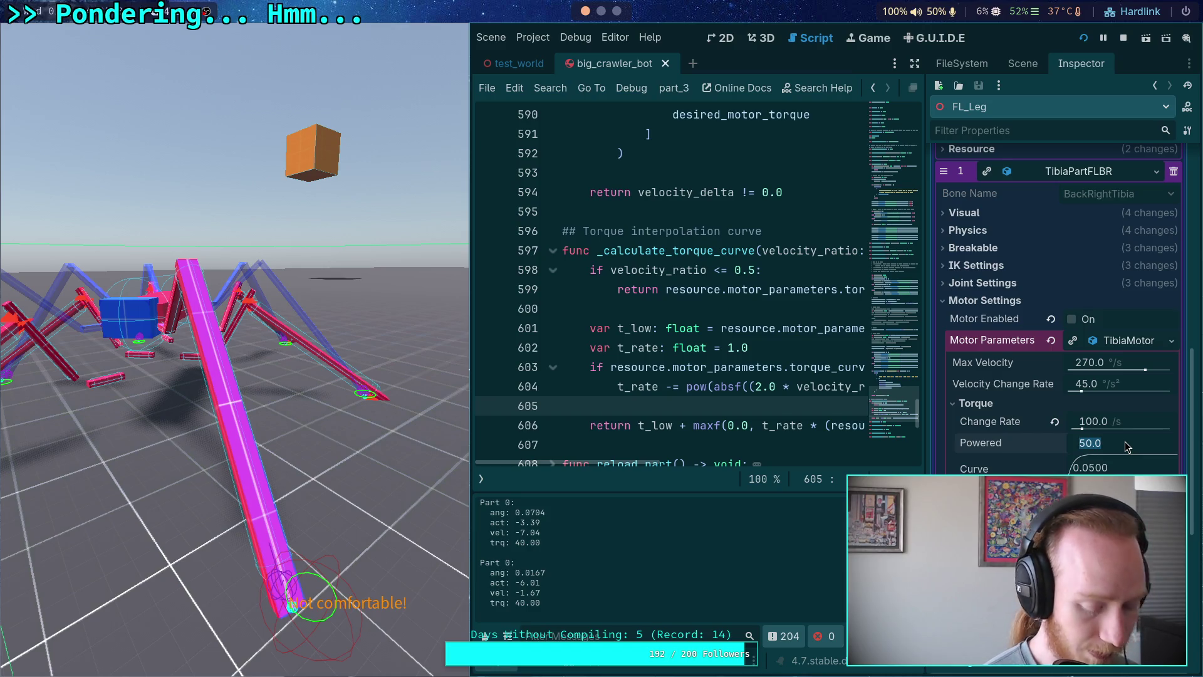
pyautogui.write('30')
pyautogui.press('Return')
pyautogui.scroll(-4, 1016, 435)
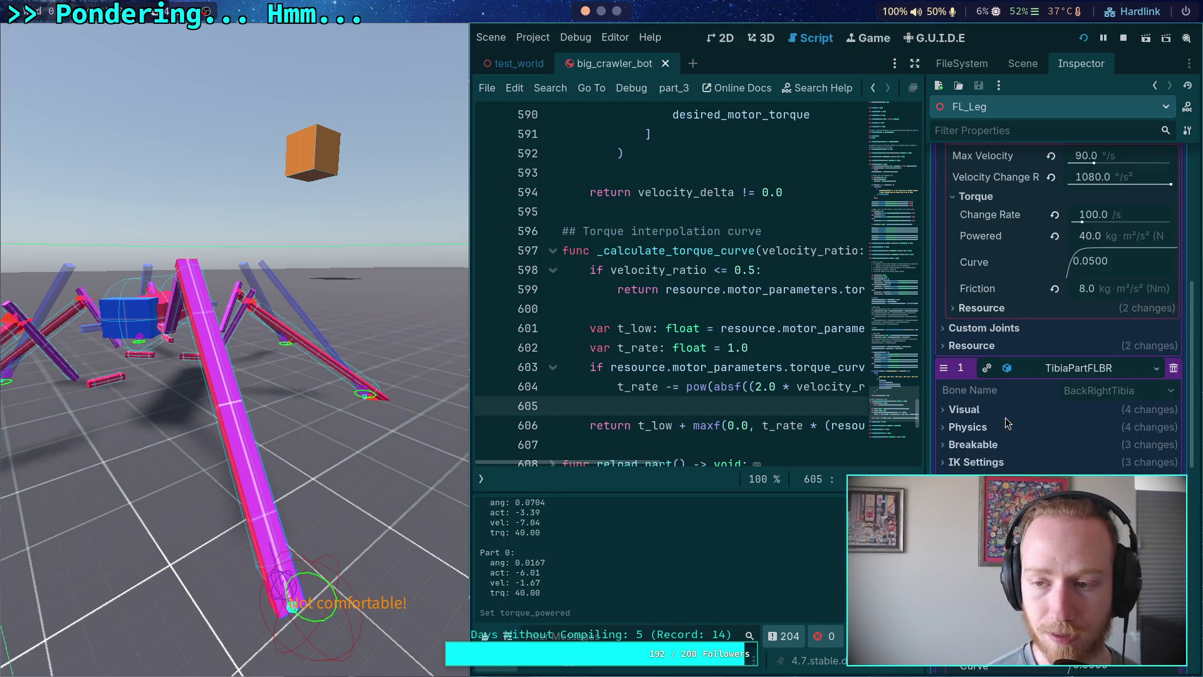
pyautogui.scroll(5, 1016, 435)
pyautogui.scroll(-3, 1017, 436)
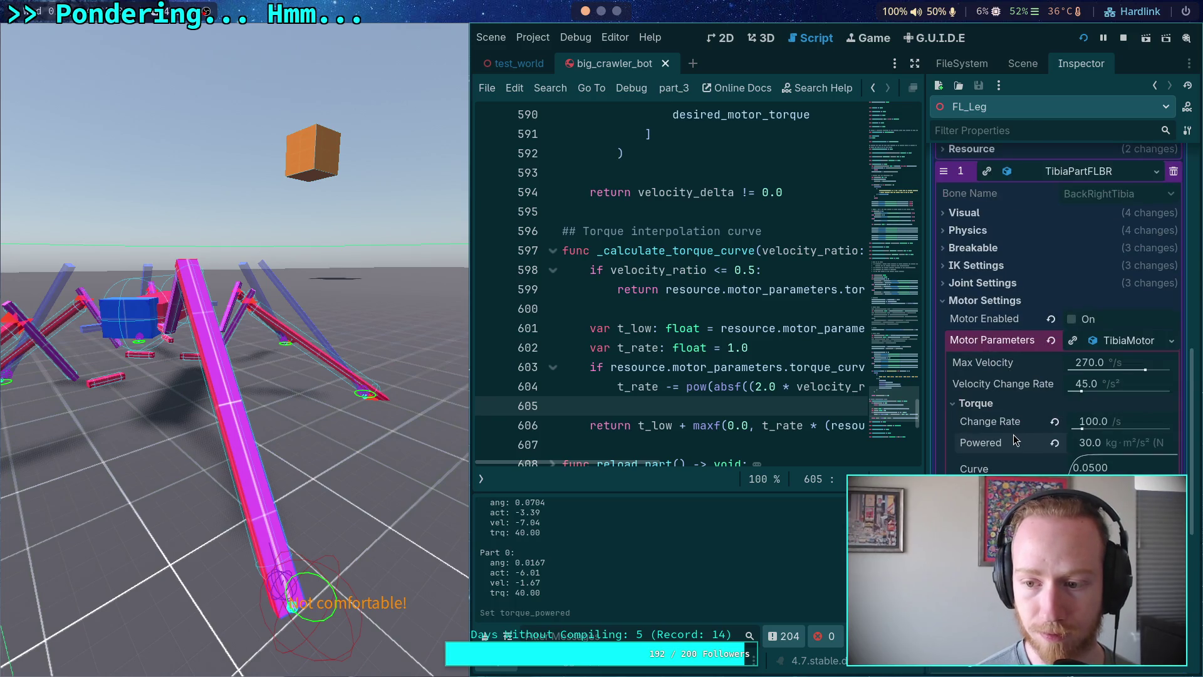
pyautogui.press('super+4')
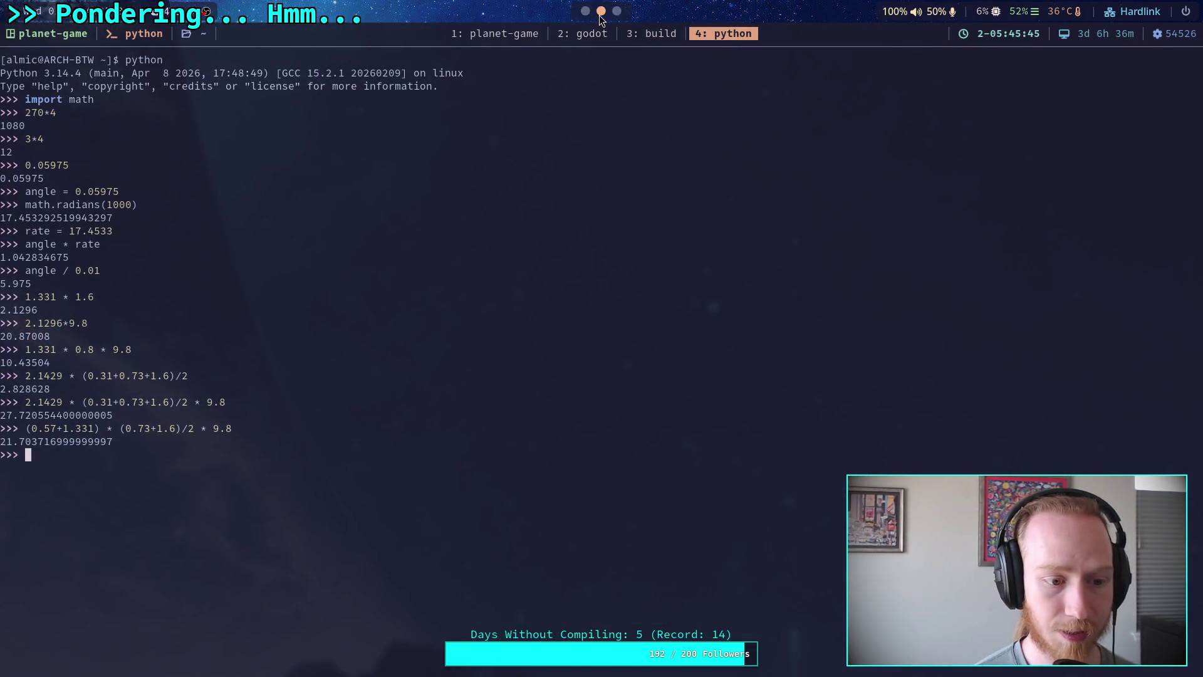
# Glance at the browser conversion and Python terminal, then scroll Godot's output log.
pyautogui.press('super+2')
pyautogui.scroll(-3, 1010, 446)
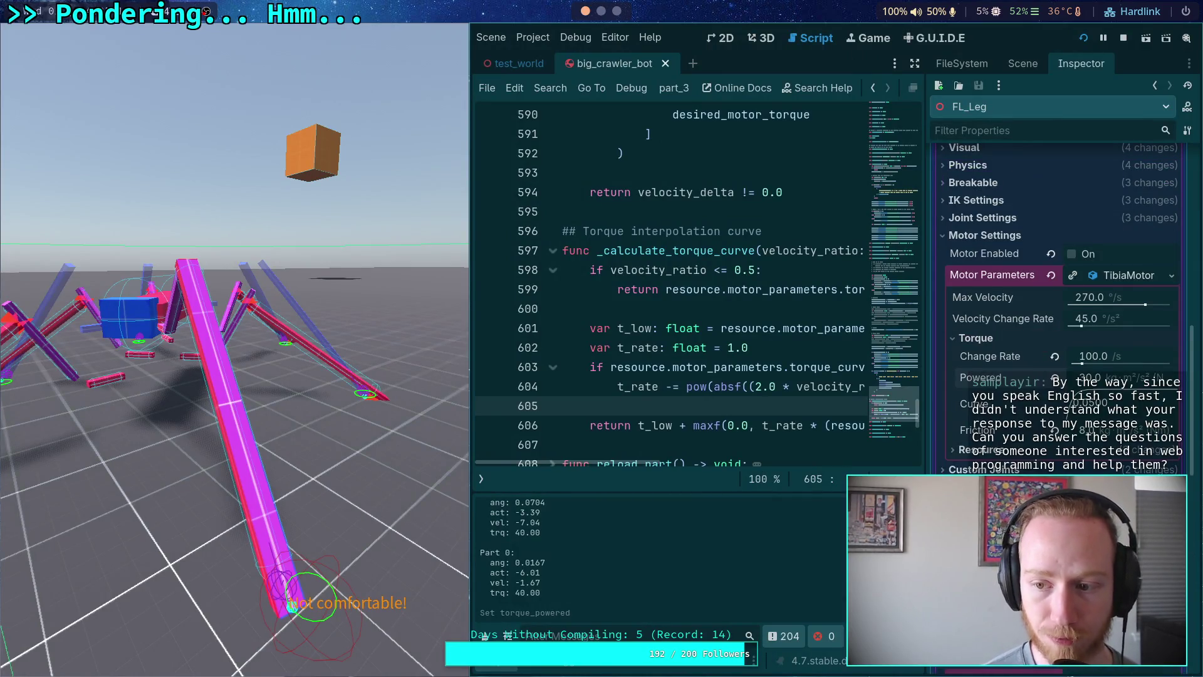
pyautogui.scroll(-3, 1011, 446)
pyautogui.scroll(-6, 1010, 446)
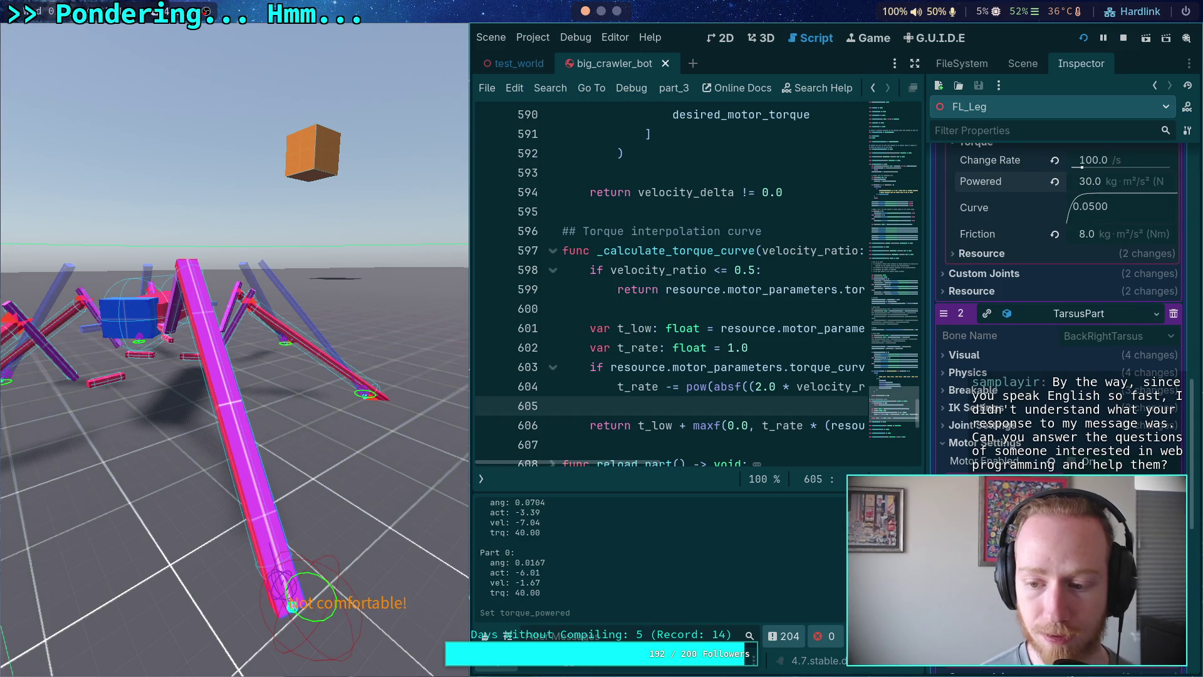
pyautogui.scroll(-3, 1010, 445)
pyautogui.click(617, 11)
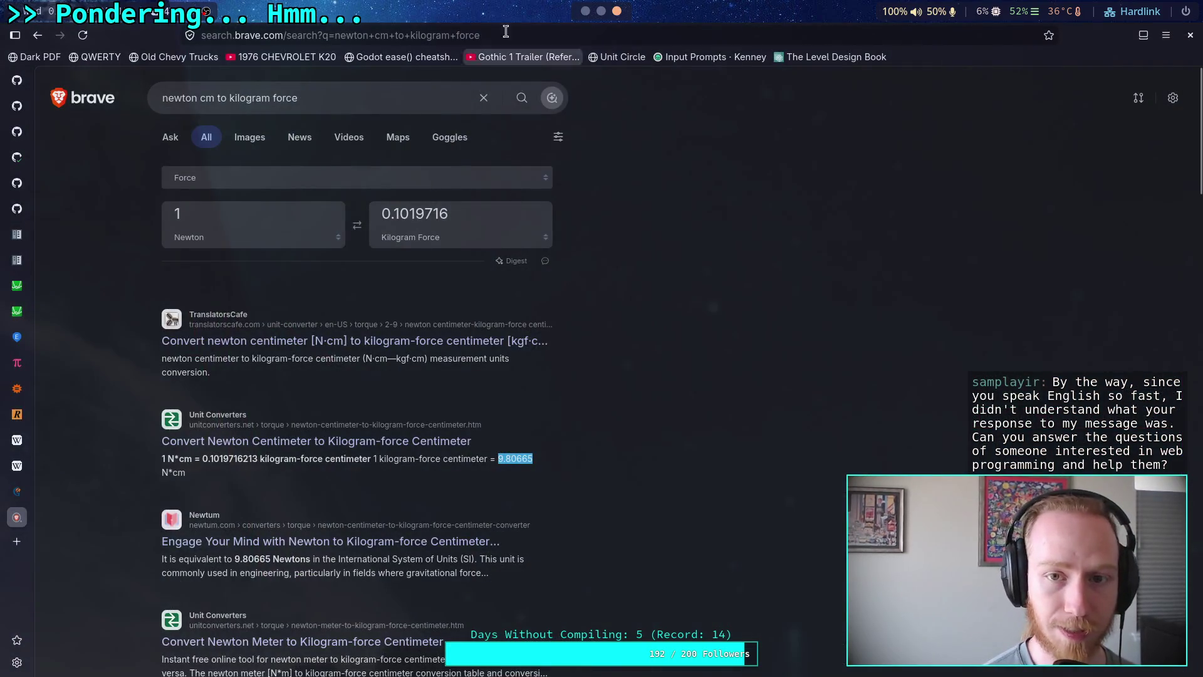
pyautogui.click(601, 11)
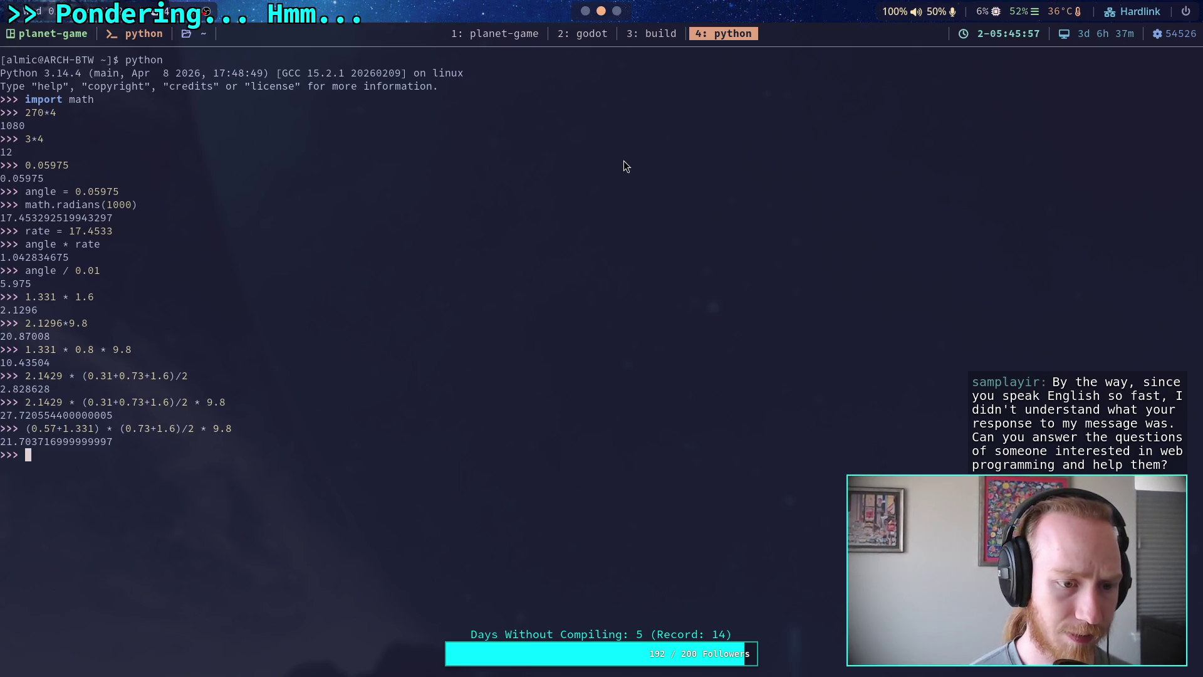
pyautogui.click(586, 10)
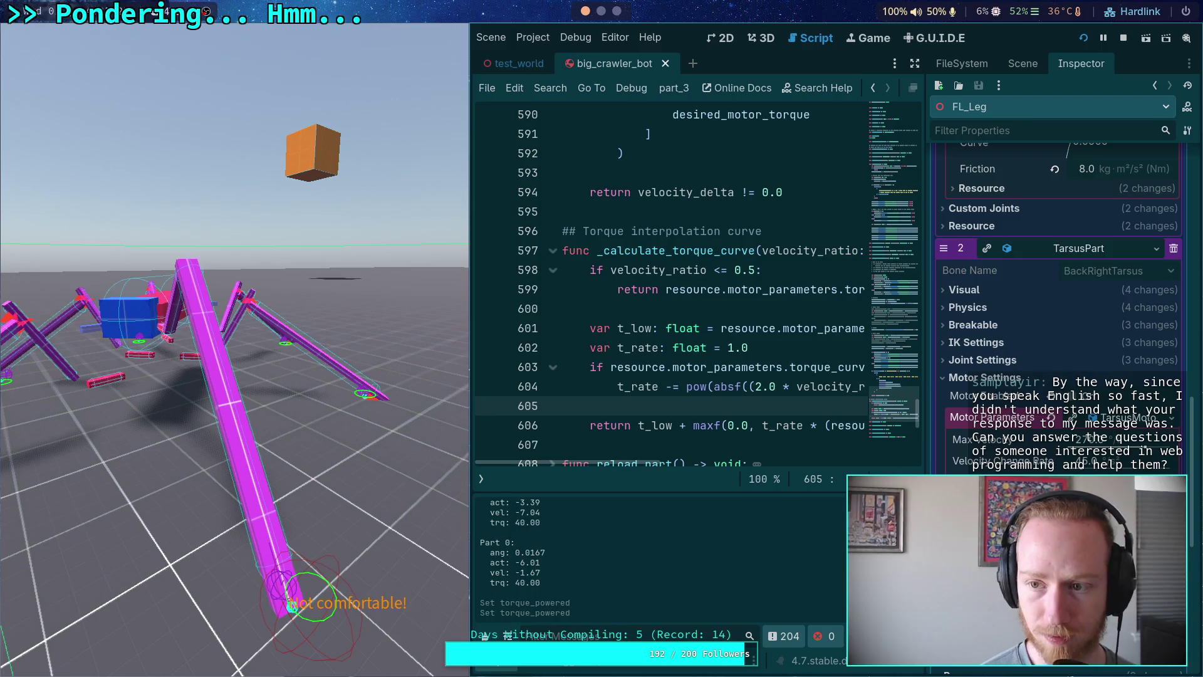
pyautogui.scroll(-5, 1059, 282)
# Step the crawler simulation a dozen ticks, watching Part 0's torque drop from 40.00 to 8.00.
pyautogui.scroll(6, 1059, 282)
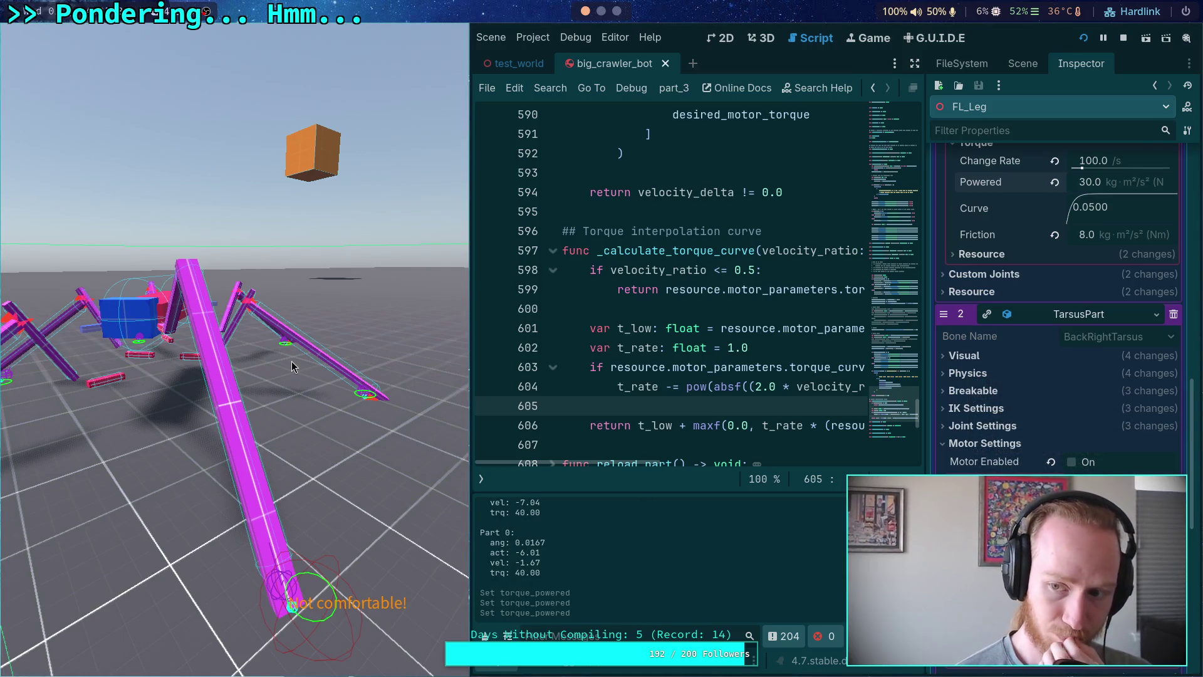
pyautogui.press('.')
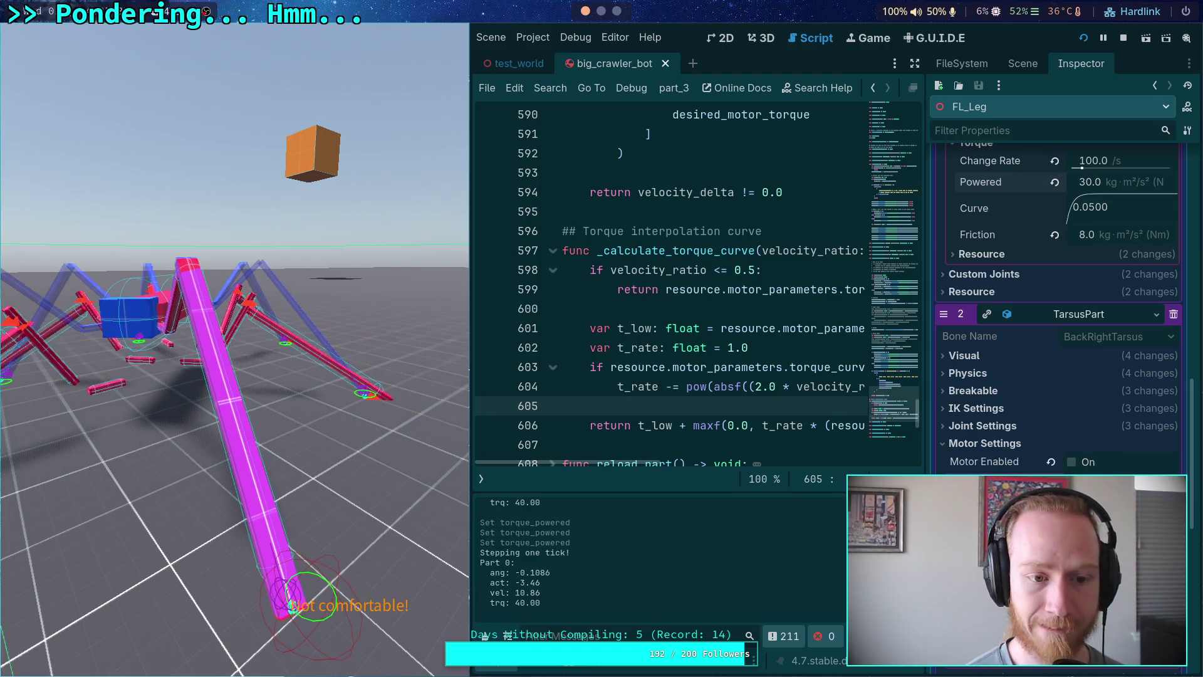
pyautogui.press('.')
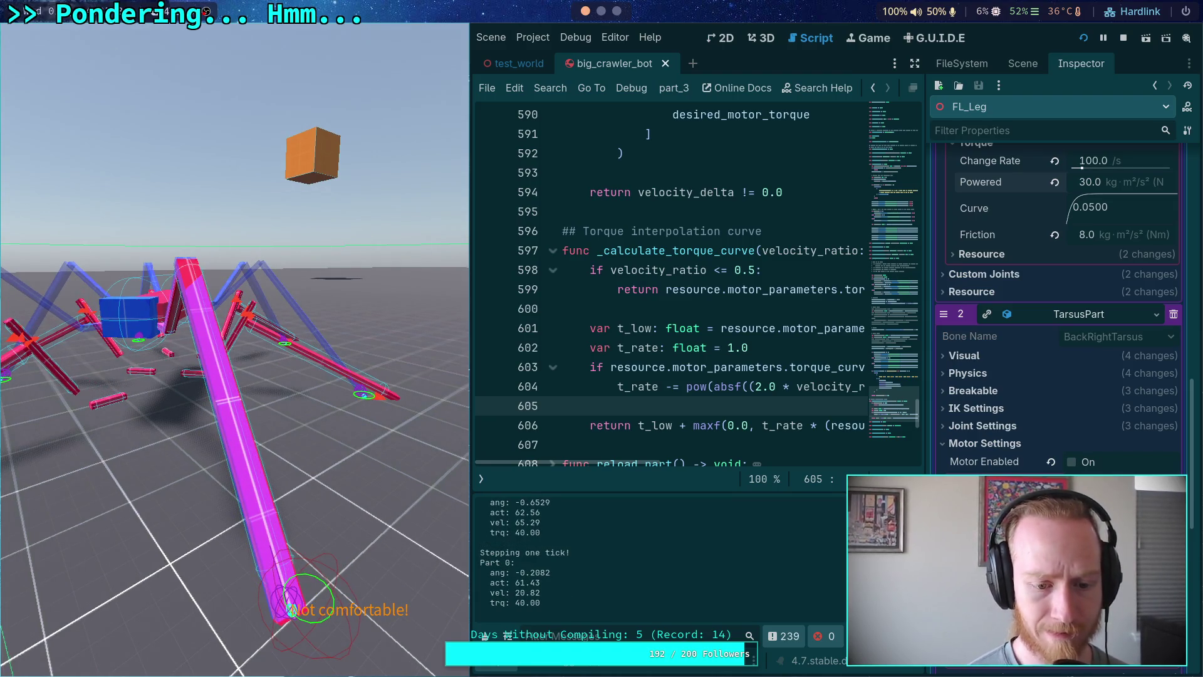
pyautogui.press('.')
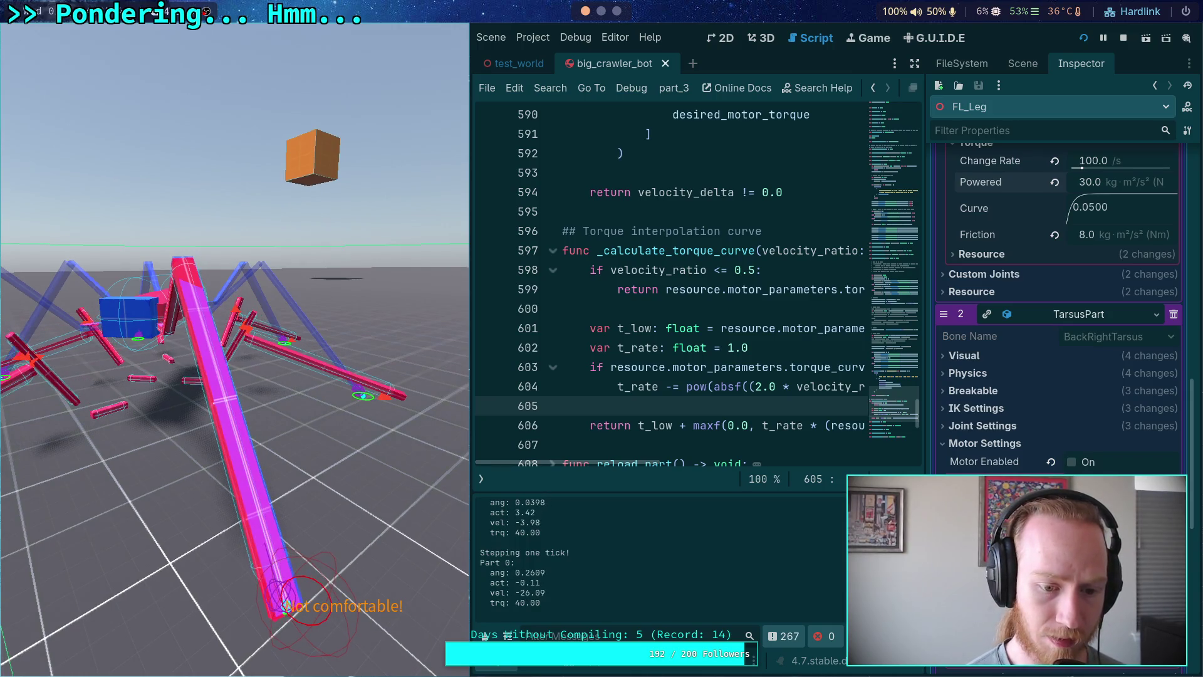
pyautogui.press('.')
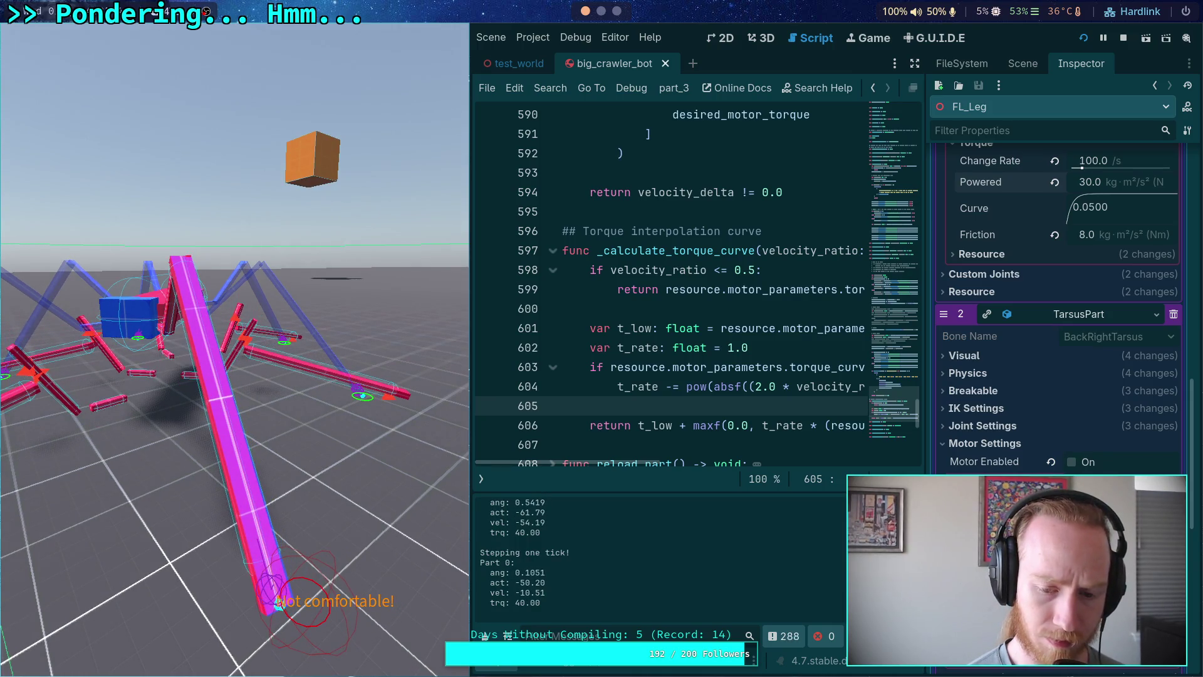
pyautogui.press('.')
pyautogui.press('.')
pyautogui.press('.')
pyautogui.press('.')
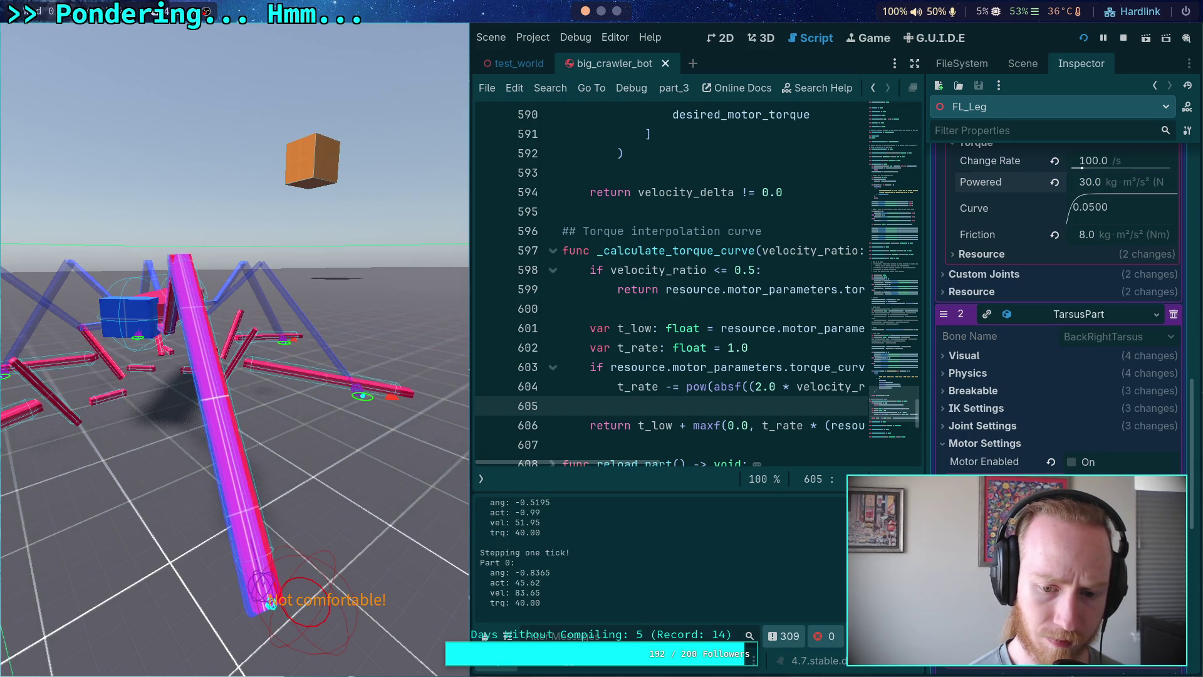
pyautogui.press('.')
pyautogui.press('.')
pyautogui.press('.')
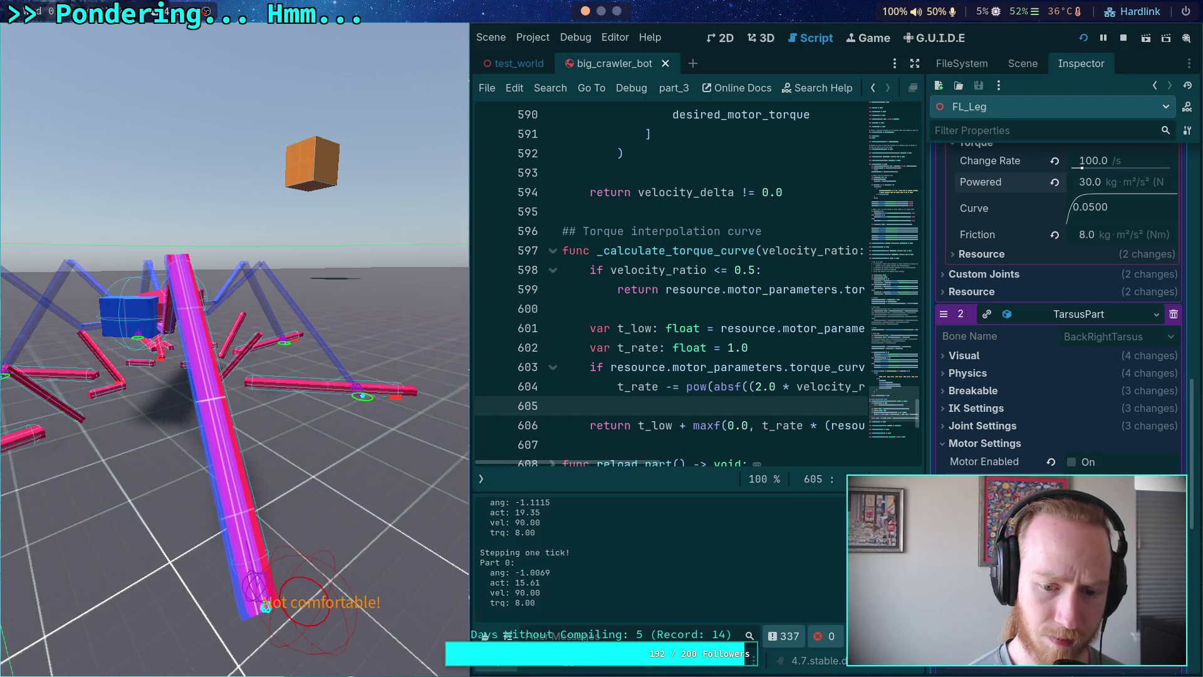
pyautogui.press('.')
pyautogui.press('.')
pyautogui.press('.')
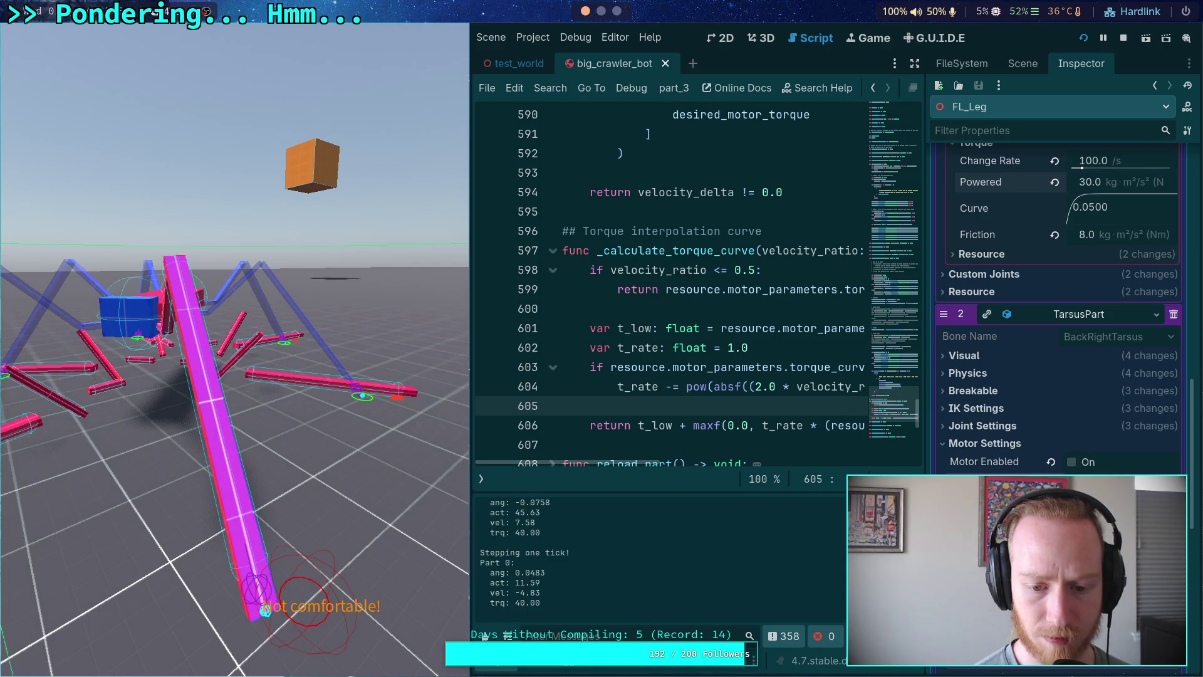
pyautogui.press('.')
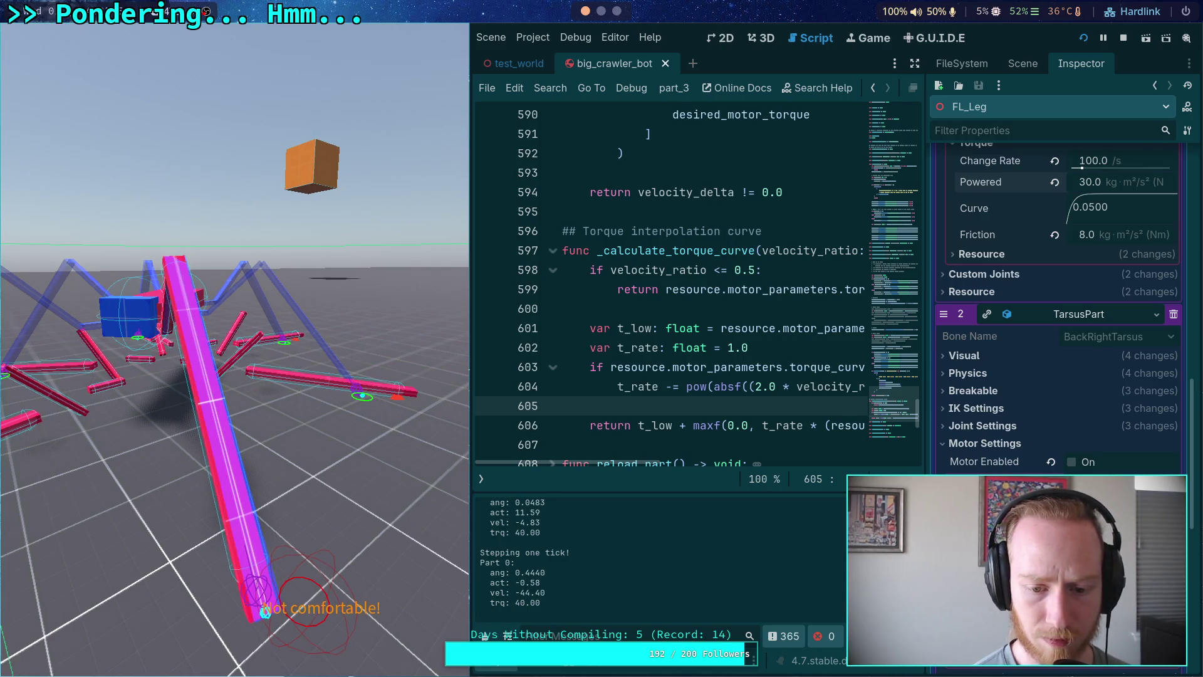
pyautogui.press('.')
pyautogui.press('.')
pyautogui.press('.')
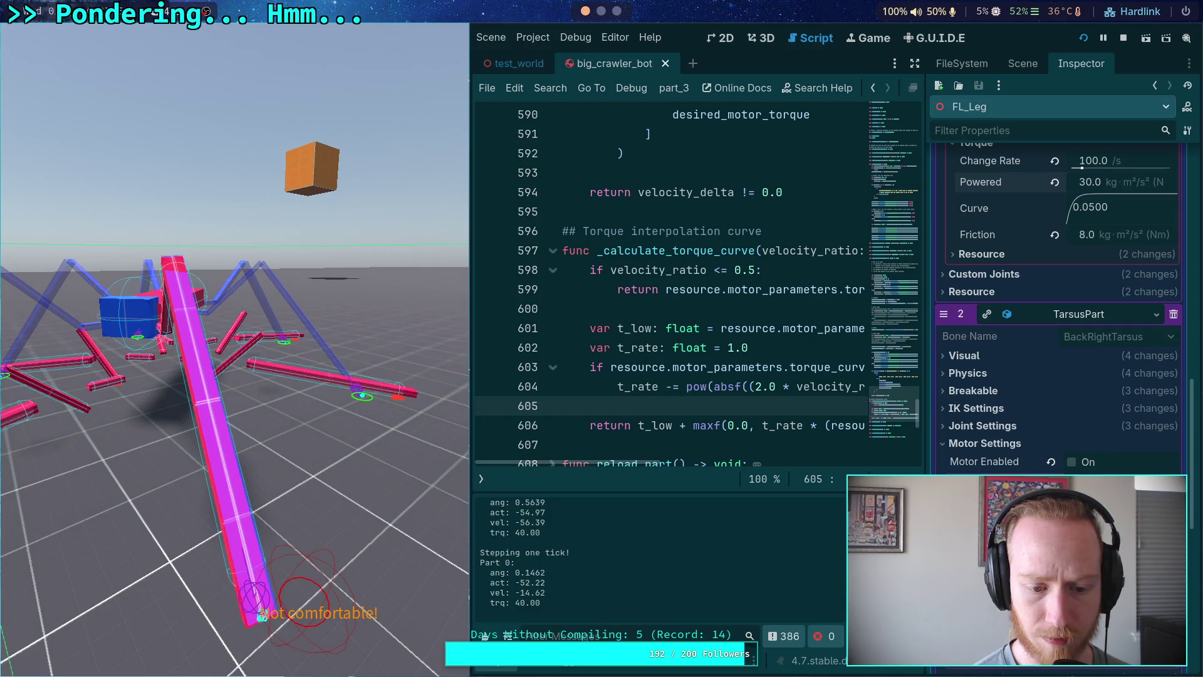
pyautogui.press('.')
pyautogui.press('.')
pyautogui.press('.')
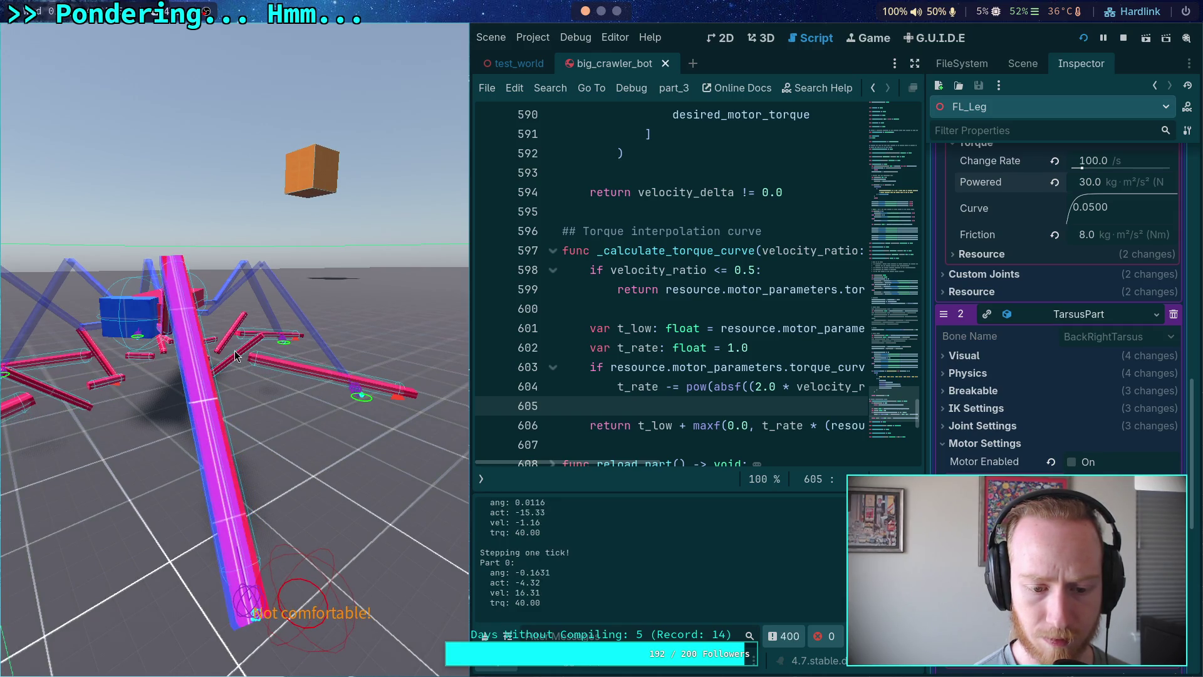
pyautogui.press('.')
pyautogui.press('.')
pyautogui.press('.')
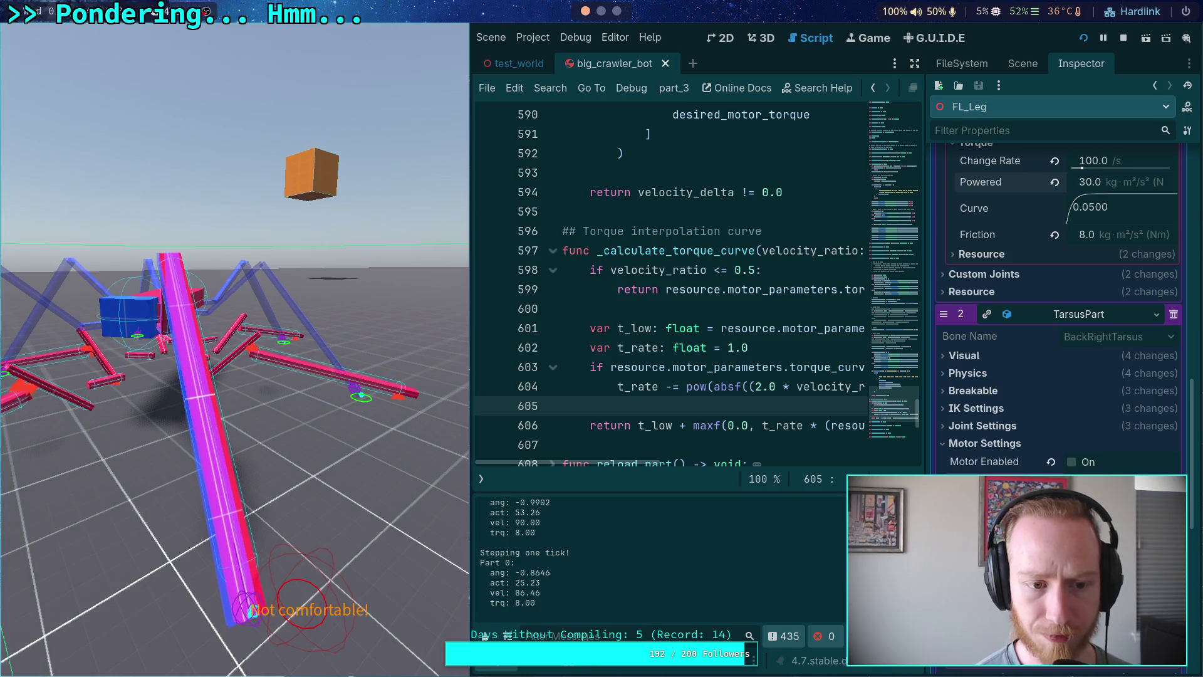
pyautogui.press('.')
pyautogui.press('.')
pyautogui.press('.')
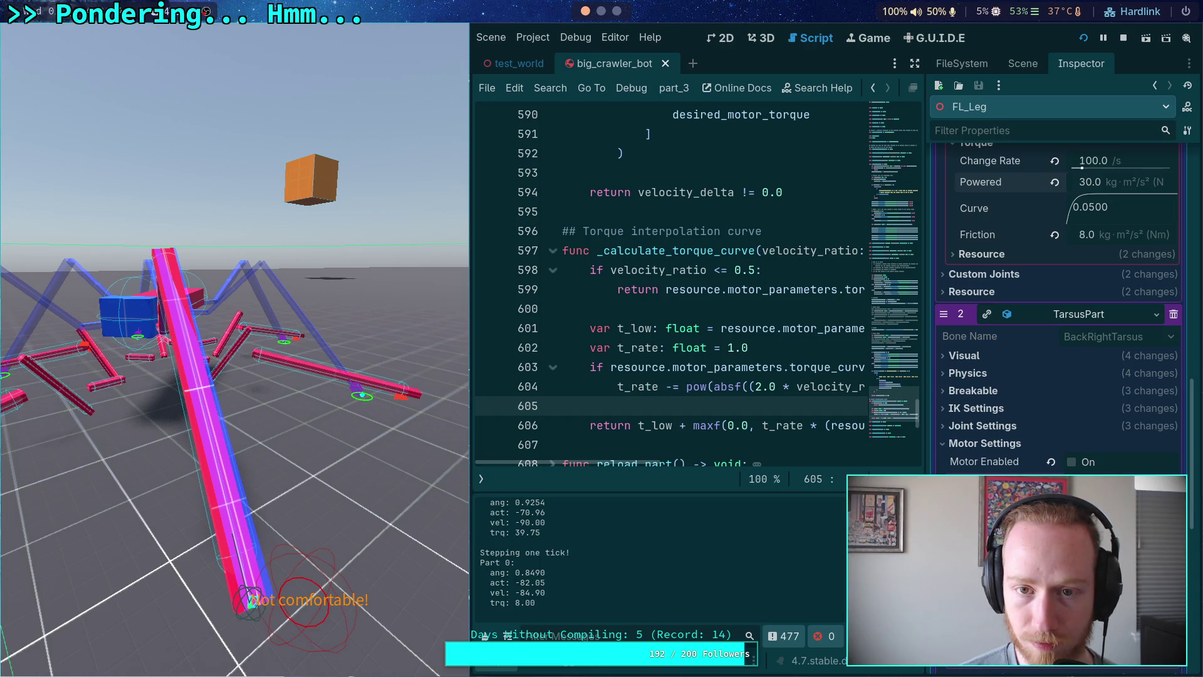
# Run the simulation on until Part 0 shows velocity 90.00, torque 8.00, then set 0.25 time scale.
pyautogui.press('space')
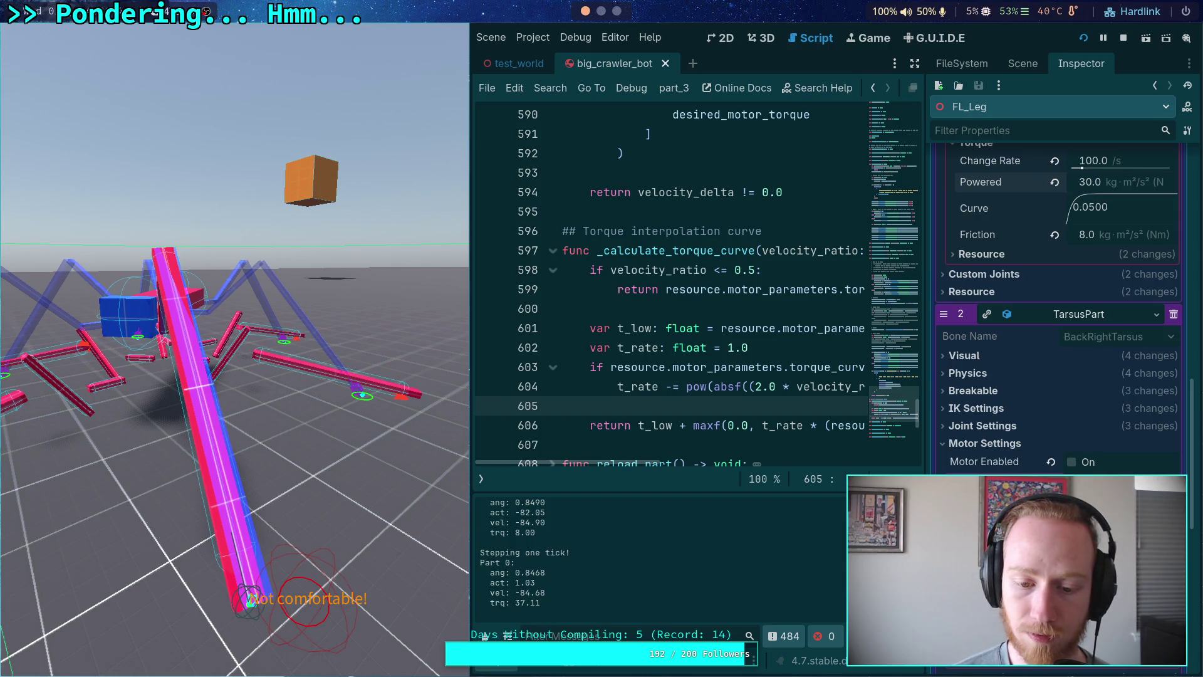
pyautogui.press('space')
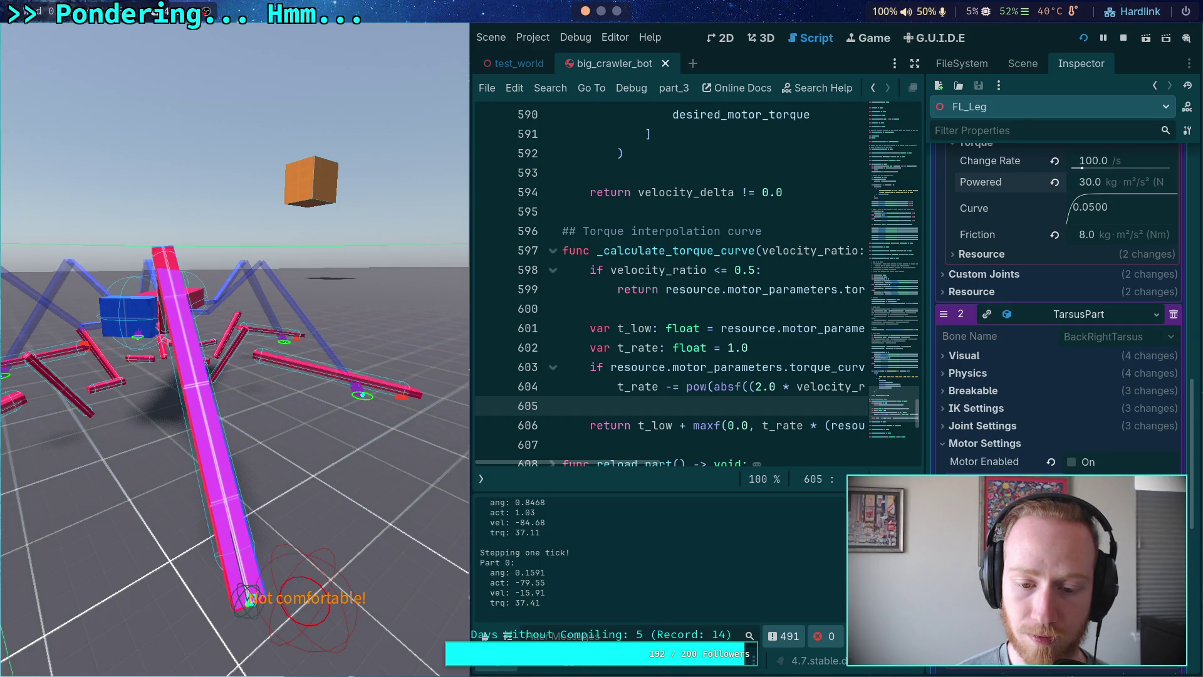
pyautogui.press('space')
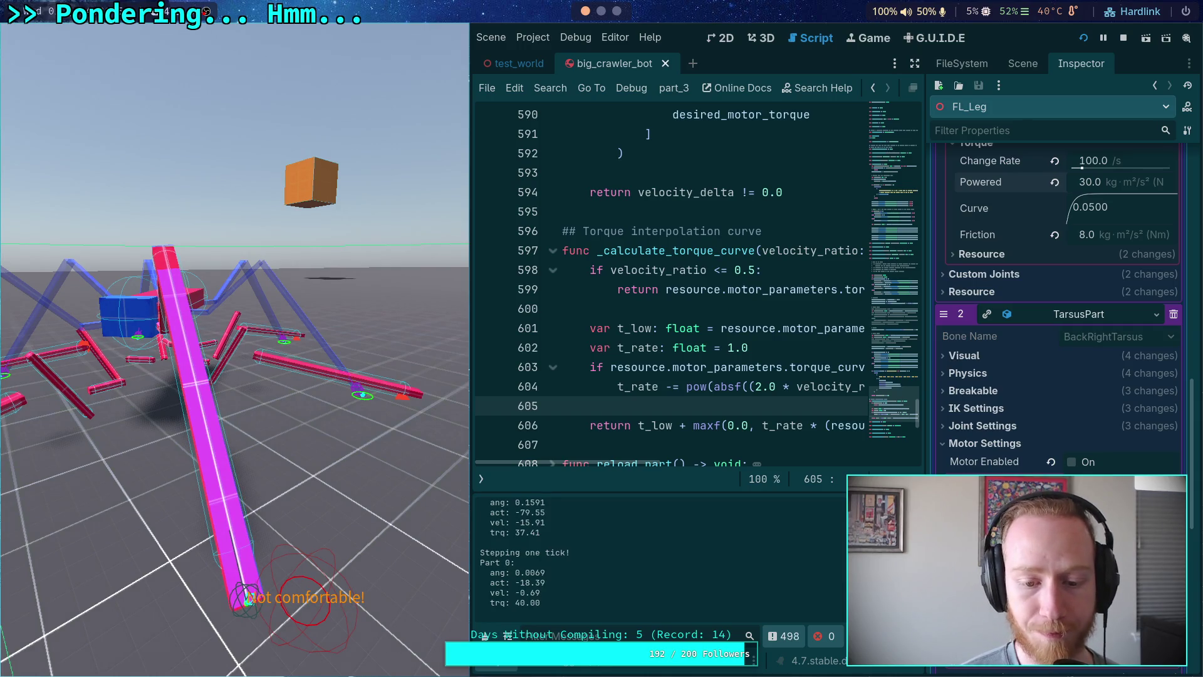
pyautogui.press('space')
pyautogui.press('space')
pyautogui.press('space')
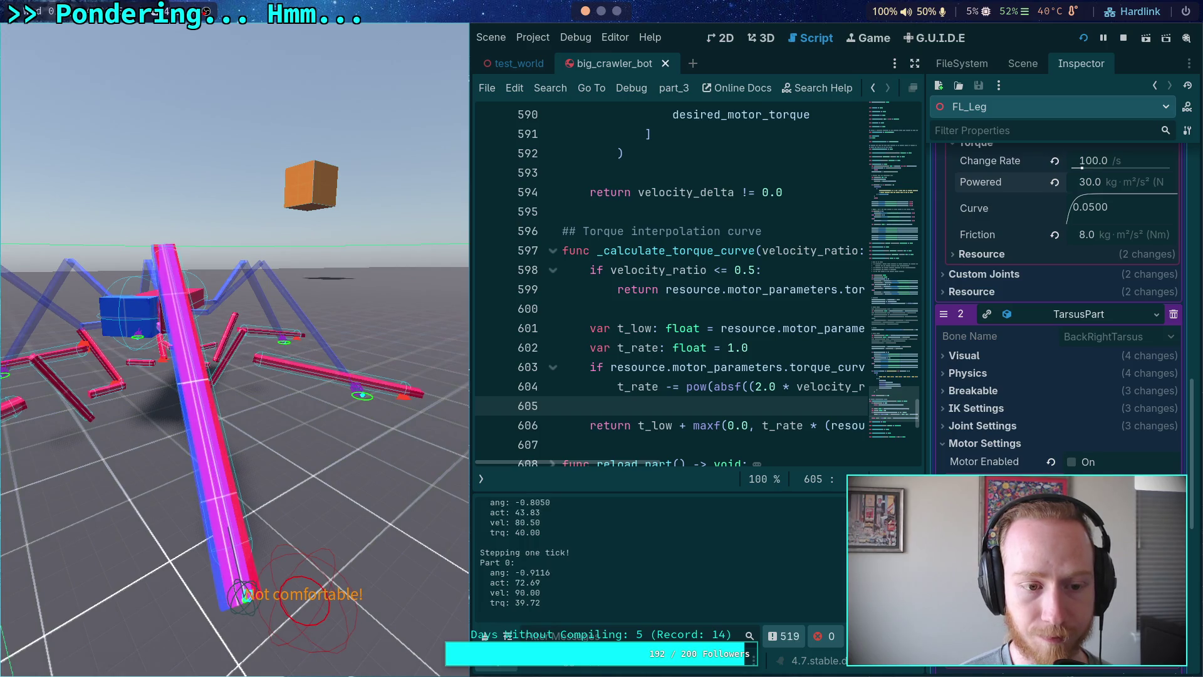
pyautogui.press('space')
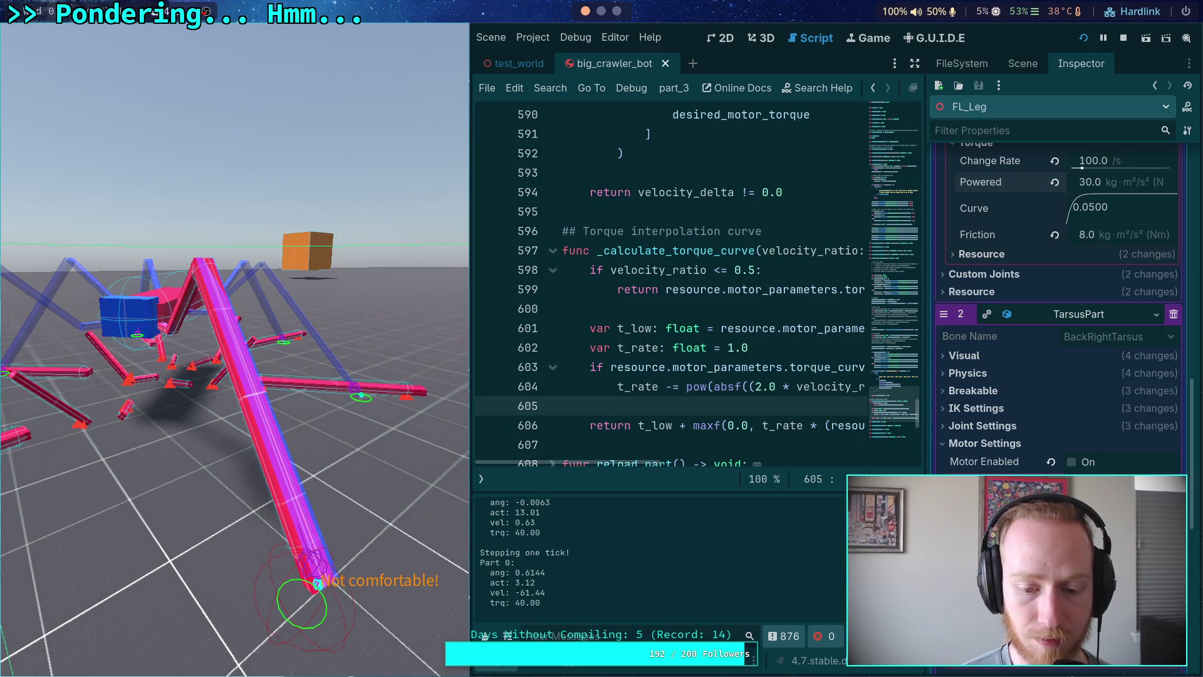
pyautogui.press('-')
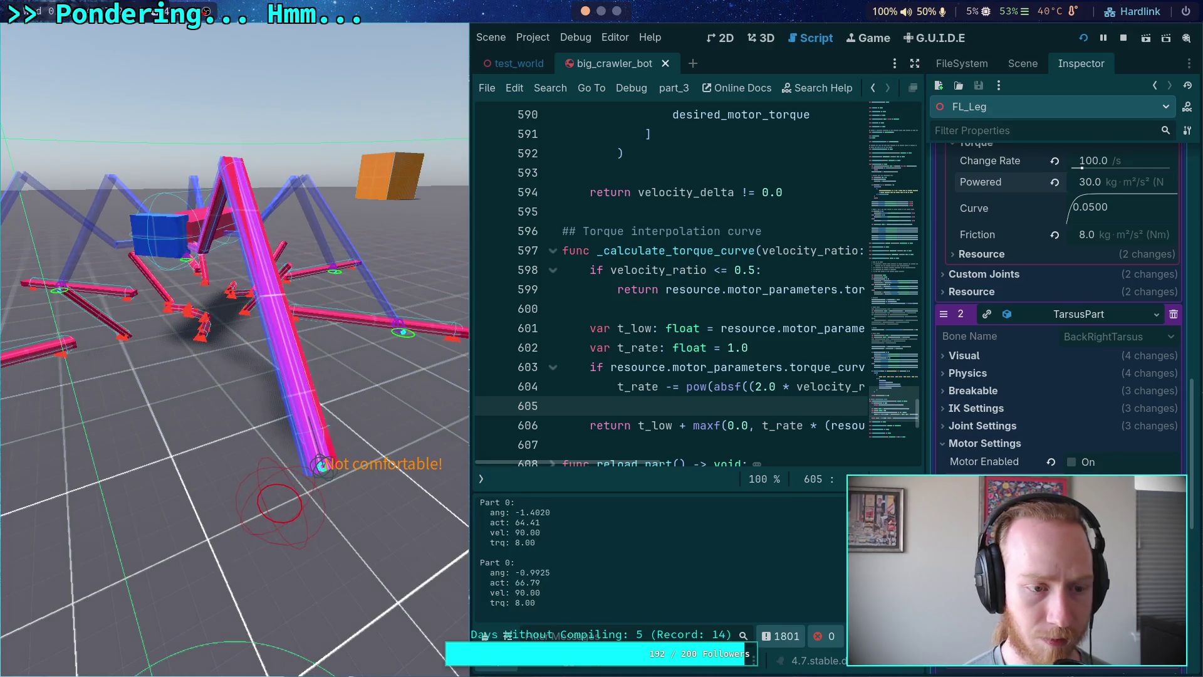
# Step the slowed simulation eight ticks and select Part 0's -0.6698 angle in Output.
pyautogui.press('.')
pyautogui.press('.')
pyautogui.press('.')
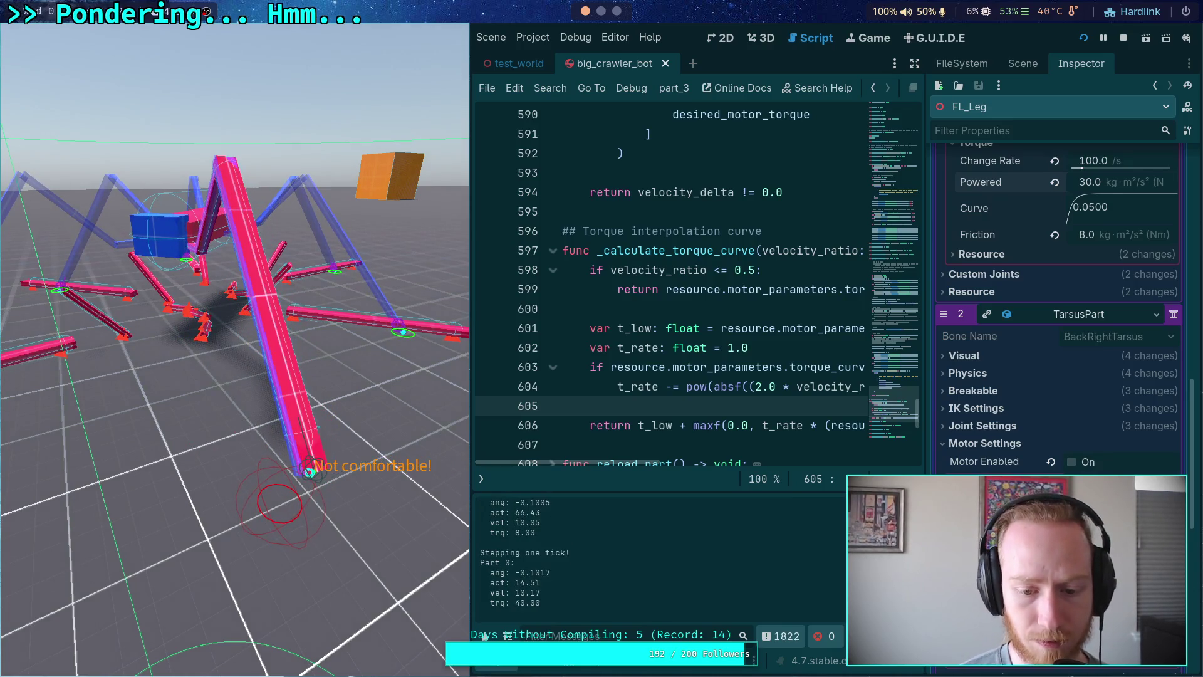
pyautogui.press('.')
pyautogui.press('.')
pyautogui.press('.')
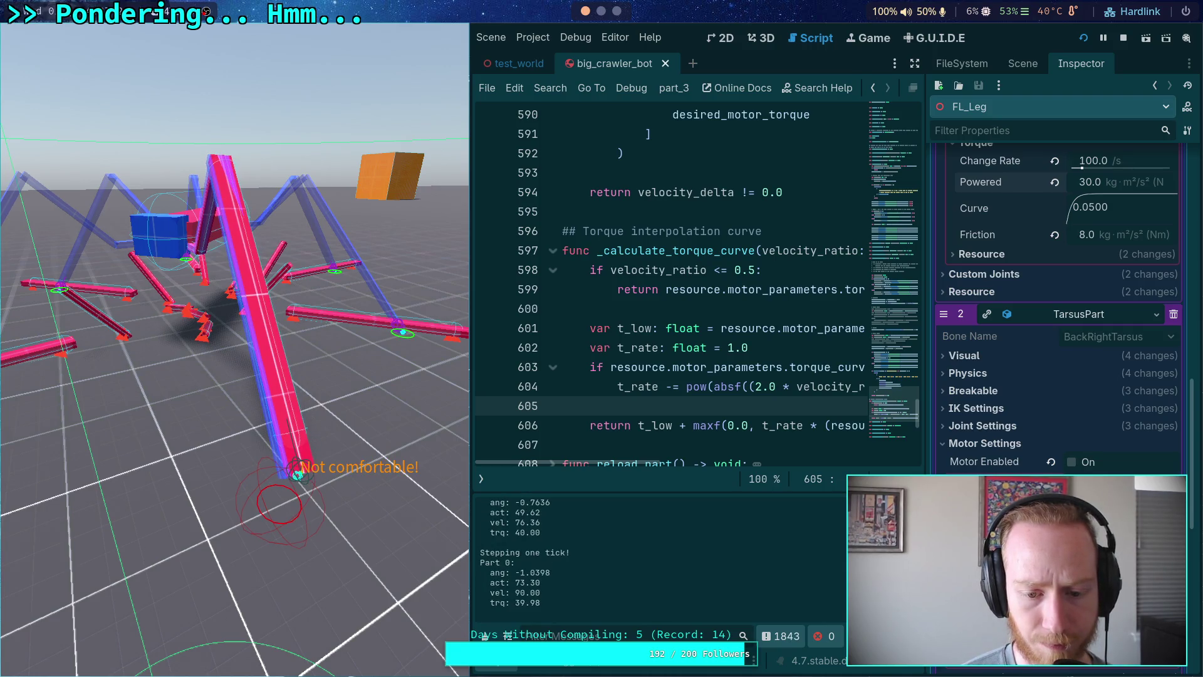
pyautogui.press('.')
pyautogui.press('.')
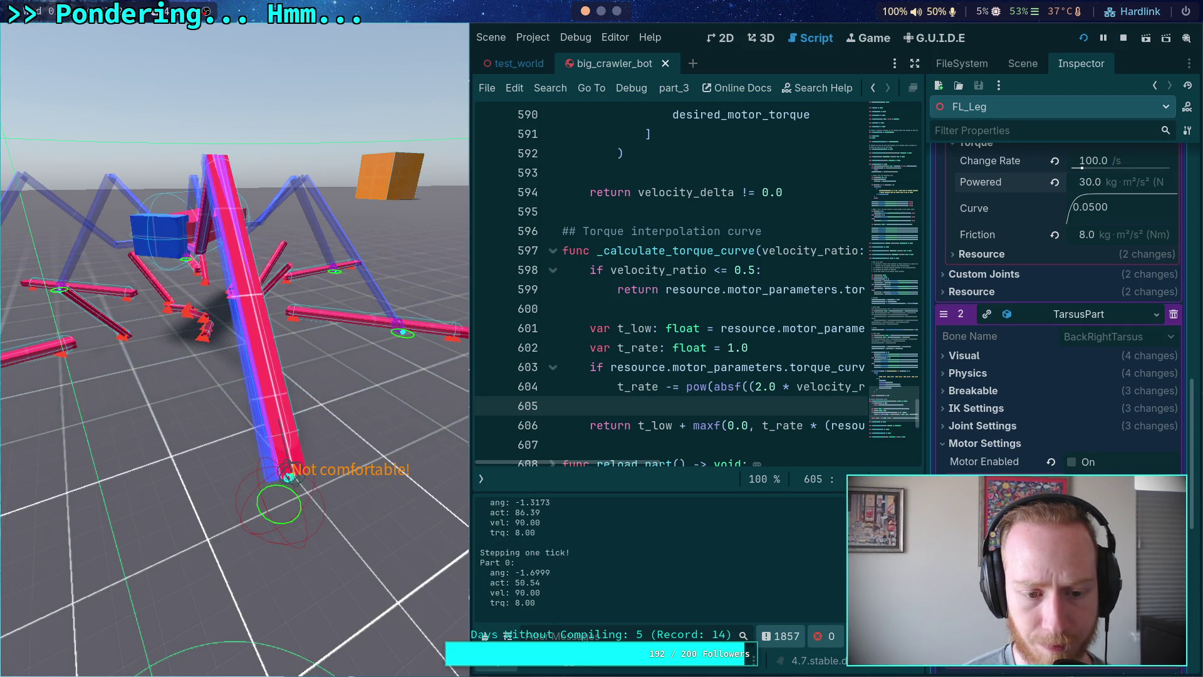
pyautogui.press('.')
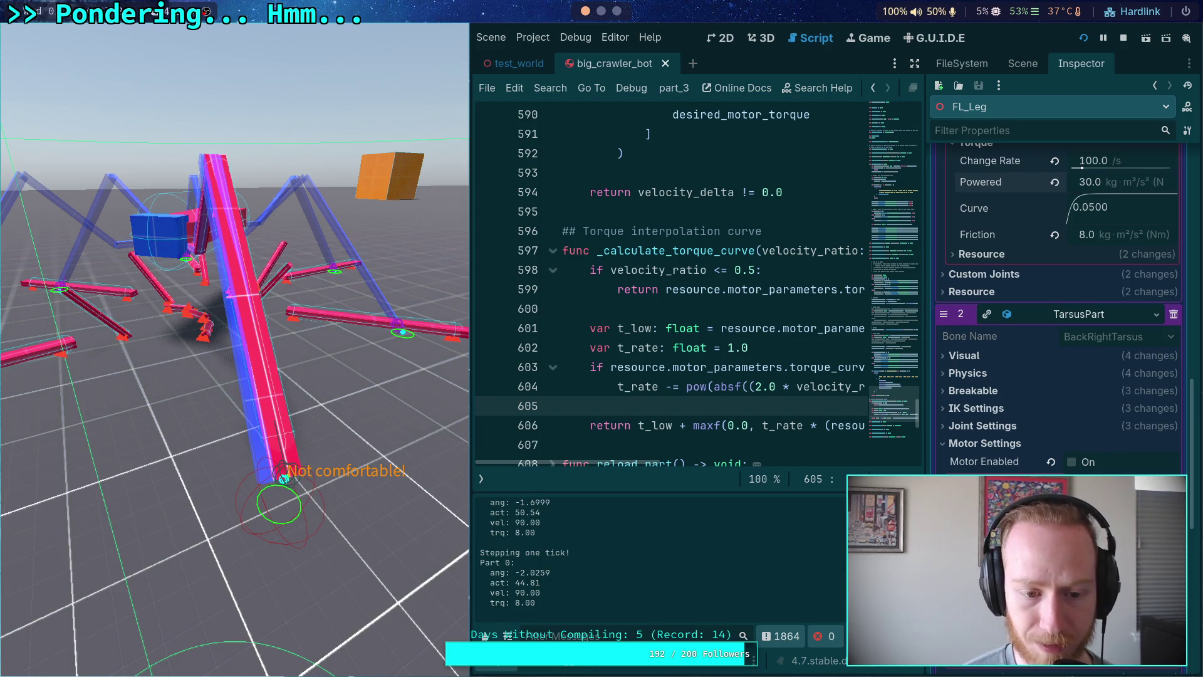
pyautogui.press('.')
pyautogui.press('.')
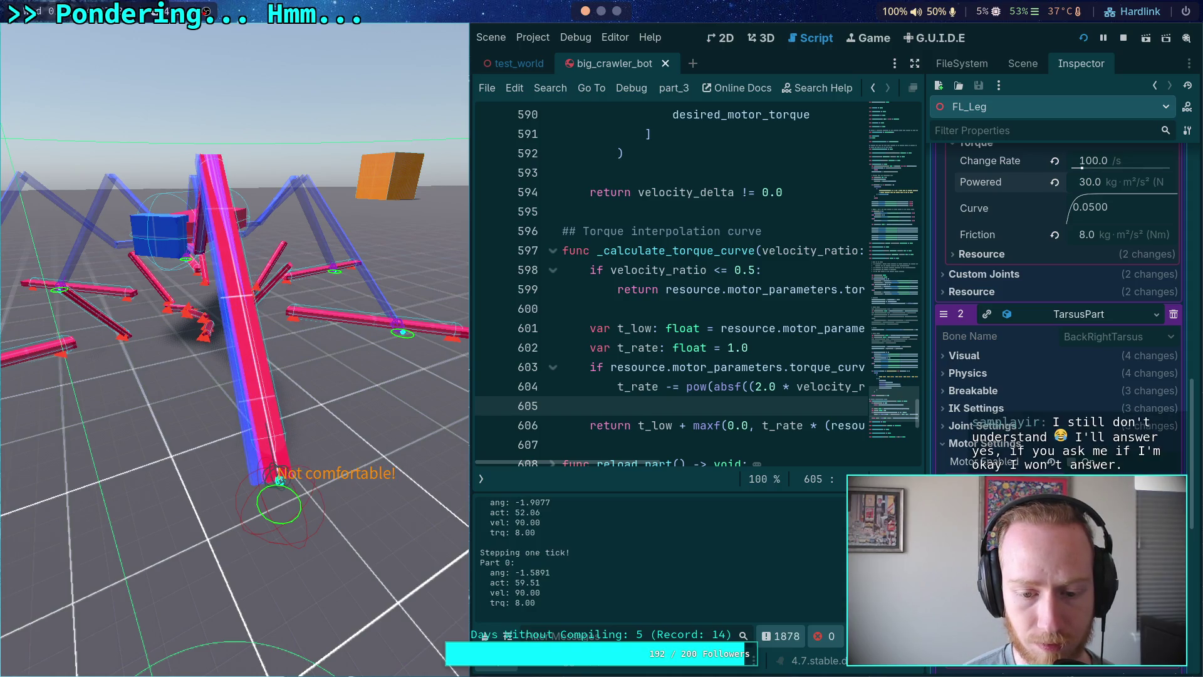
pyautogui.press('.')
pyautogui.press('.')
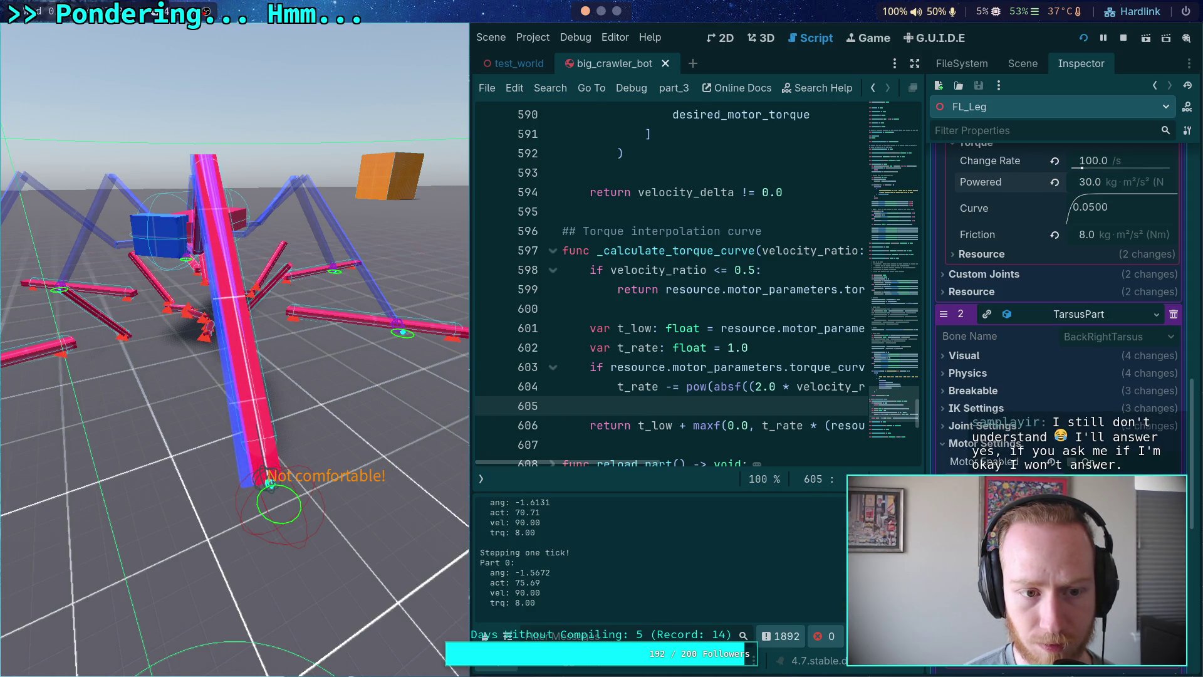
pyautogui.press('.')
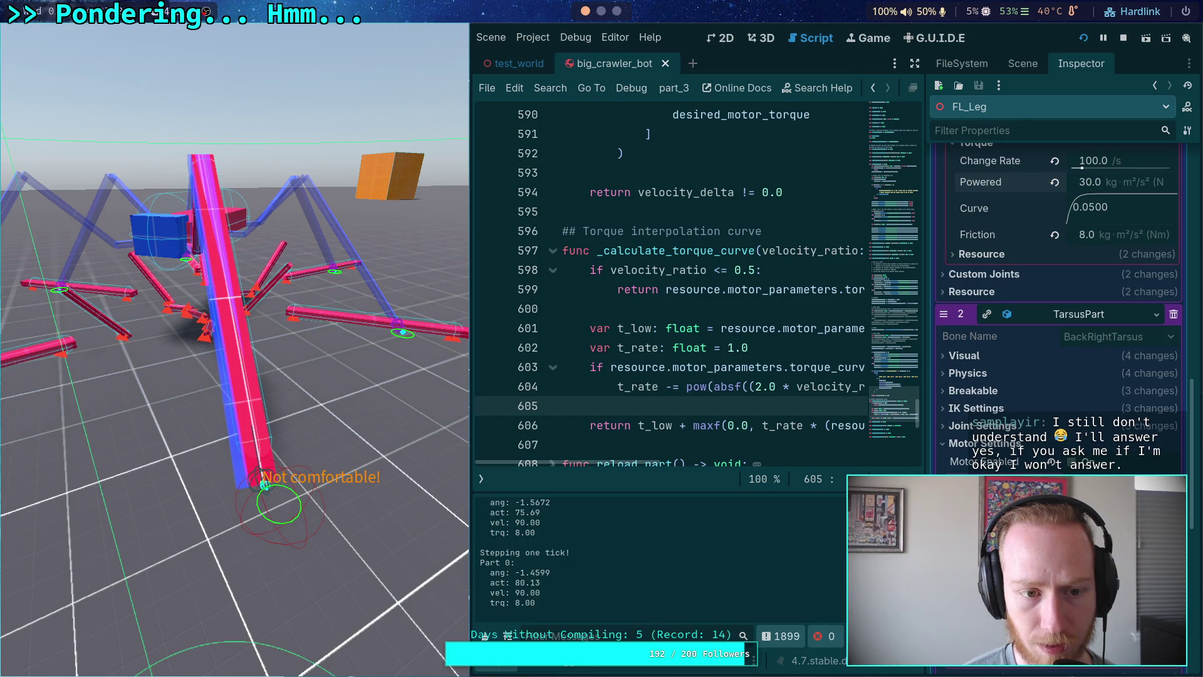
pyautogui.press('.')
pyautogui.press('.')
pyautogui.press('.')
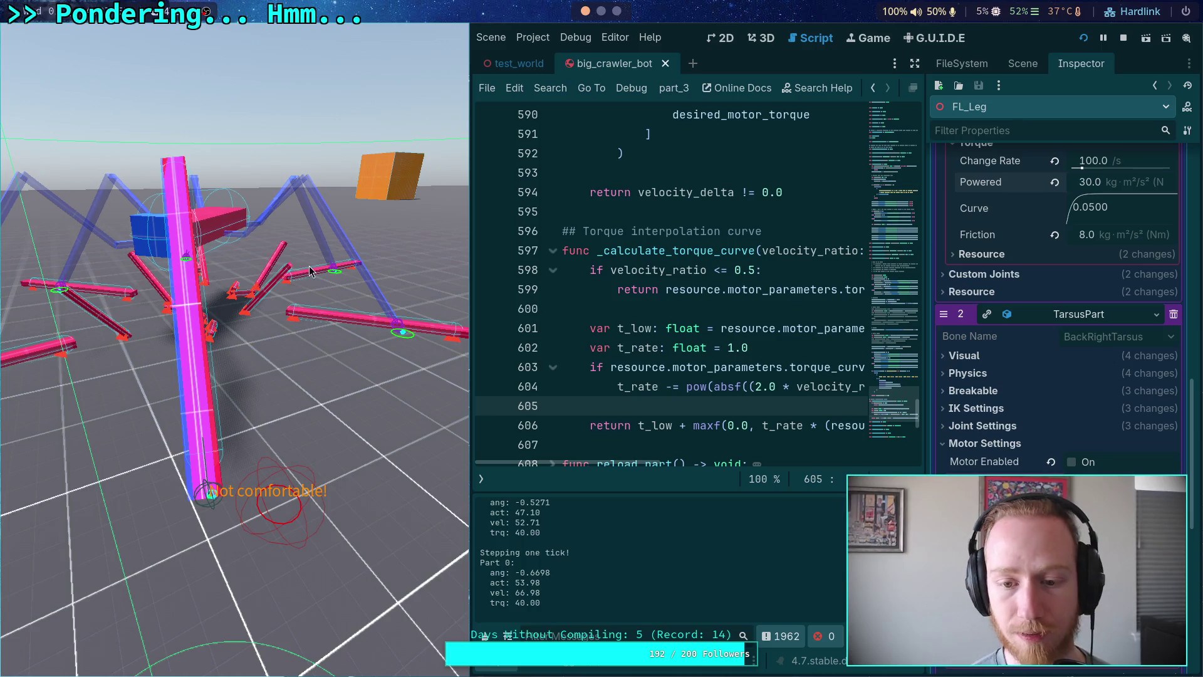
pyautogui.moveTo(548, 573); pyautogui.dragTo(513, 573)
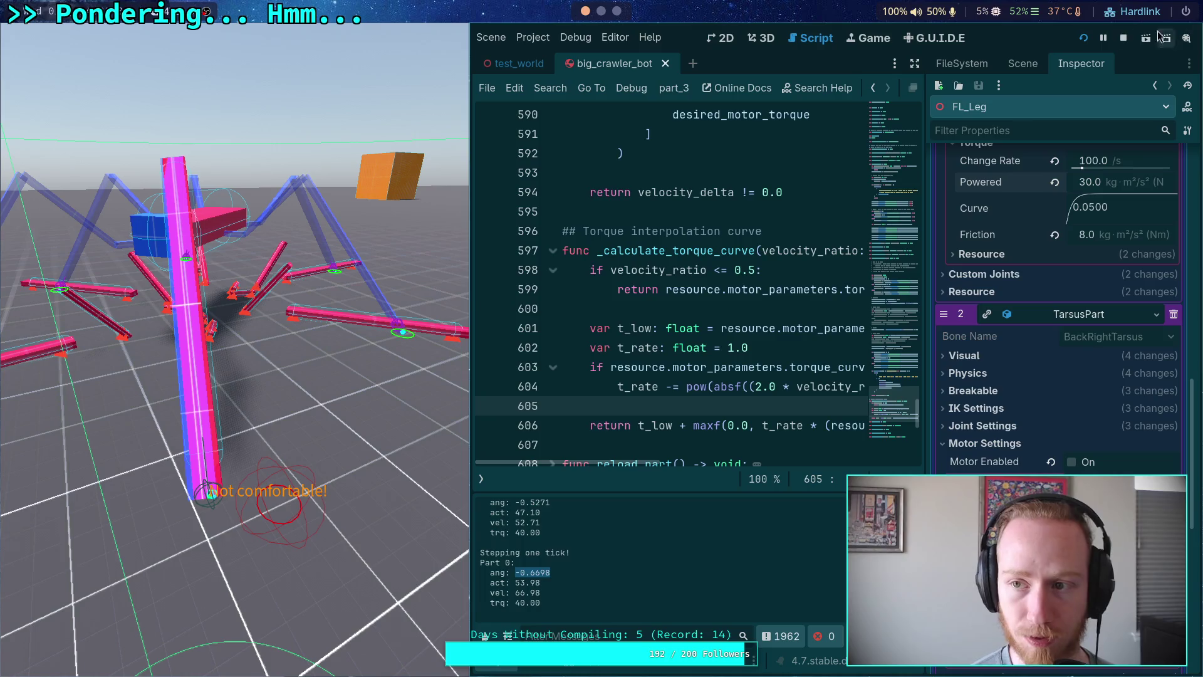
# Stop the running crawler test and open ik_modifier.gd from the scripts list.
pyautogui.click(1124, 39)
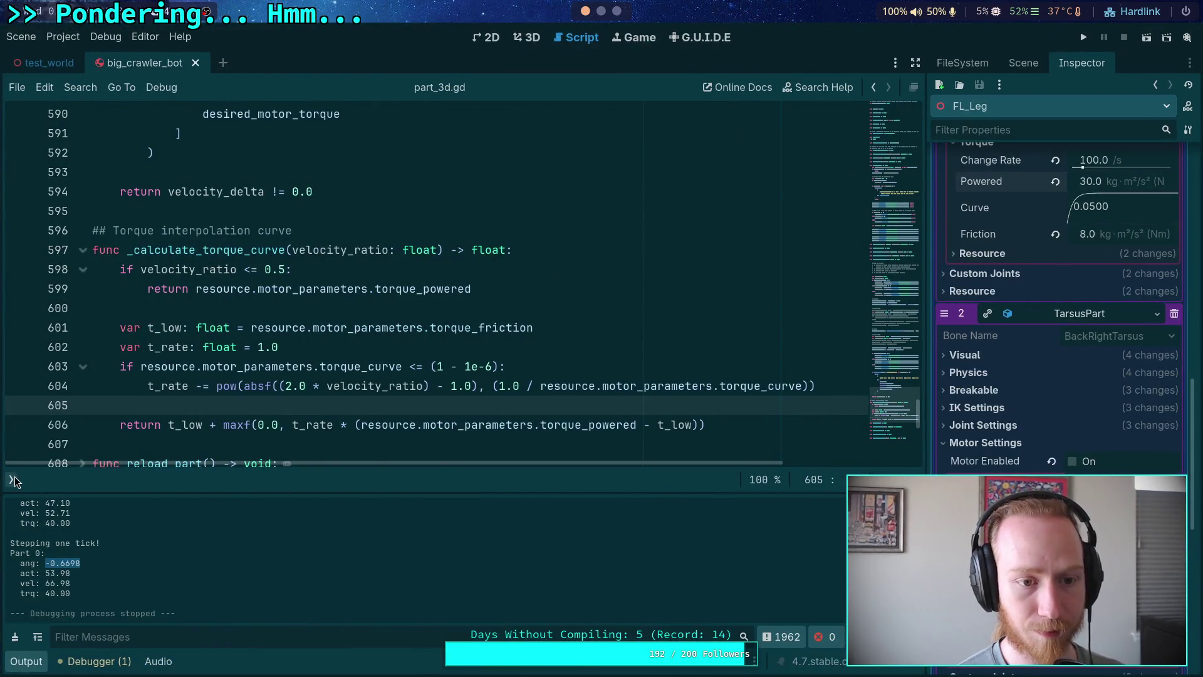
pyautogui.scroll(-2, 225, 343)
pyautogui.scroll(-3, 225, 344)
pyautogui.scroll(5, 207, 370)
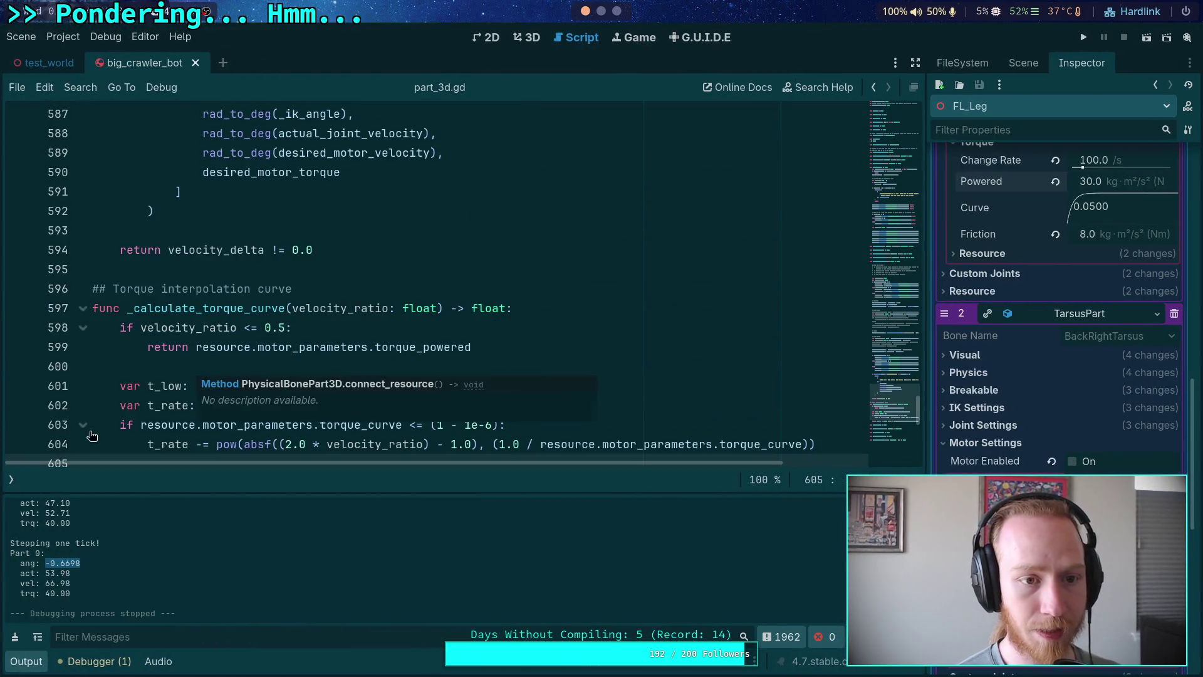
pyautogui.click(12, 476)
pyautogui.click(75, 255)
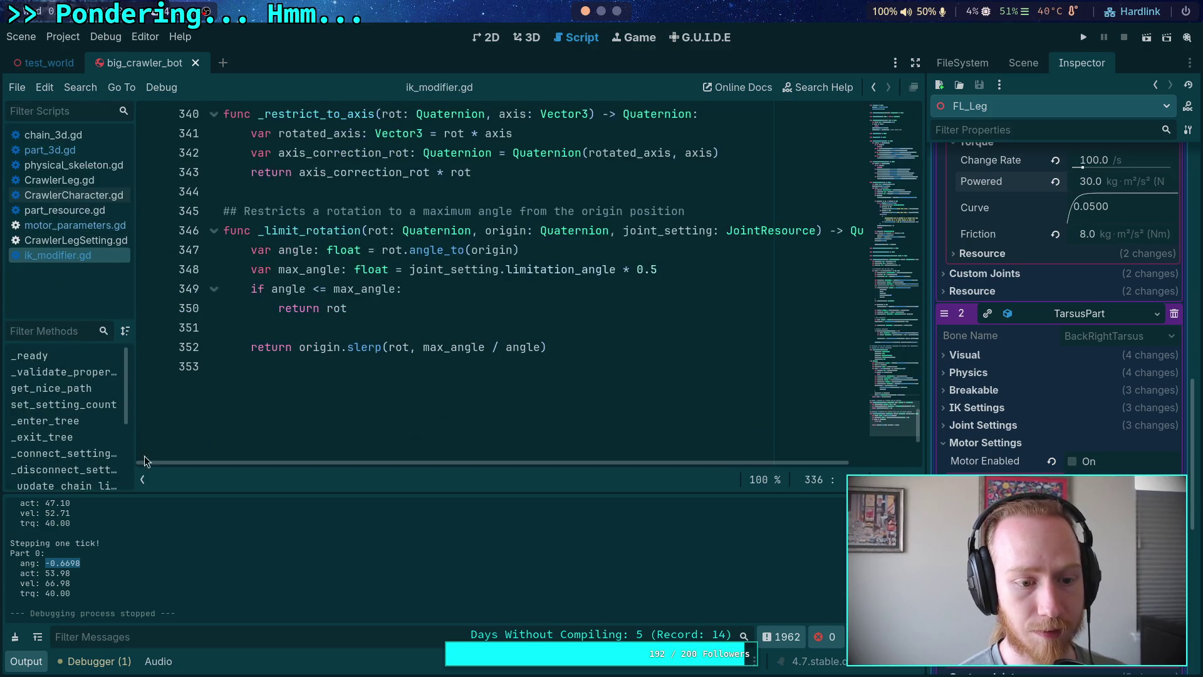
pyautogui.click(142, 479)
pyautogui.scroll(5, 265, 401)
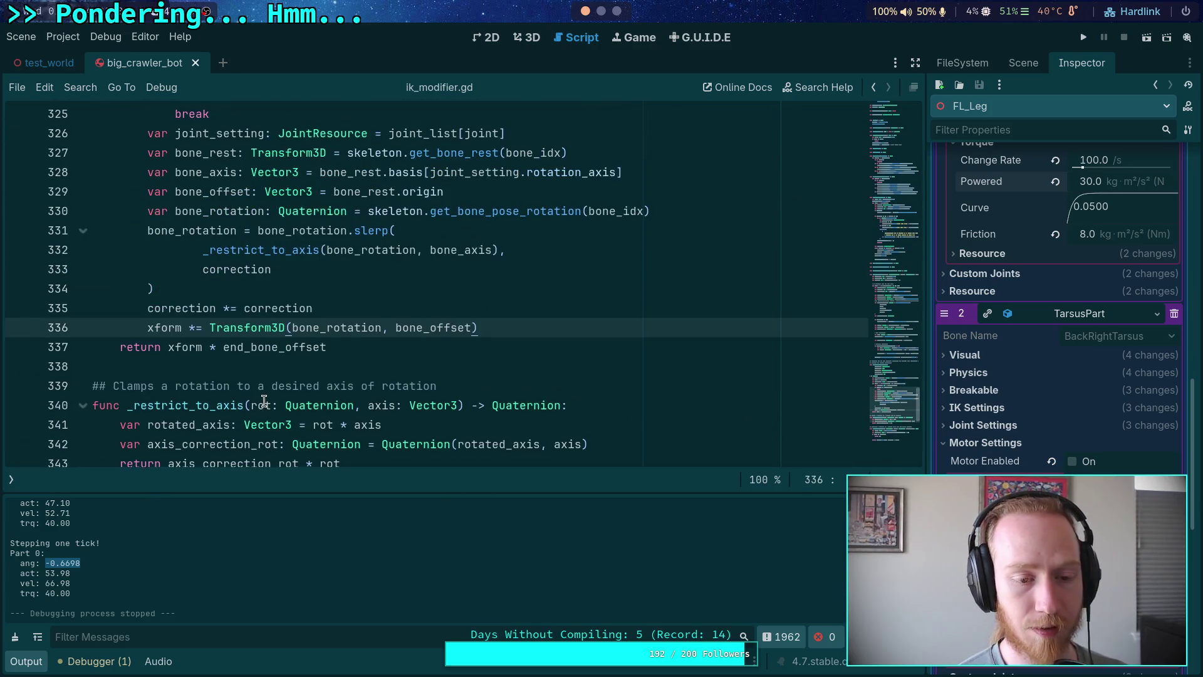
pyautogui.scroll(1, 266, 400)
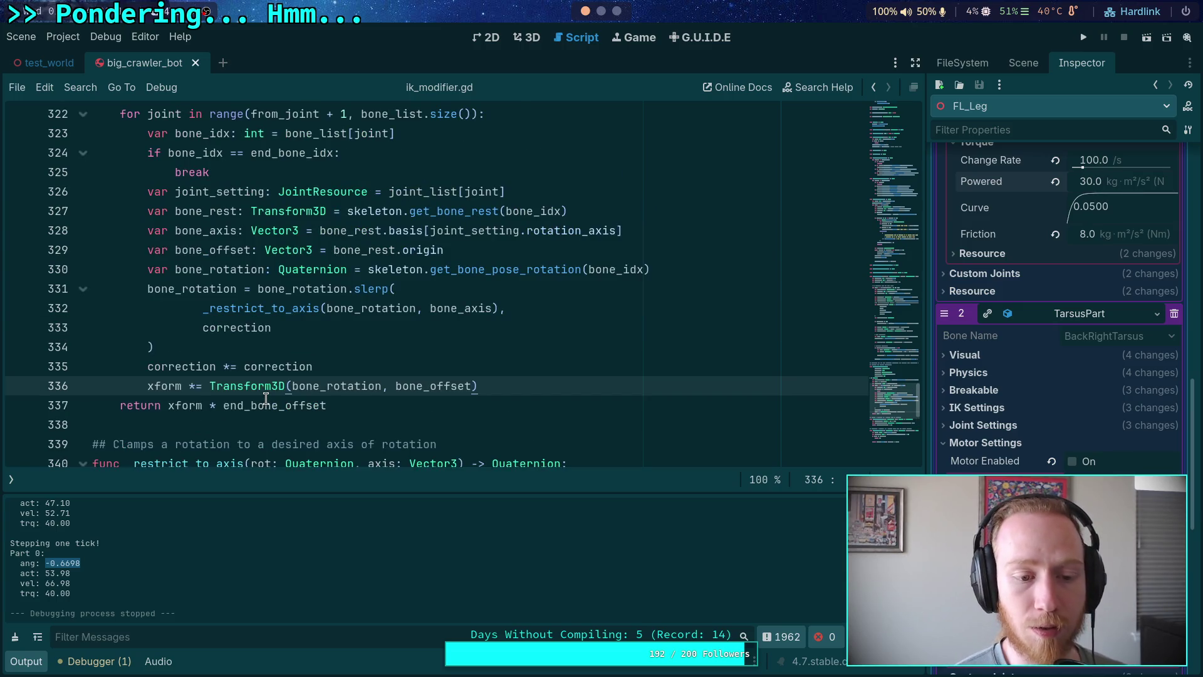
pyautogui.scroll(20, 265, 399)
pyautogui.scroll(20, 266, 399)
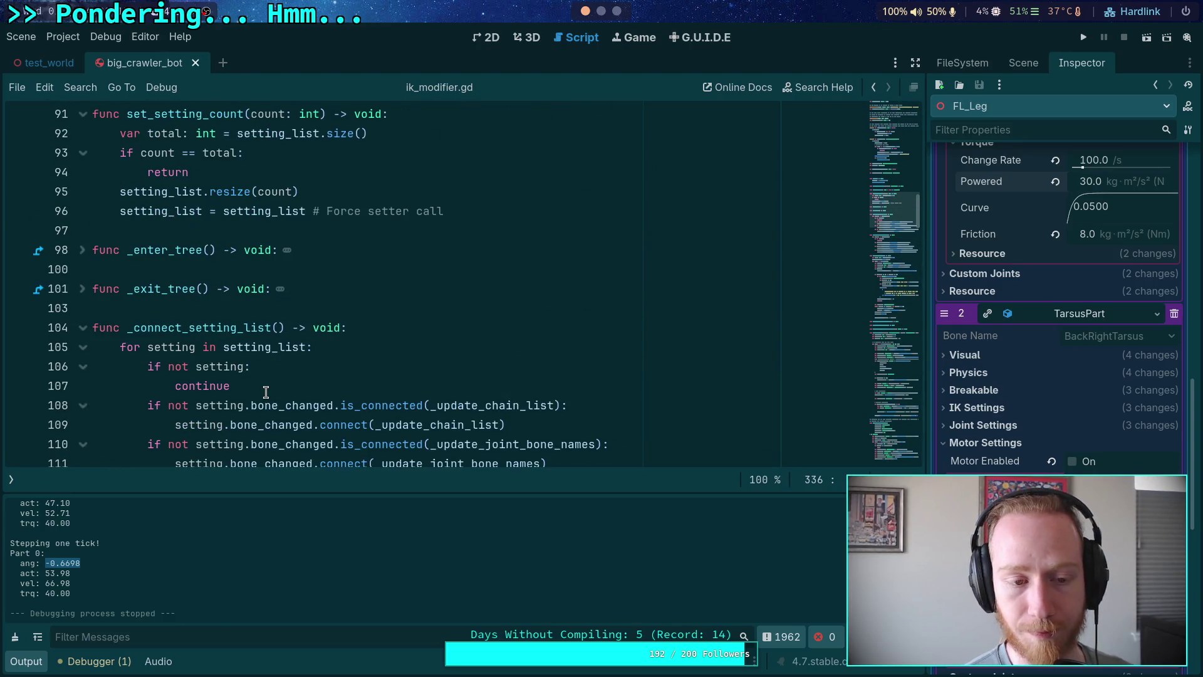
pyautogui.scroll(-15, 266, 392)
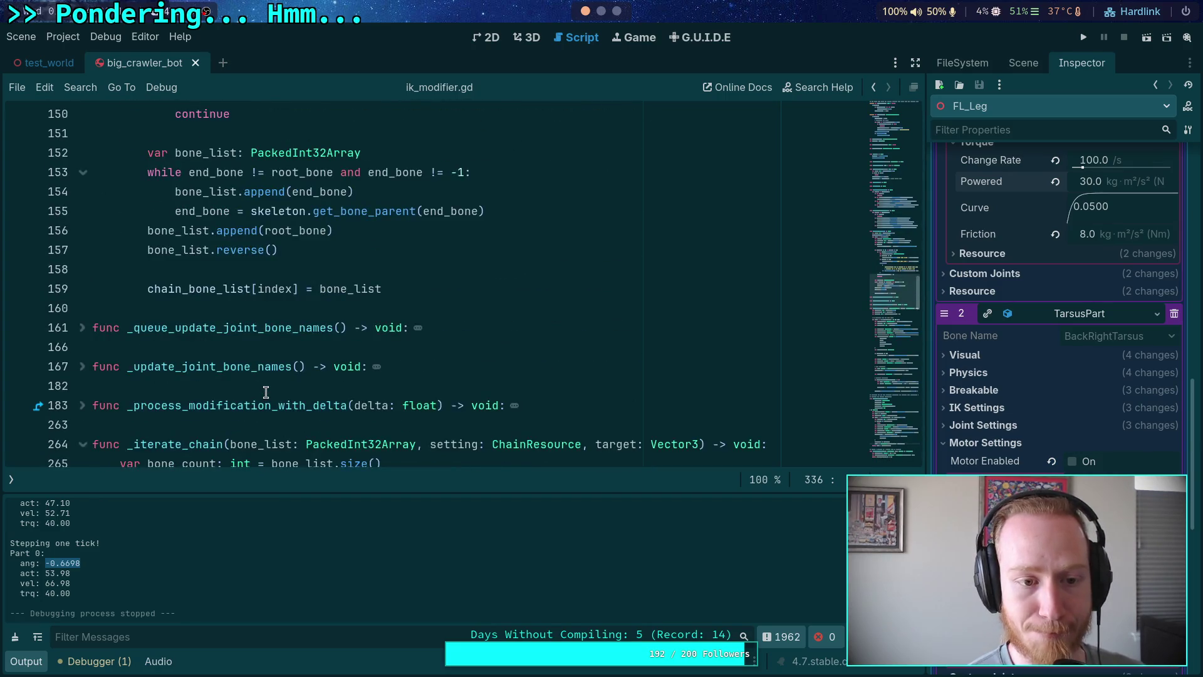
pyautogui.scroll(-4, 266, 393)
pyautogui.scroll(-3, 266, 392)
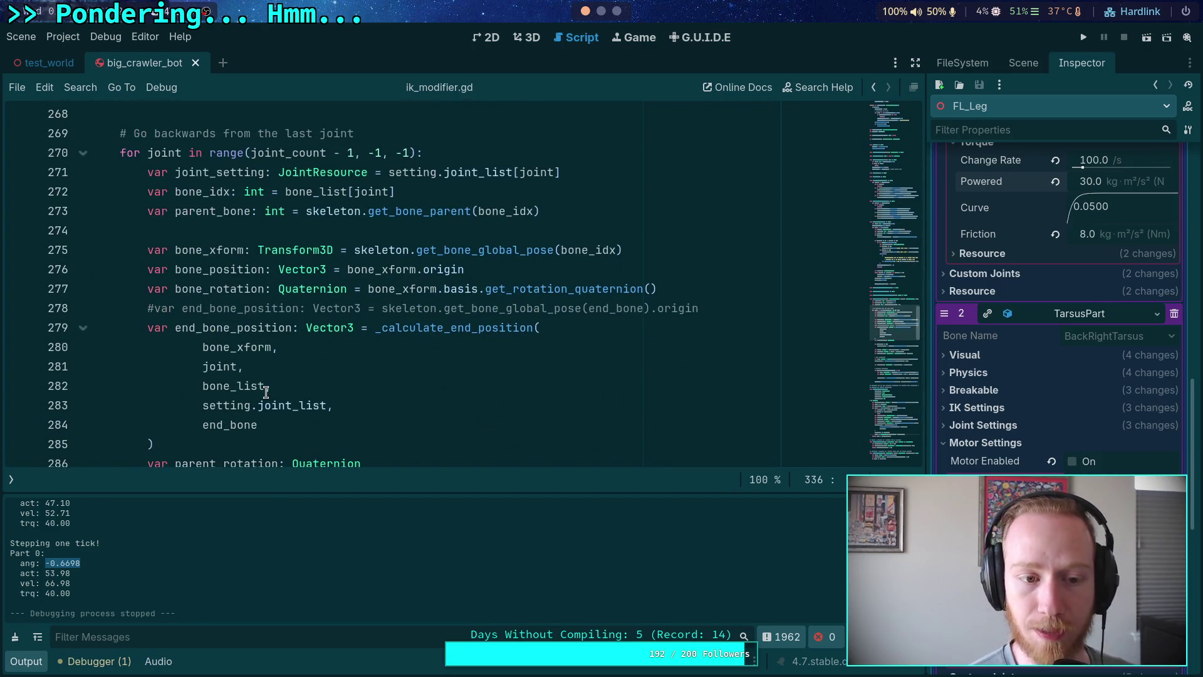
pyautogui.scroll(20, 266, 392)
pyautogui.scroll(1, 278, 390)
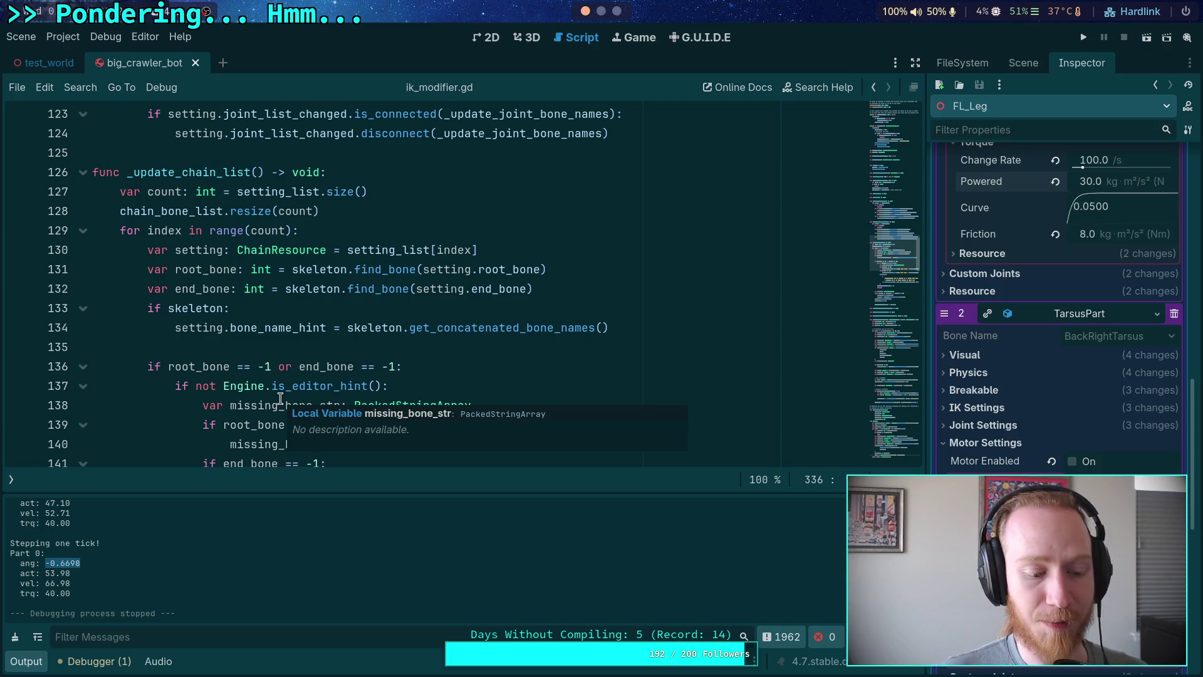
pyautogui.click(333, 347)
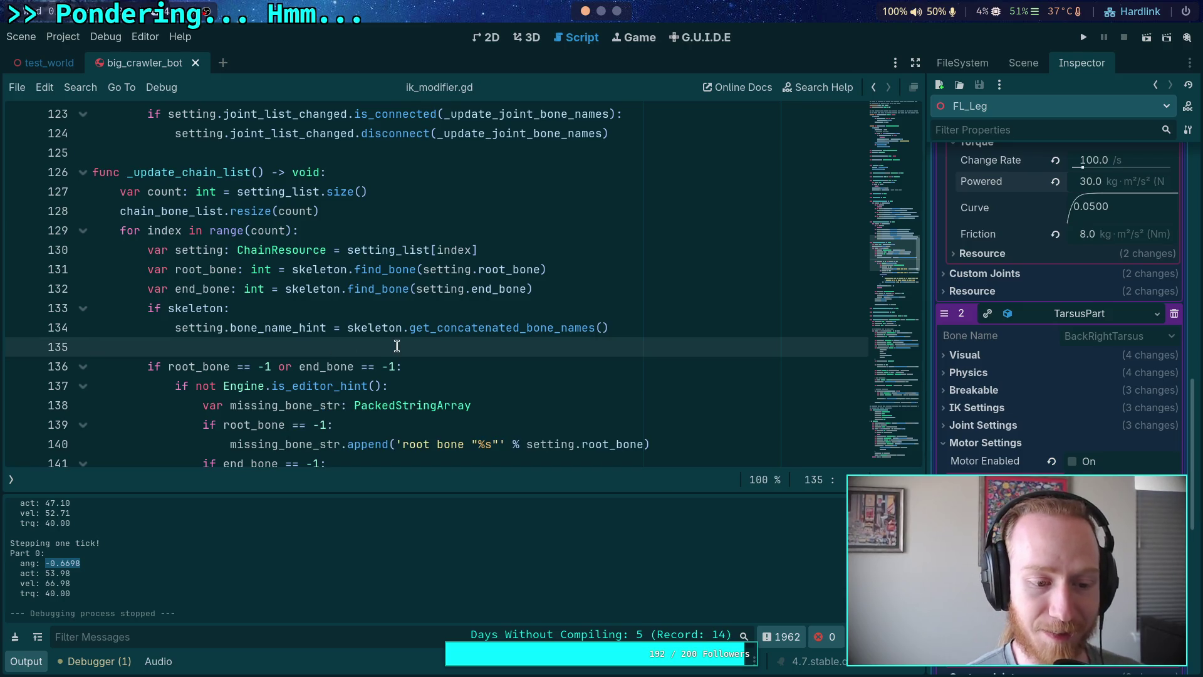
pyautogui.scroll(10, 441, 379)
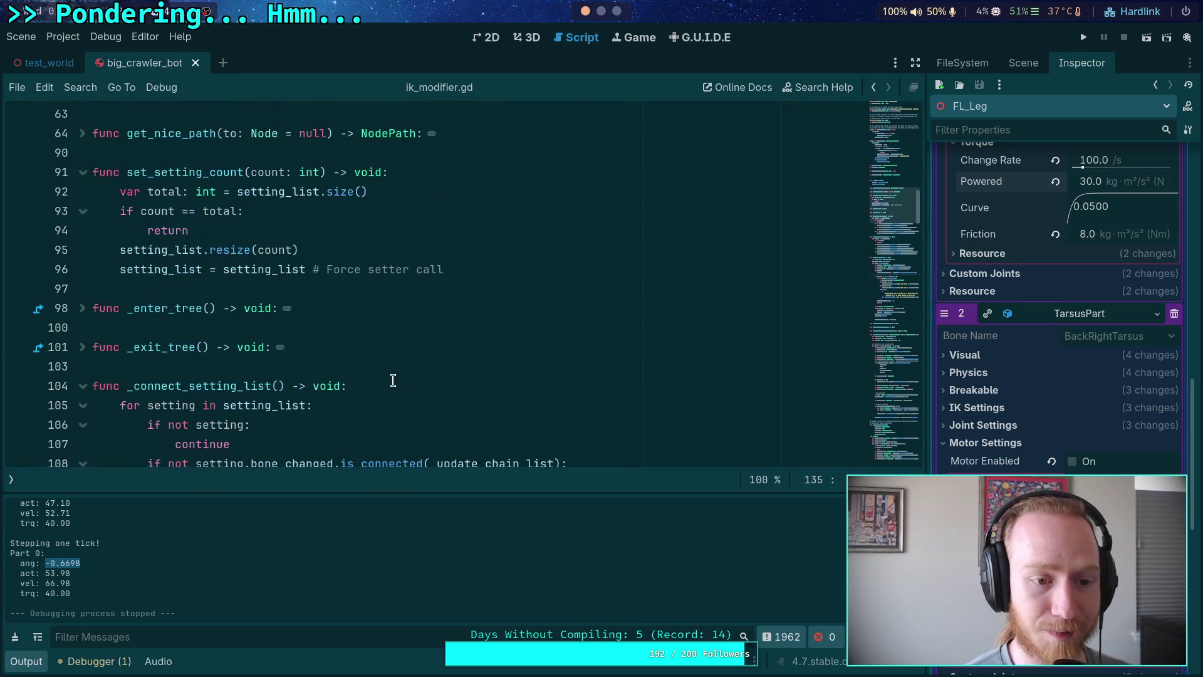
pyautogui.click(82, 386)
pyautogui.scroll(-2, 145, 361)
pyautogui.click(82, 308)
pyautogui.scroll(-8, 242, 332)
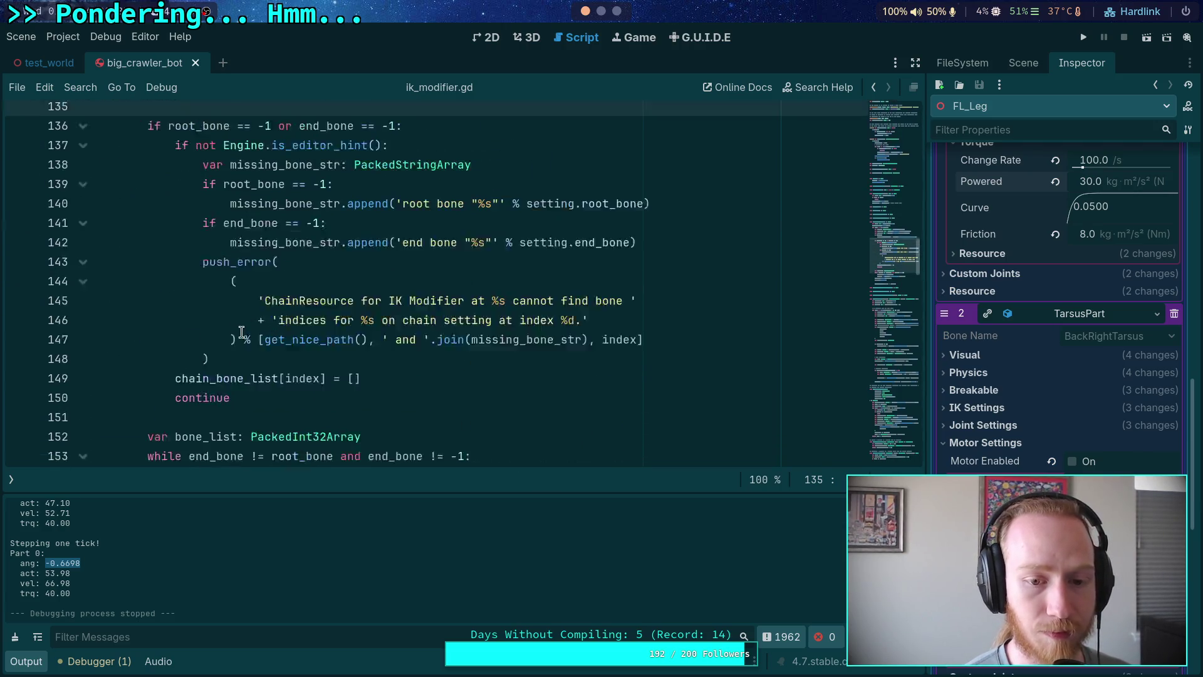
pyautogui.scroll(-2, 242, 333)
pyautogui.click(16, 483)
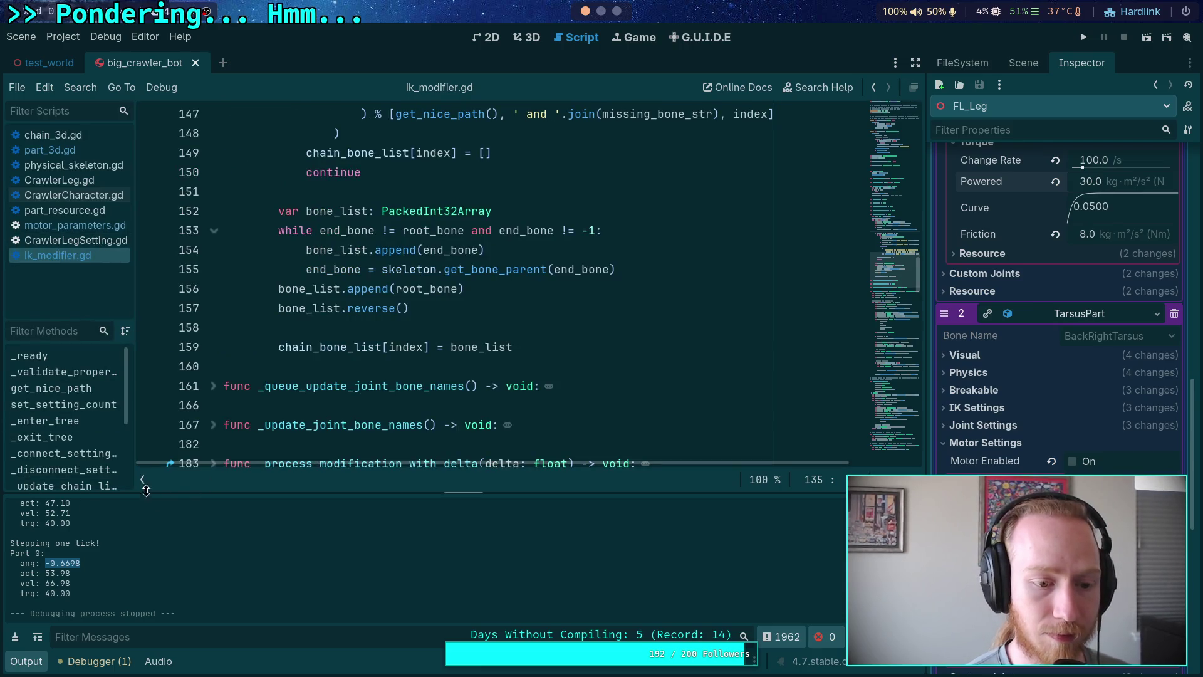
pyautogui.click(143, 488)
pyautogui.scroll(-6, 188, 414)
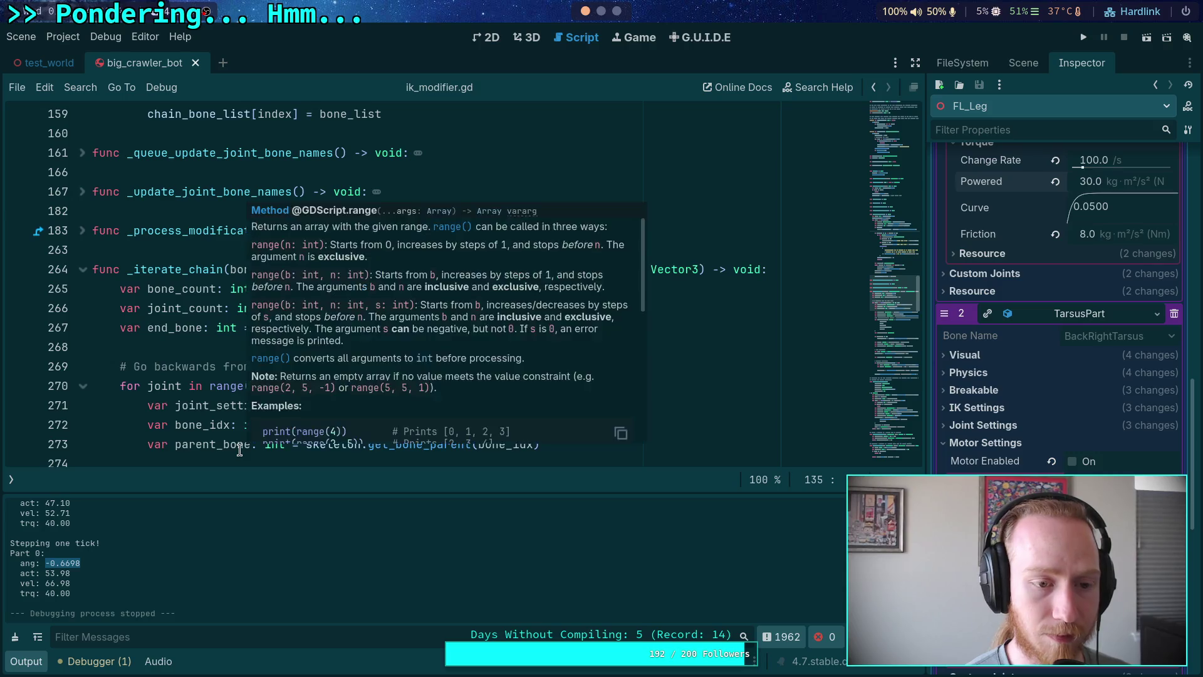
pyautogui.scroll(-3, 193, 393)
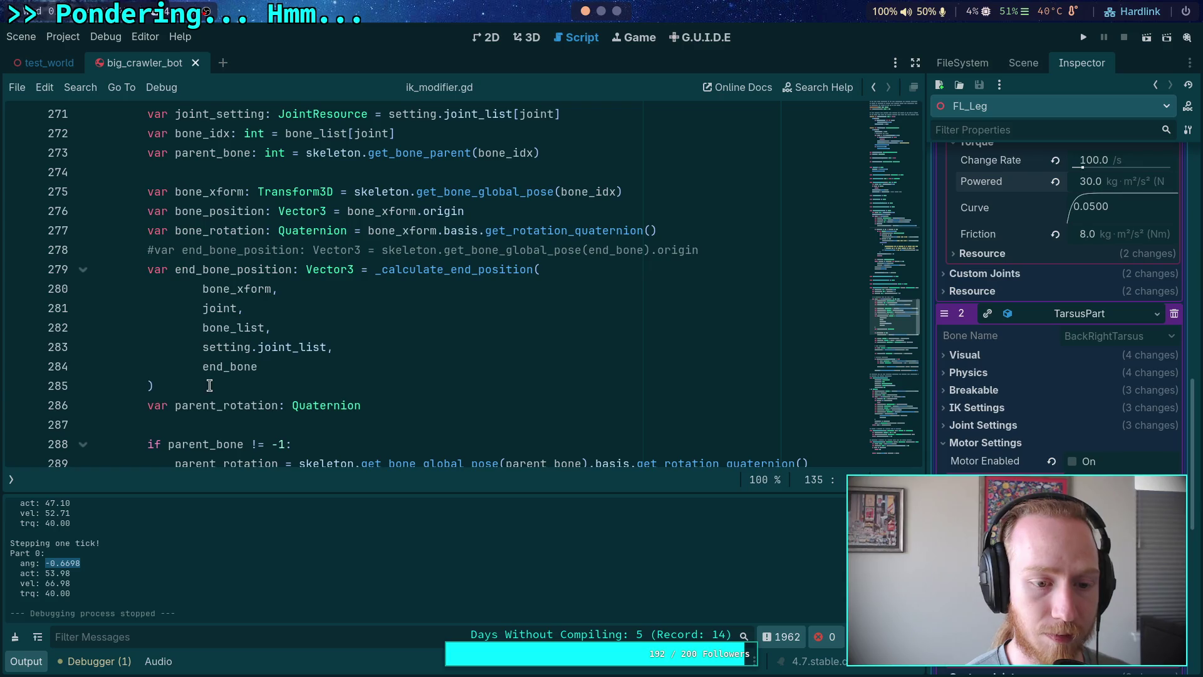
pyautogui.click(209, 385)
pyautogui.scroll(1, 425, 393)
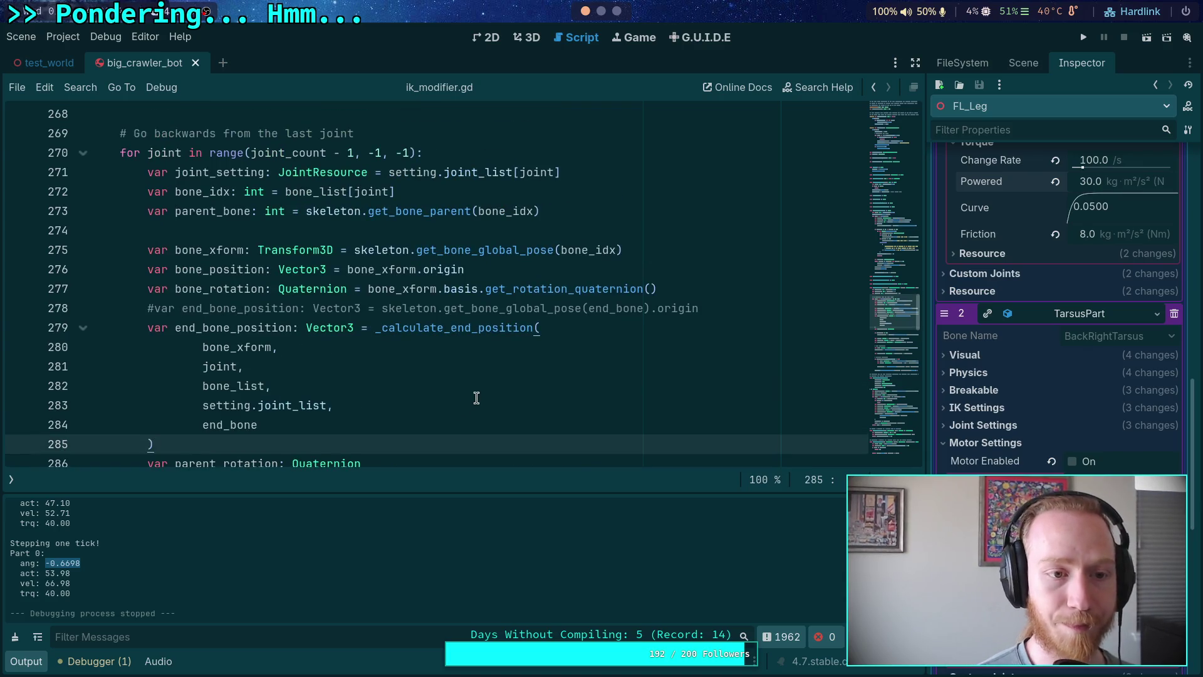
# Add print('Joint %d: %s' % [joint, end_bone_position]) after line 285 and save the script.
pyautogui.press('Return')
pyautogui.write("print('")
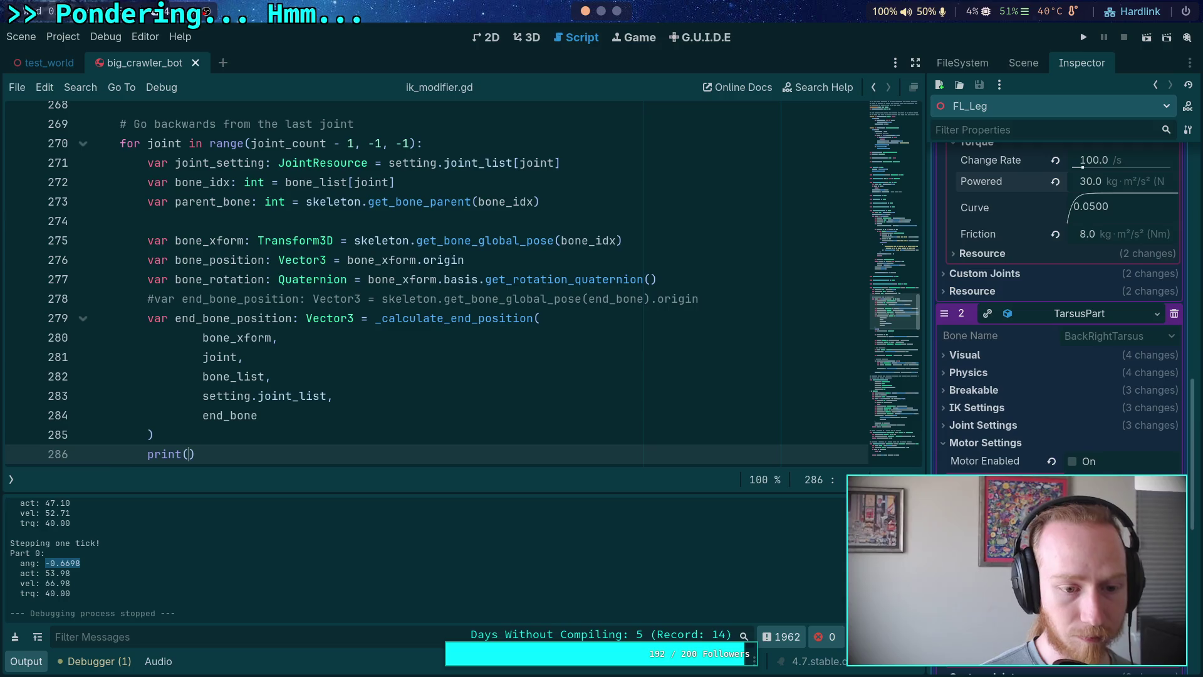
pyautogui.press('BackSpace')
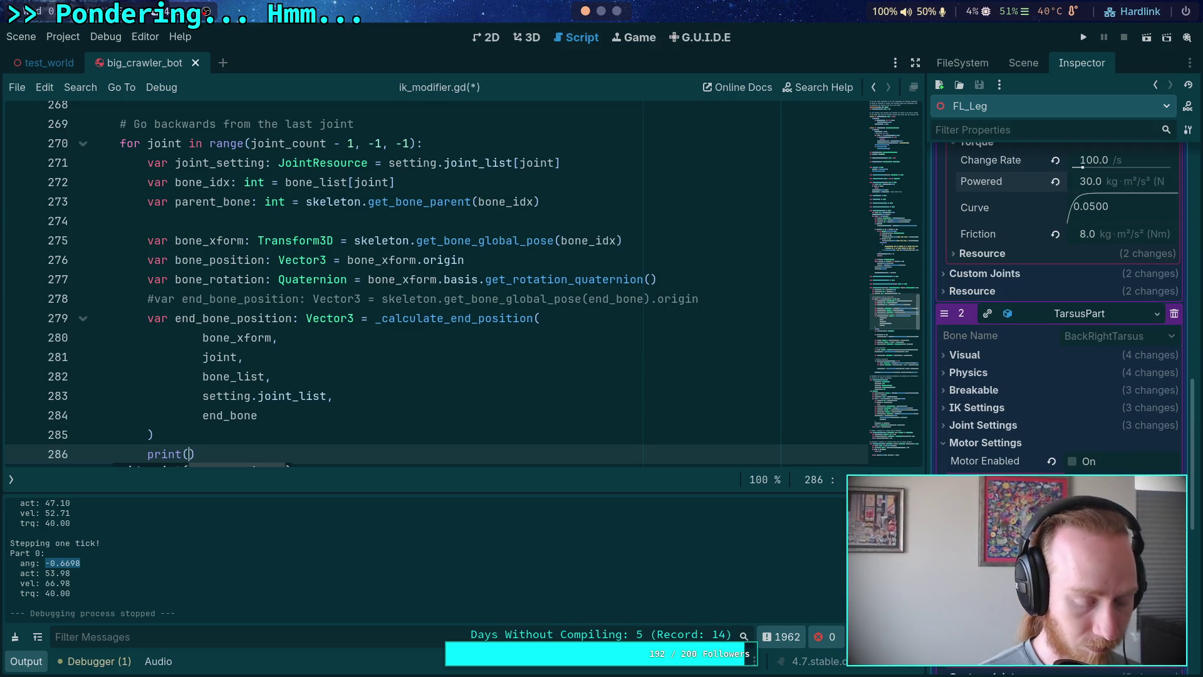
pyautogui.write("'Joint ")
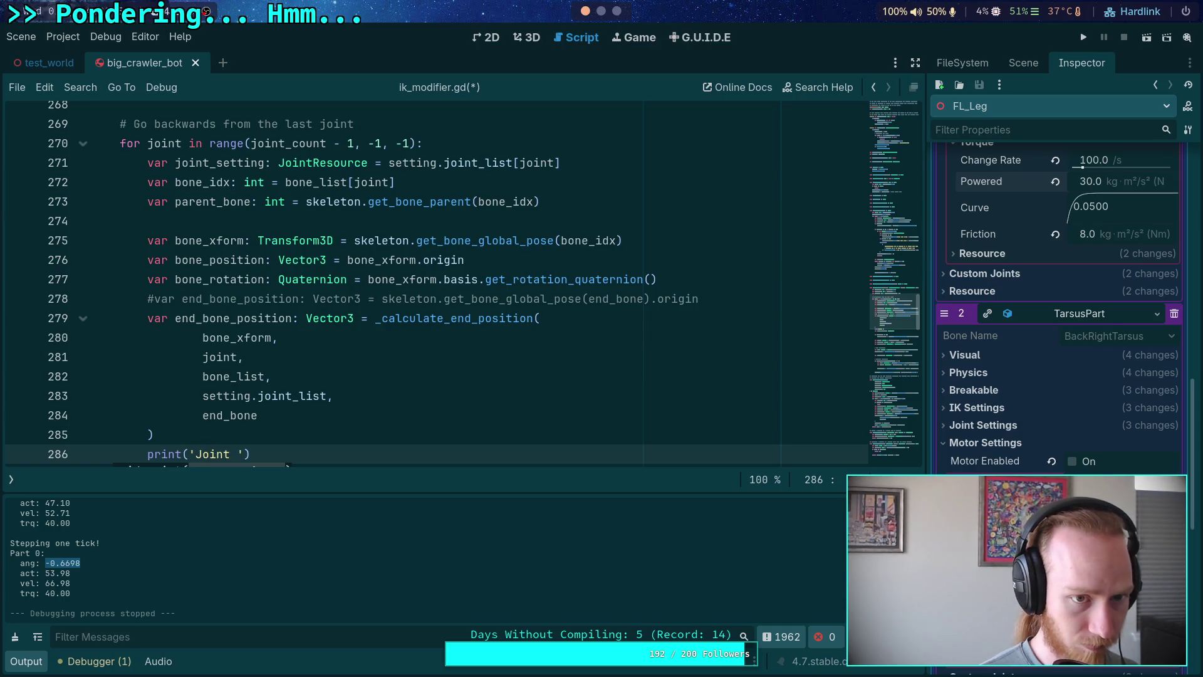
pyautogui.write("%d: %s' % ")
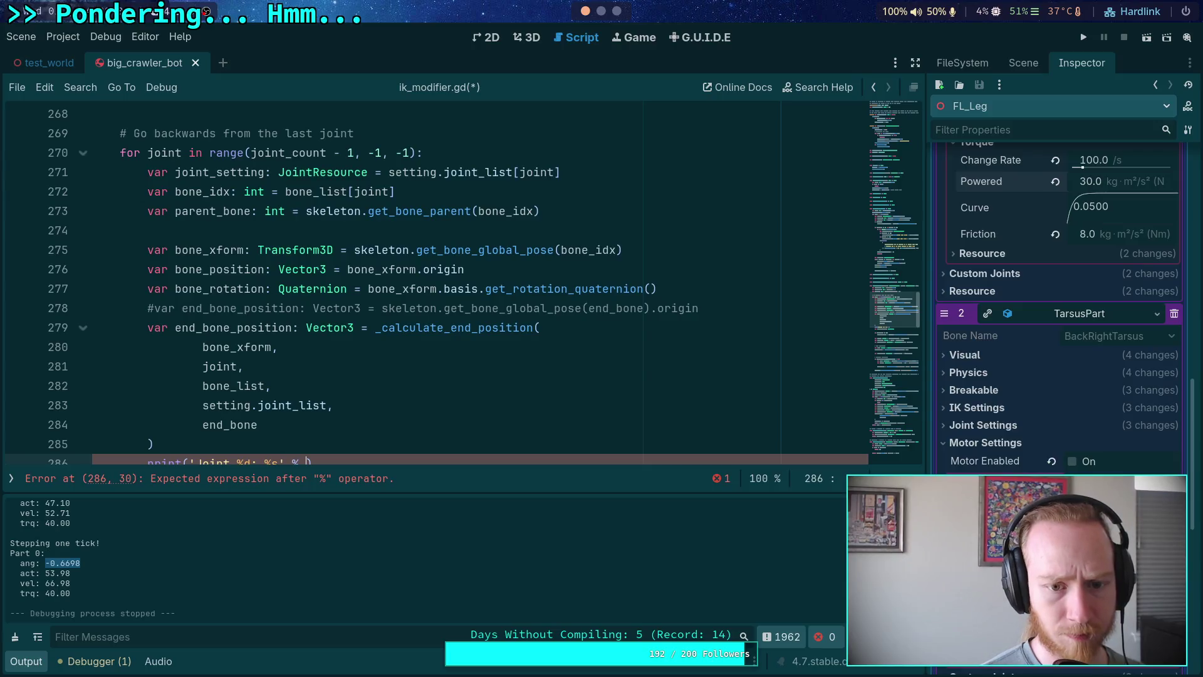
pyautogui.write('[bo')
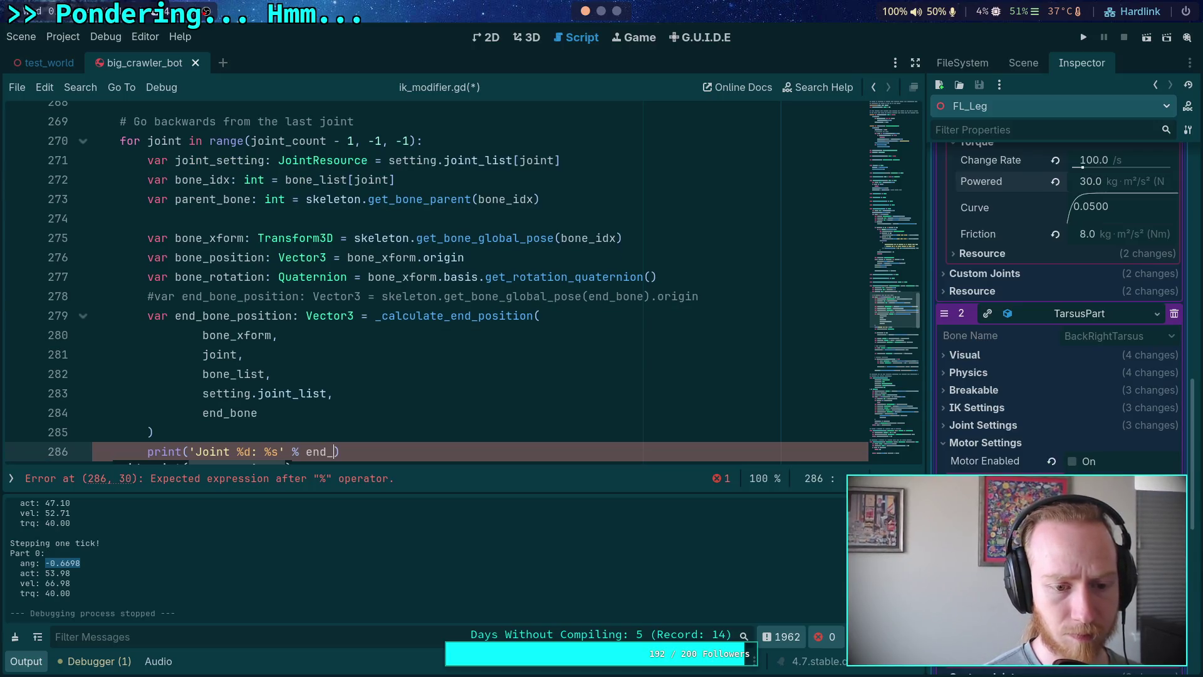
pyautogui.press('BackSpace')
pyautogui.press('BackSpace')
pyautogui.write('joint, end_')
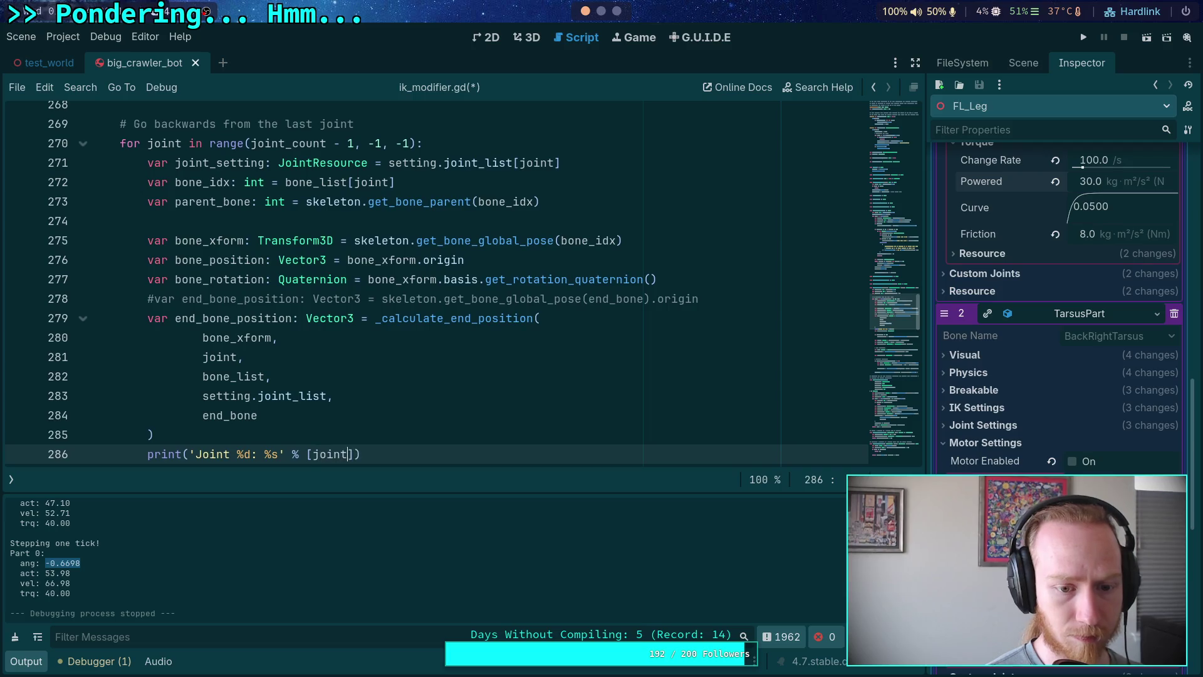
pyautogui.write('bon')
pyautogui.press('Return')
pyautogui.hotkey('ctrl', 's')
pyautogui.scroll(-2, 423, 378)
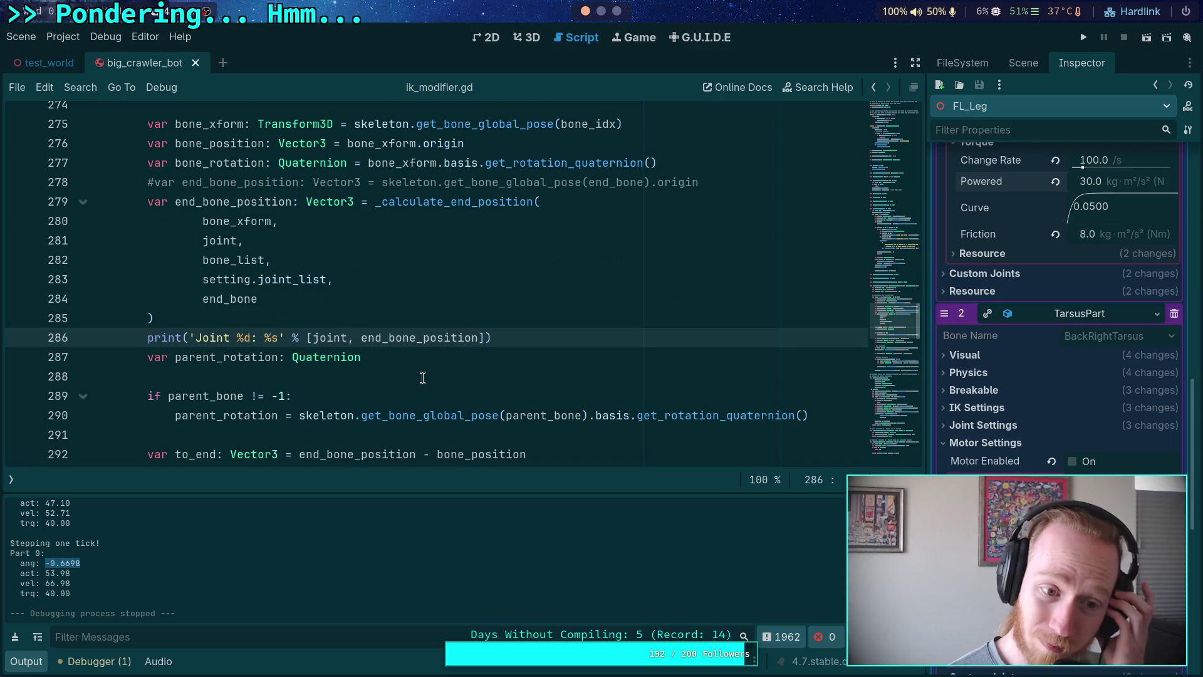
pyautogui.scroll(-2, 424, 378)
pyautogui.scroll(-13, 427, 357)
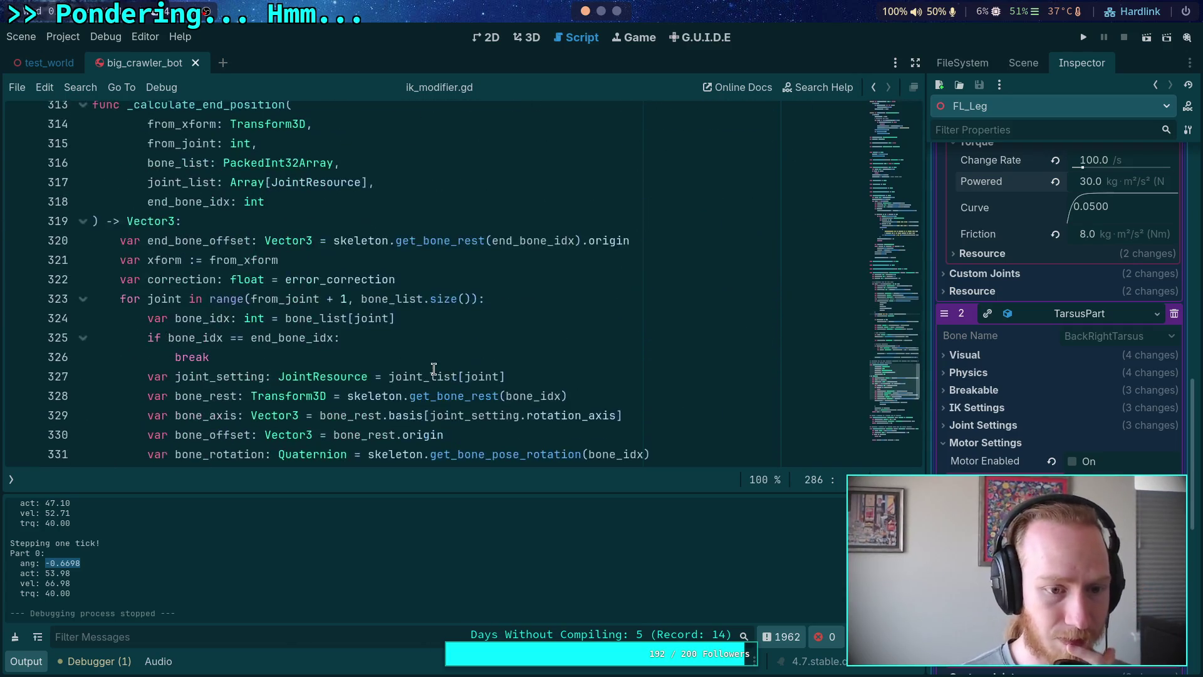
pyautogui.scroll(-1, 527, 400)
pyautogui.scroll(1, 527, 399)
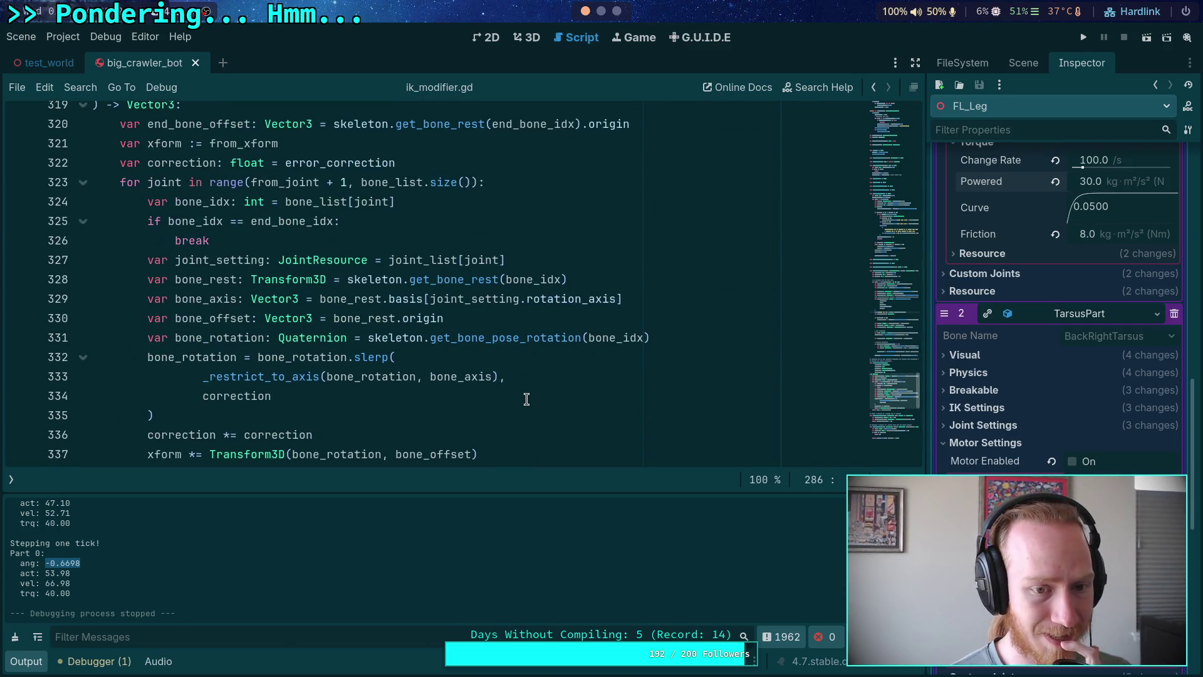
pyautogui.scroll(-1, 527, 399)
pyautogui.scroll(1, 526, 399)
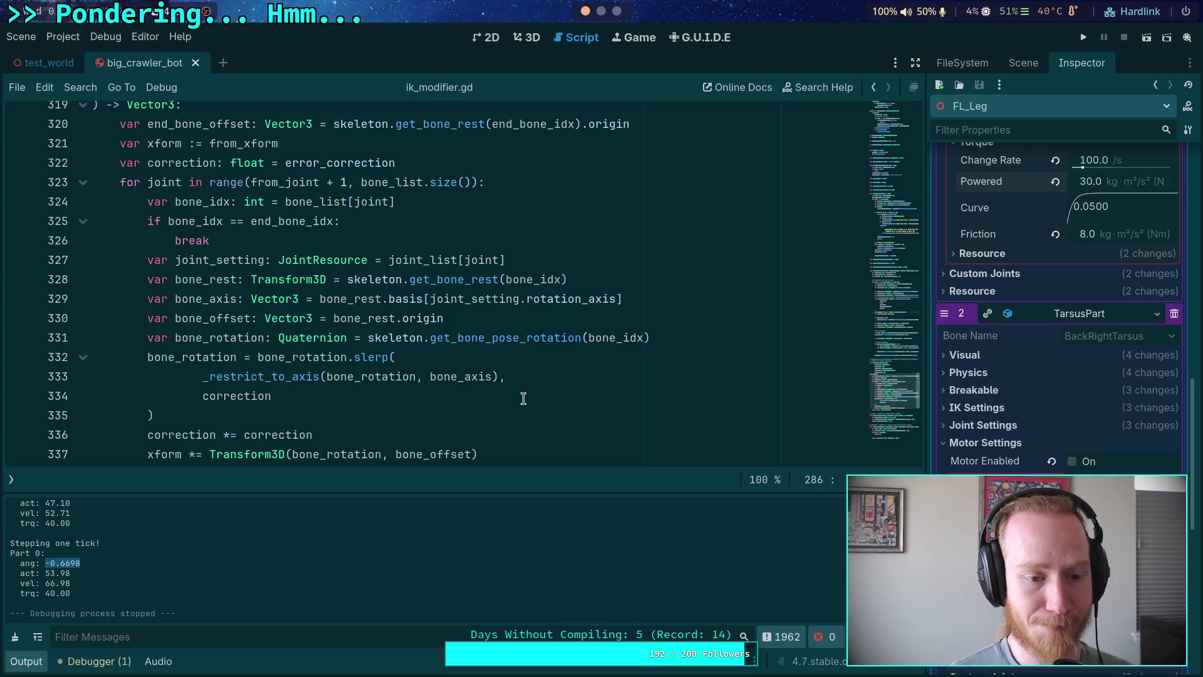
pyautogui.scroll(-1, 524, 399)
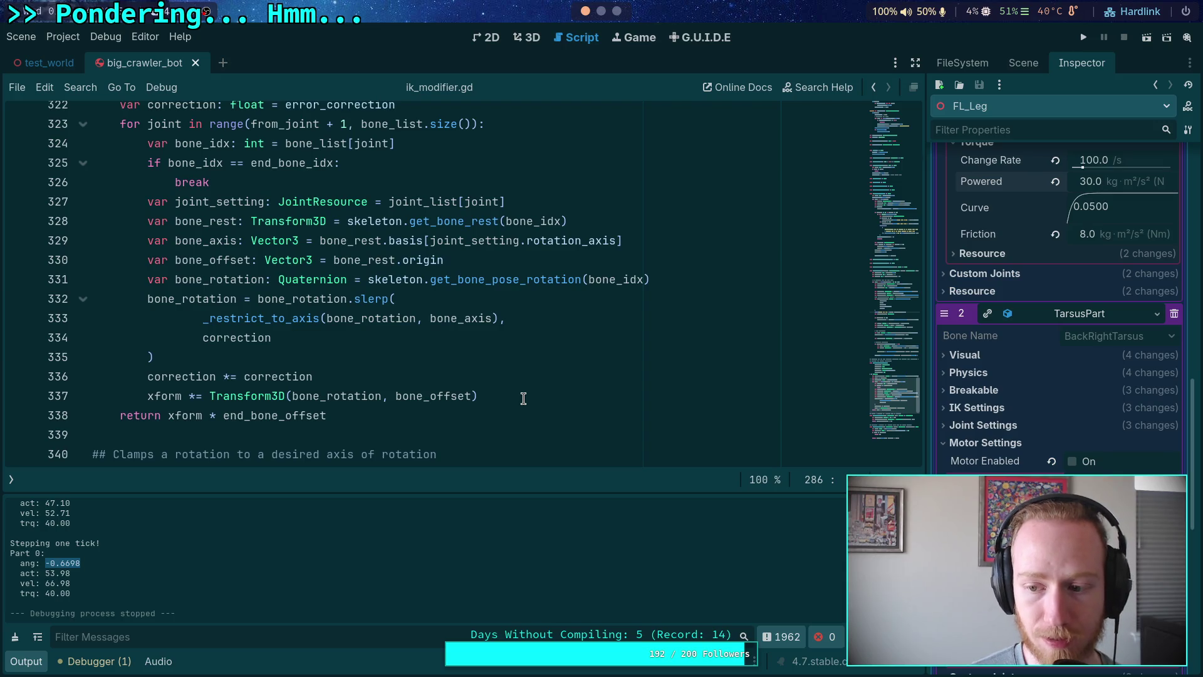
pyautogui.scroll(10, 988, 368)
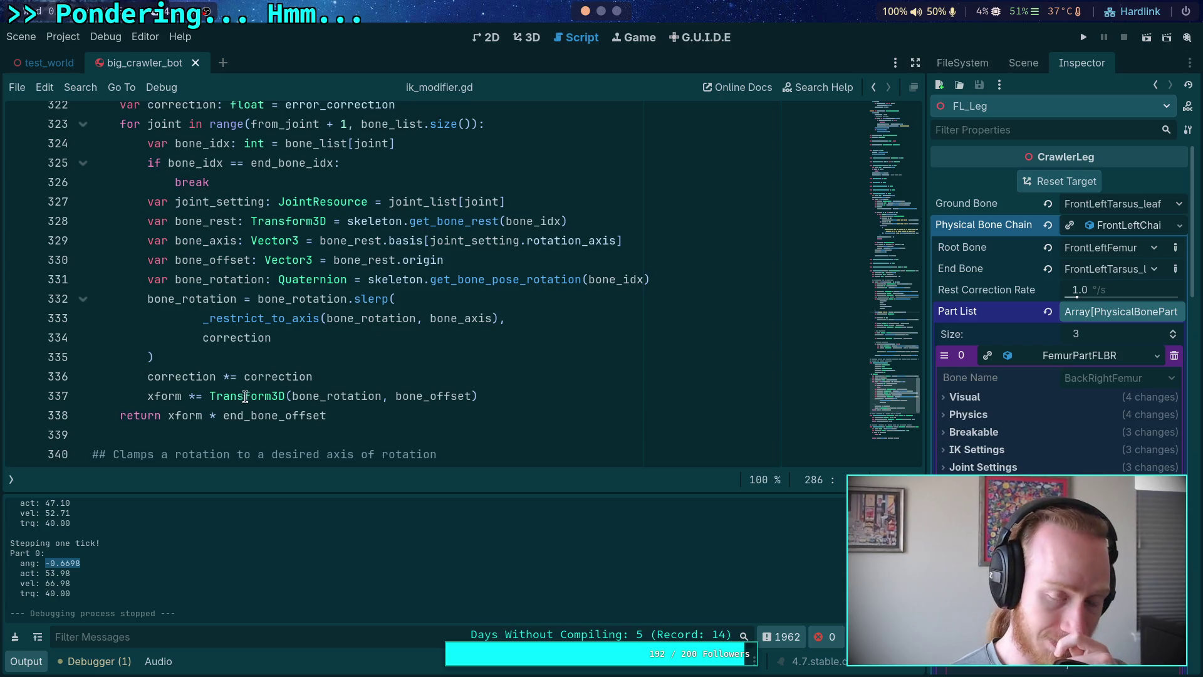
pyautogui.click(1026, 63)
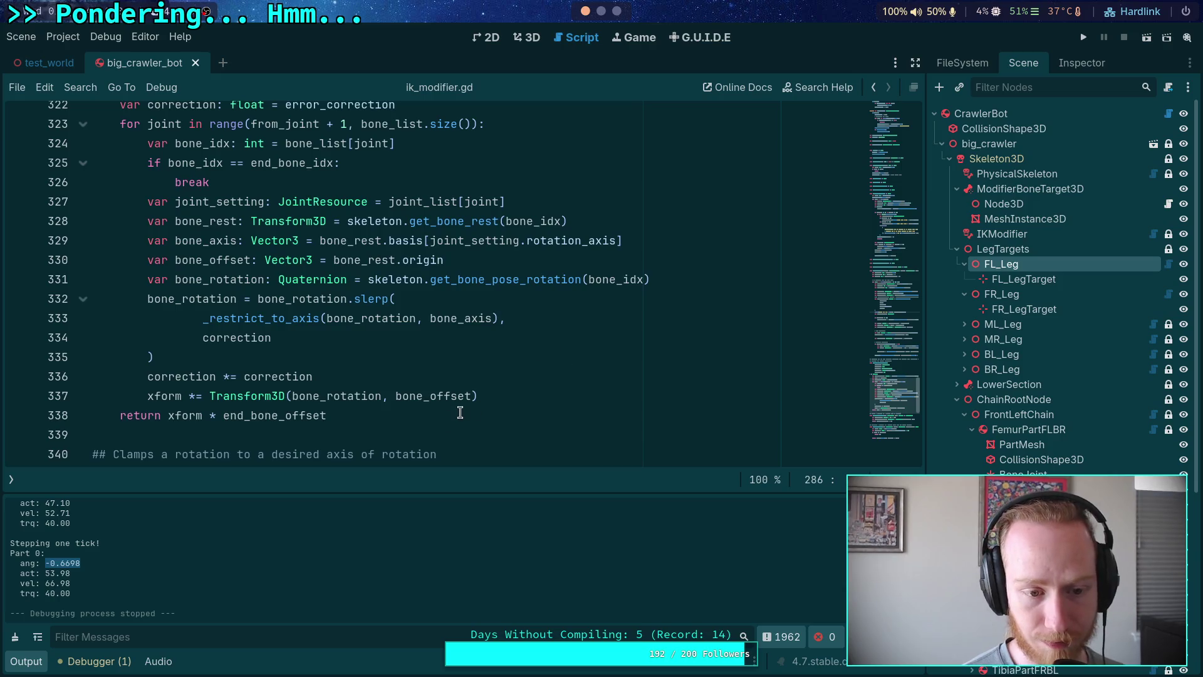
# Scroll back to the new joint print line and rerun the project with F5.
pyautogui.click(452, 413)
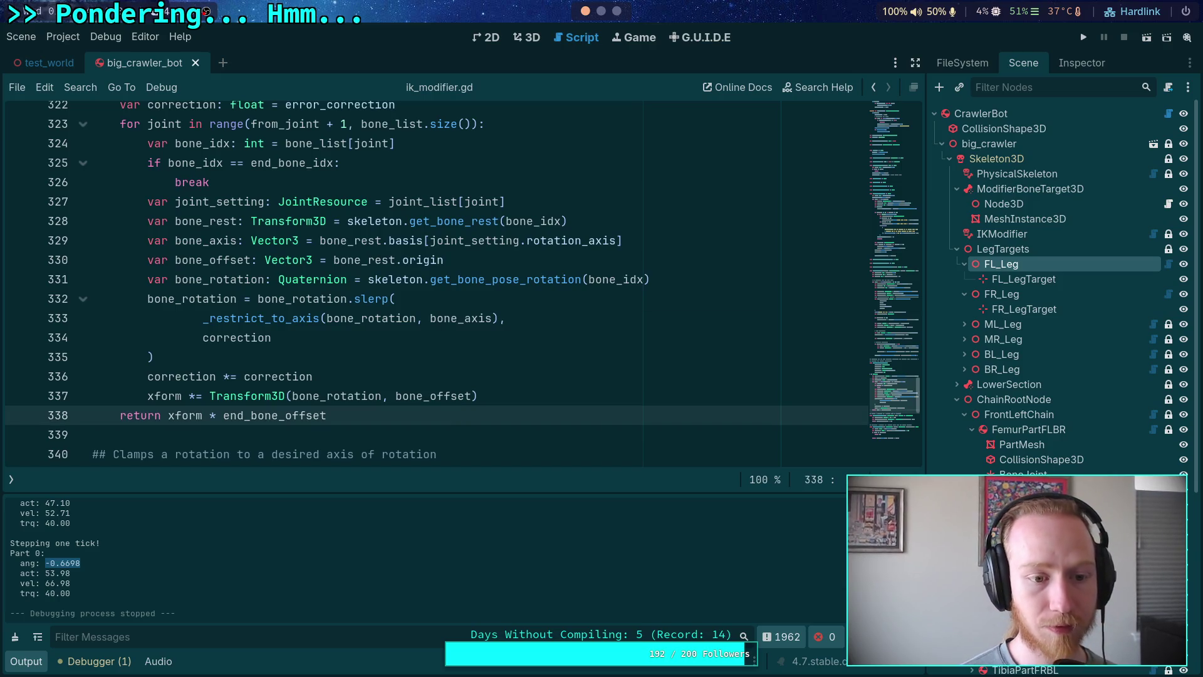
pyautogui.scroll(14, 475, 368)
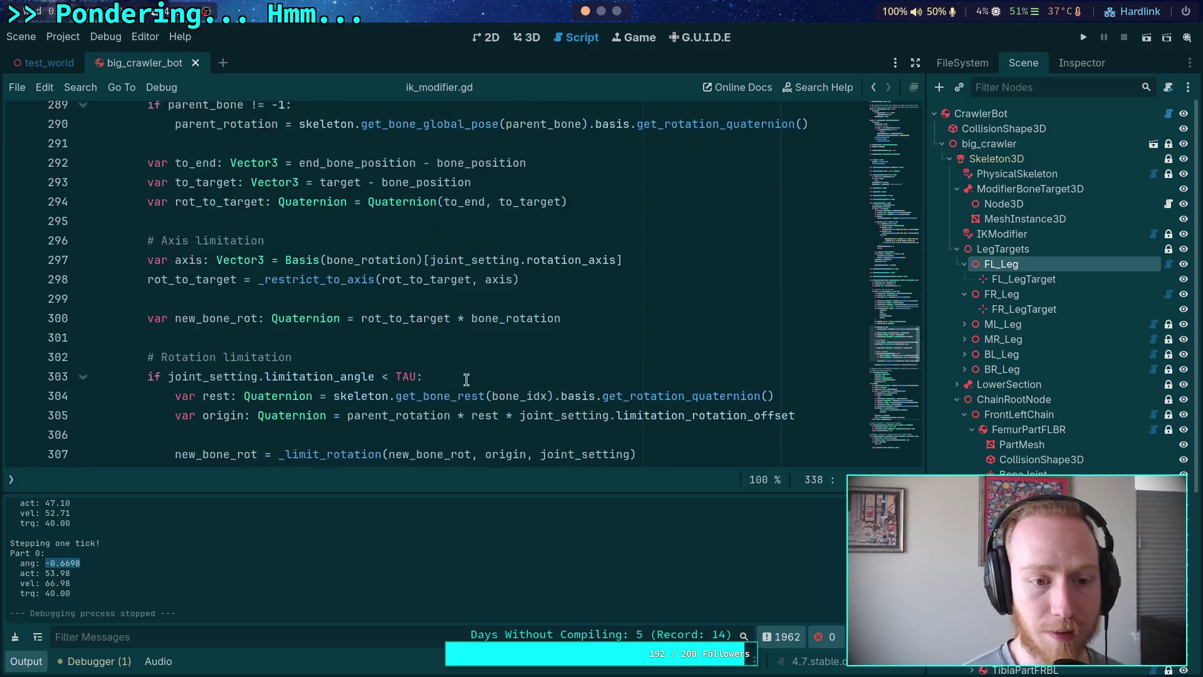
pyautogui.scroll(3, 474, 367)
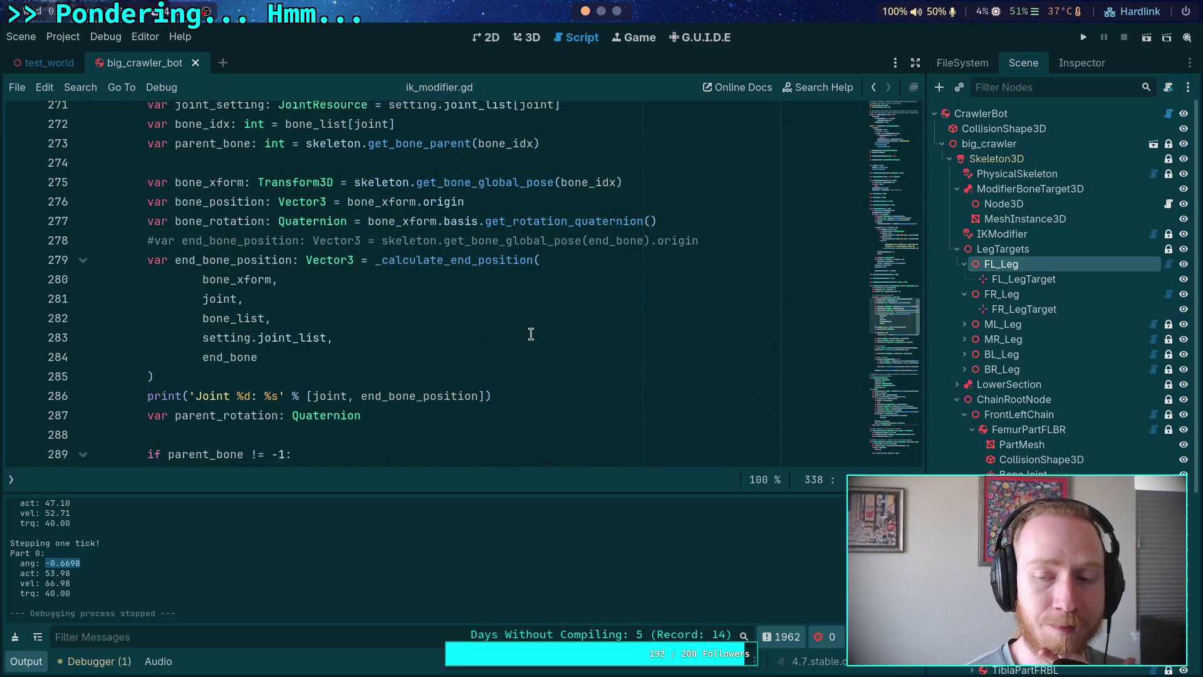
pyautogui.click(1089, 40)
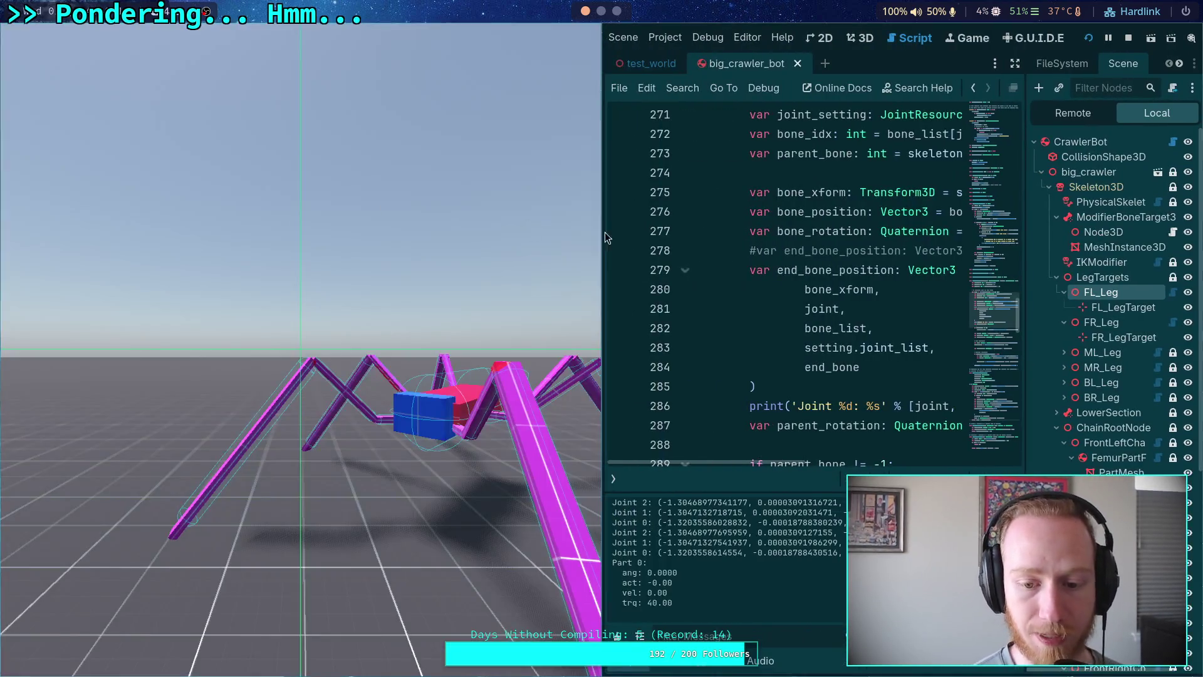
# Enlarge the editor and output log, then inspect the printed joint position lines.
pyautogui.moveTo(606, 237)
pyautogui.mouseDown()
pyautogui.moveTo(516, 301)
pyautogui.moveTo(411, 304)
pyautogui.mouseUp()
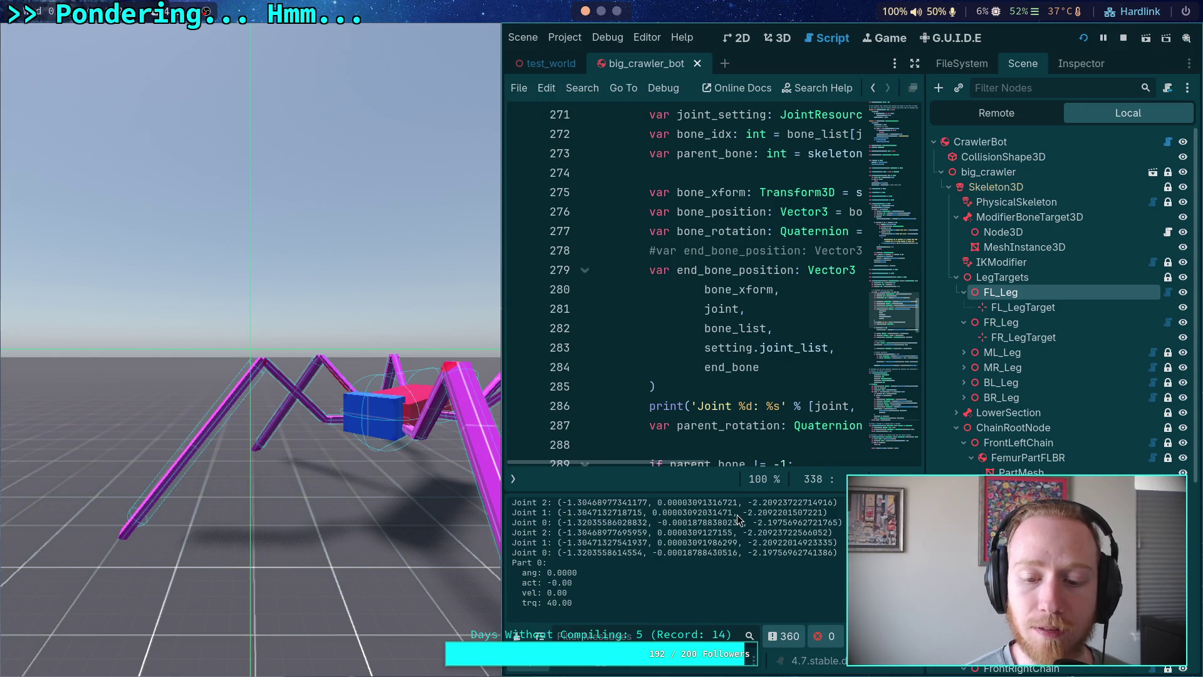
pyautogui.moveTo(734, 492)
pyautogui.mouseDown()
pyautogui.moveTo(759, 414)
pyautogui.moveTo(758, 357)
pyautogui.mouseUp()
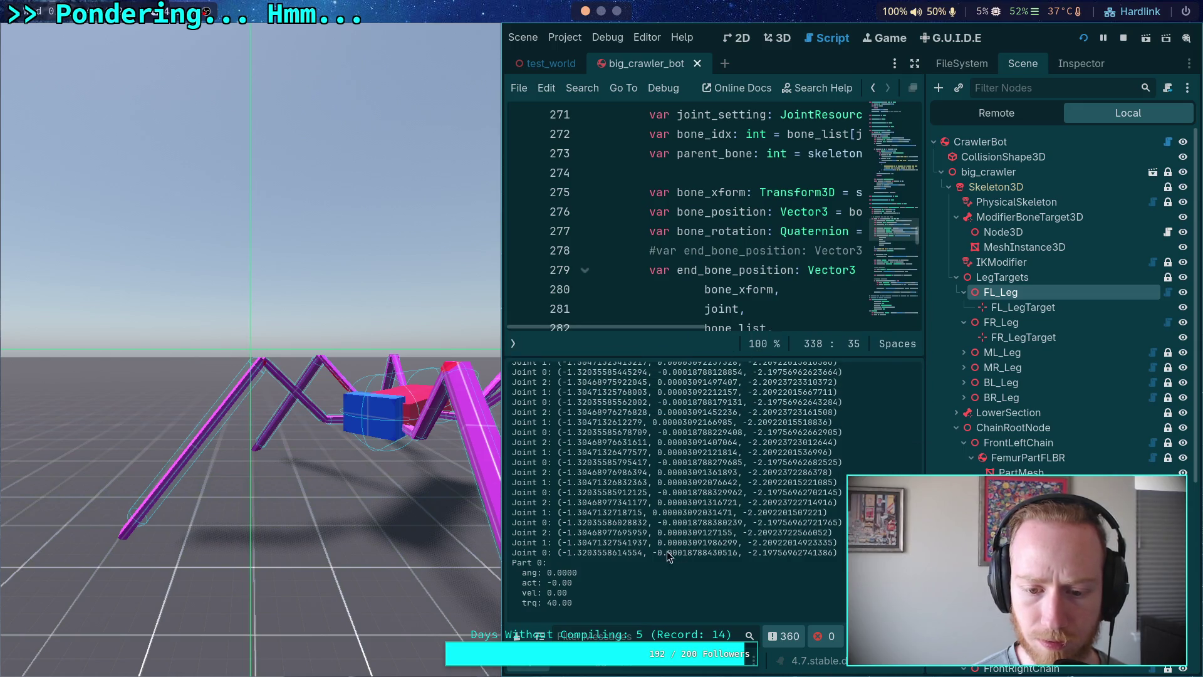
pyautogui.moveTo(568, 534); pyautogui.dragTo(816, 549)
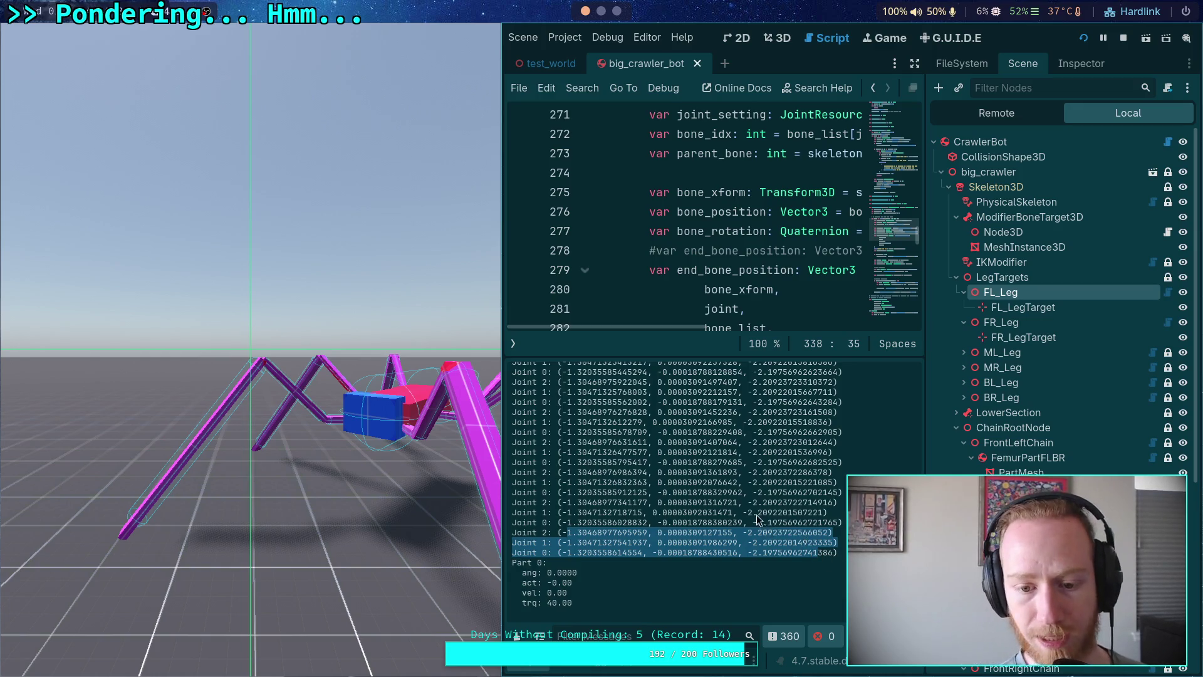
pyautogui.scroll(10, 777, 527)
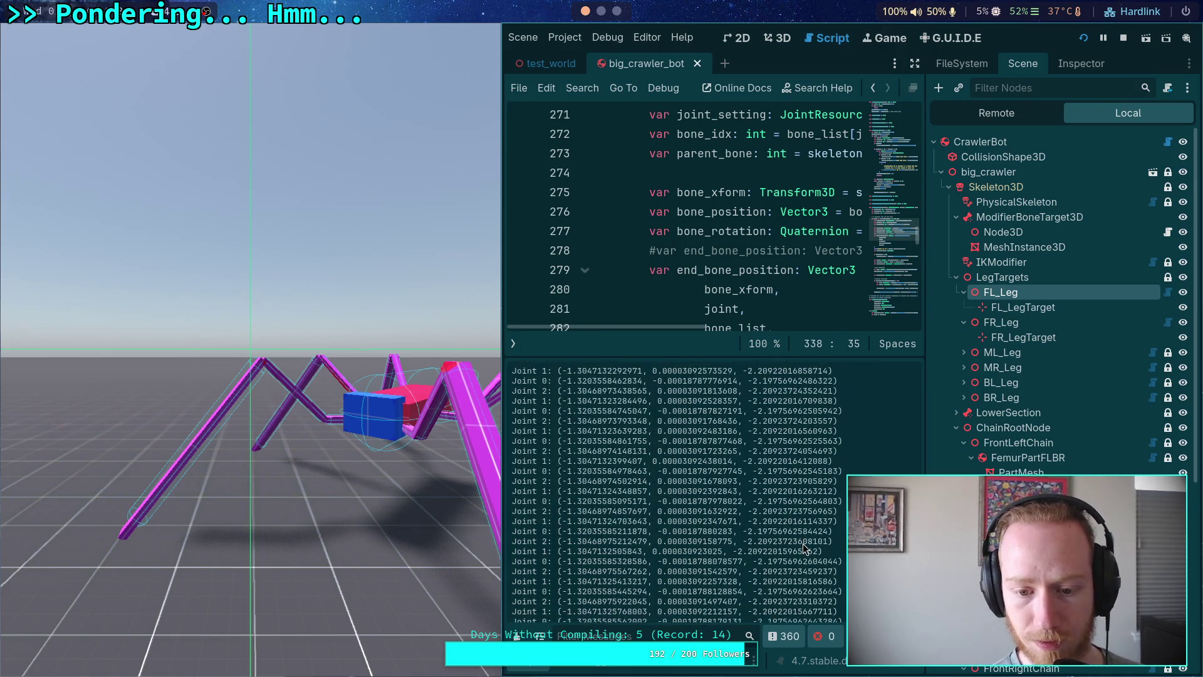
pyautogui.scroll(5, 806, 549)
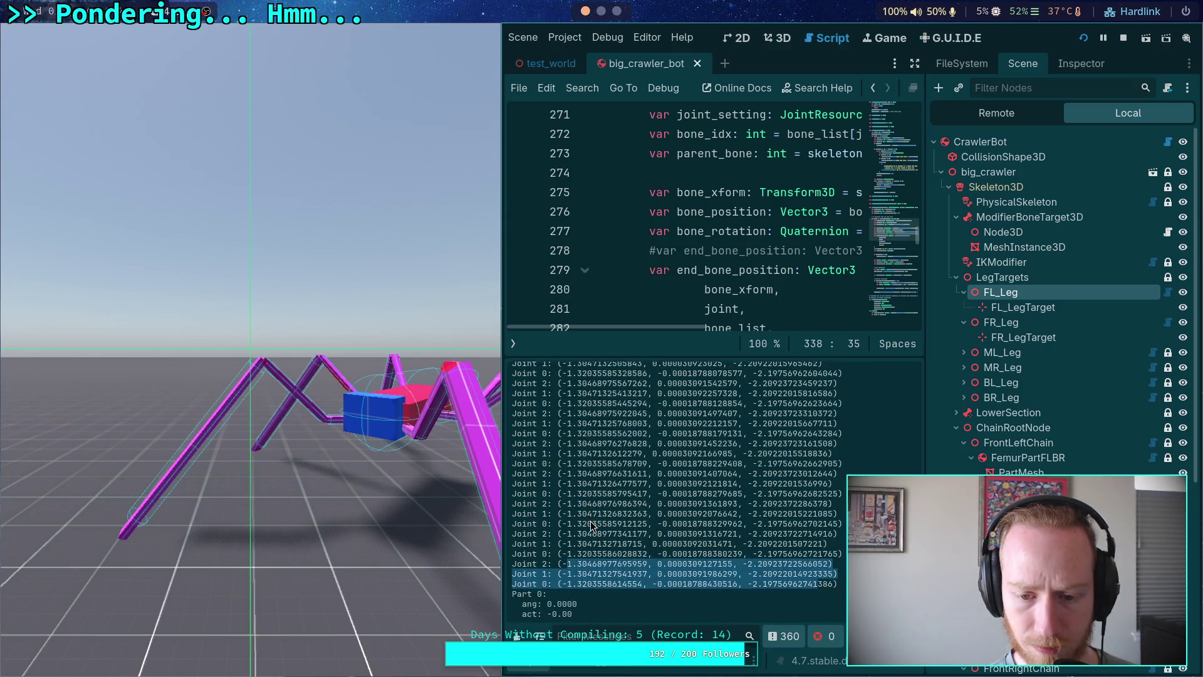
pyautogui.scroll(3, 590, 521)
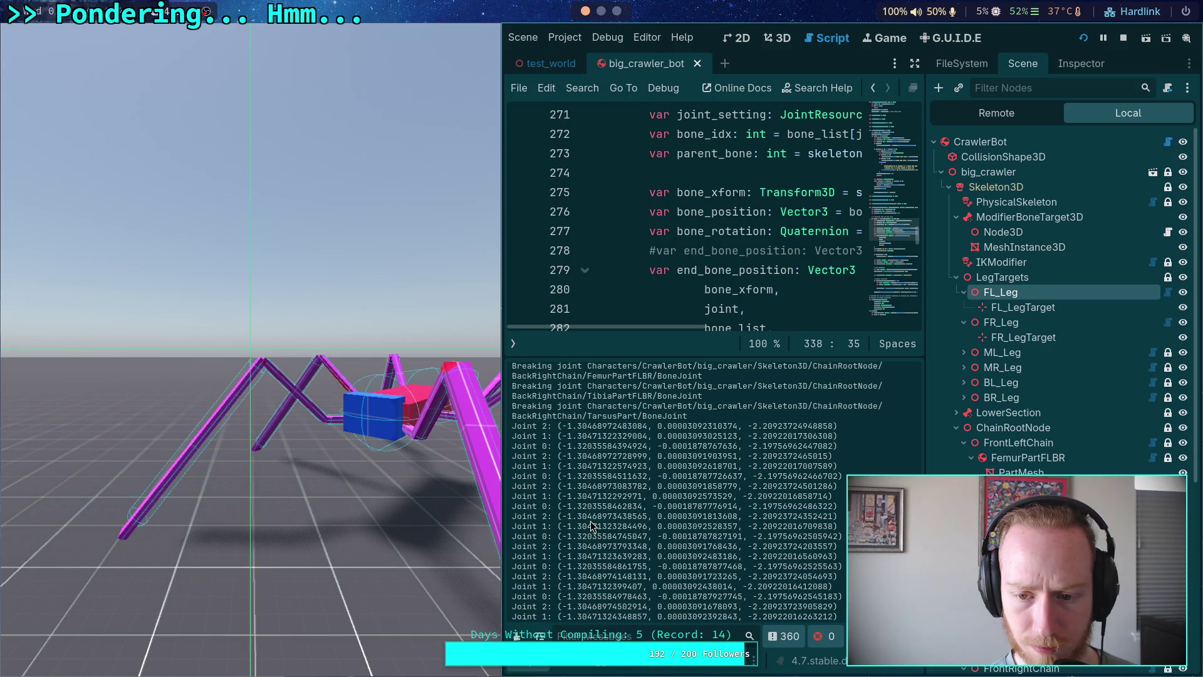
pyautogui.scroll(-4, 591, 521)
pyautogui.scroll(-1, 590, 525)
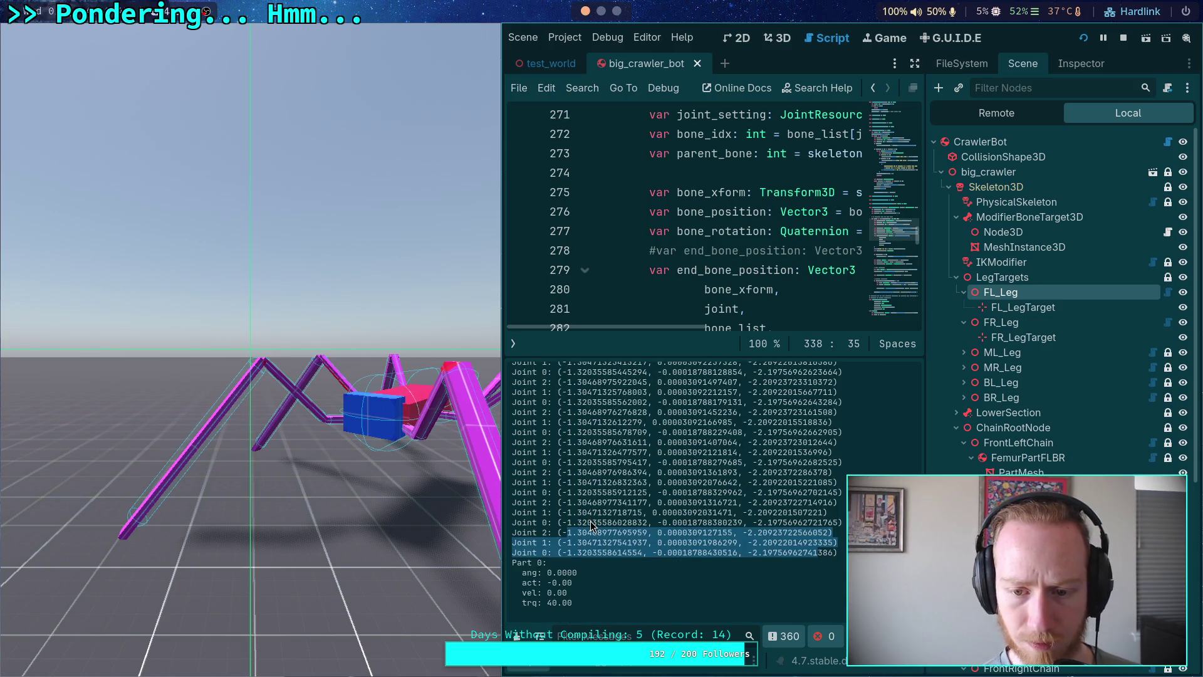
pyautogui.click(607, 501)
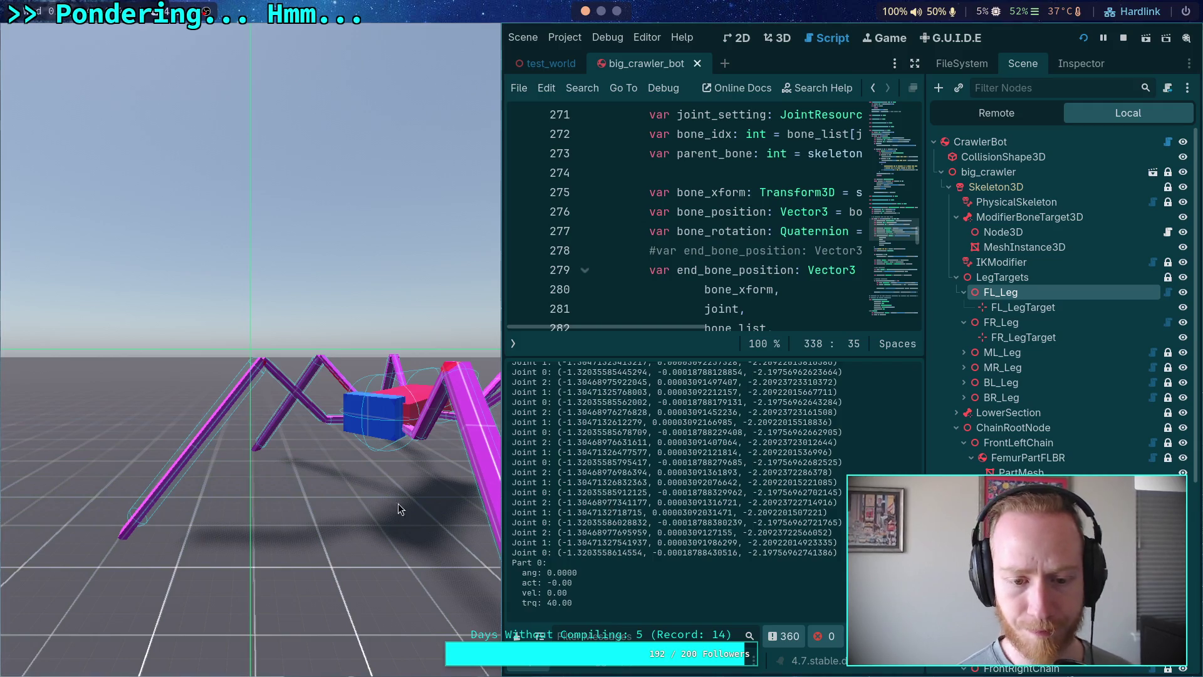
# Slow the game to 0.25 time scale, clear the output, and advance one tick.
pyautogui.press('t')
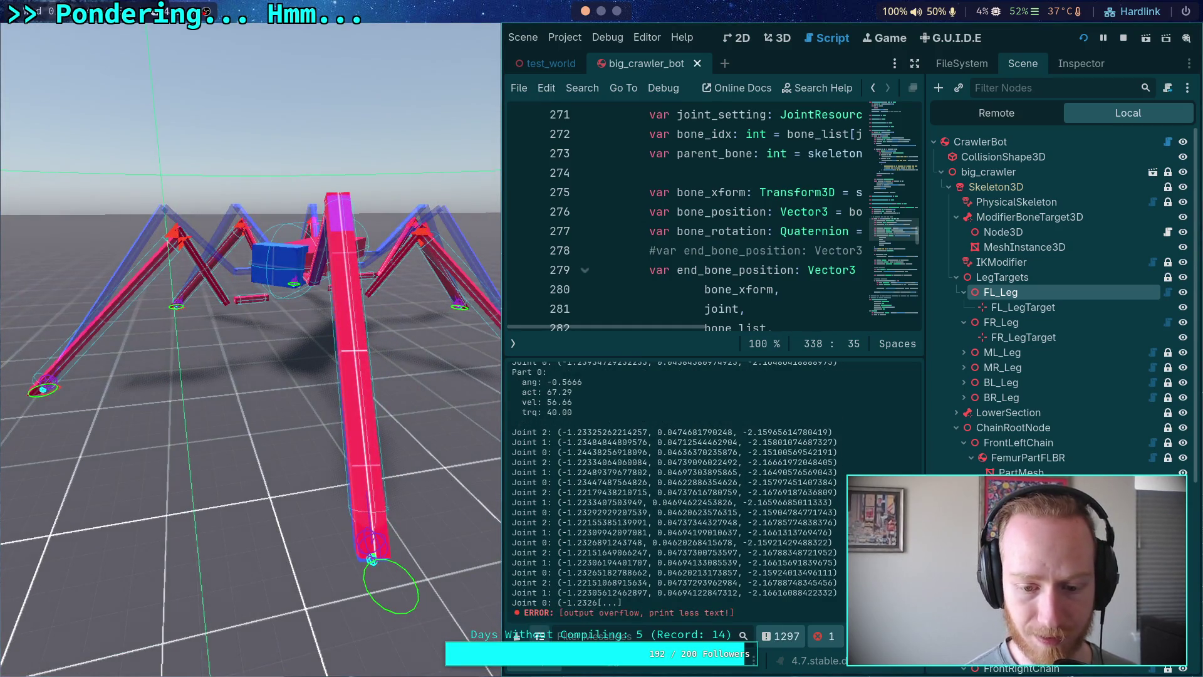
pyautogui.click(517, 635)
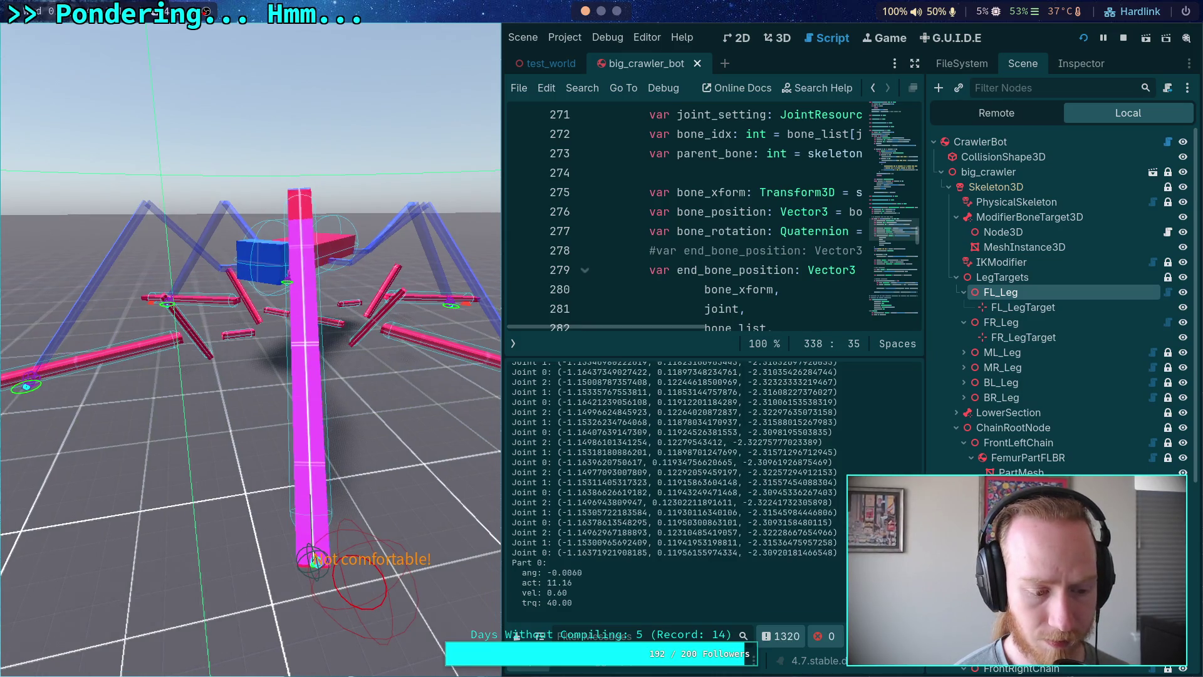
pyautogui.press('.')
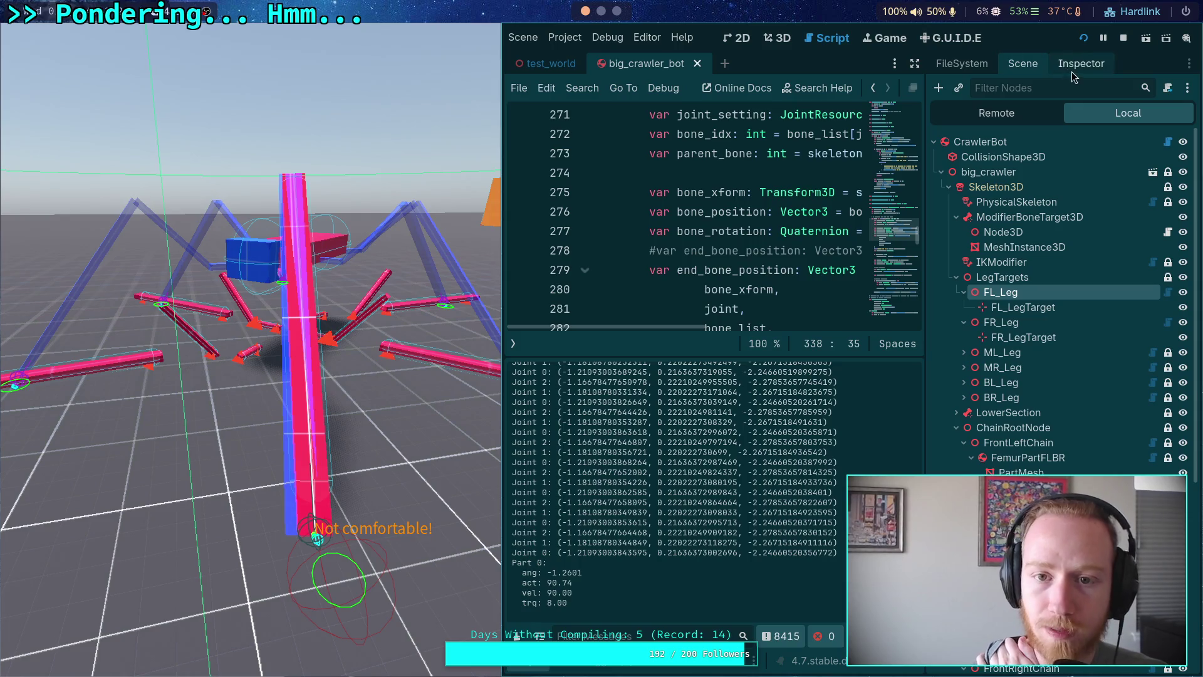
# Open the test_world scene in the 3D view and select CrawlerBot.
pyautogui.moveTo(536, 67)
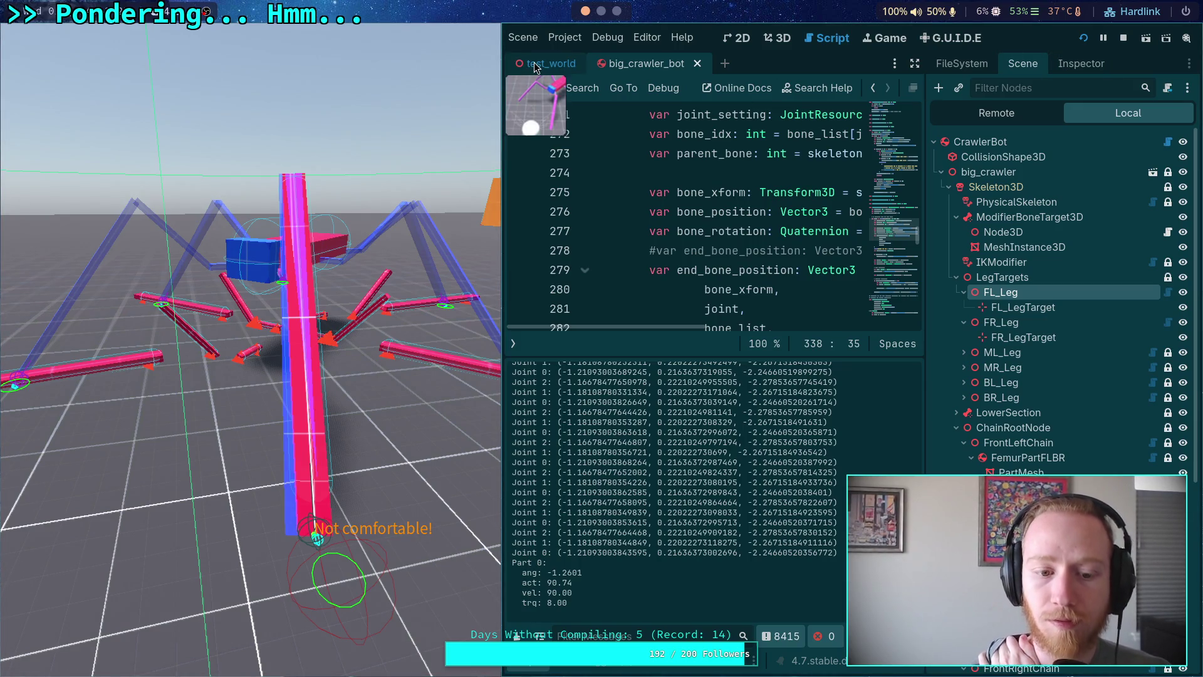
pyautogui.click(536, 64)
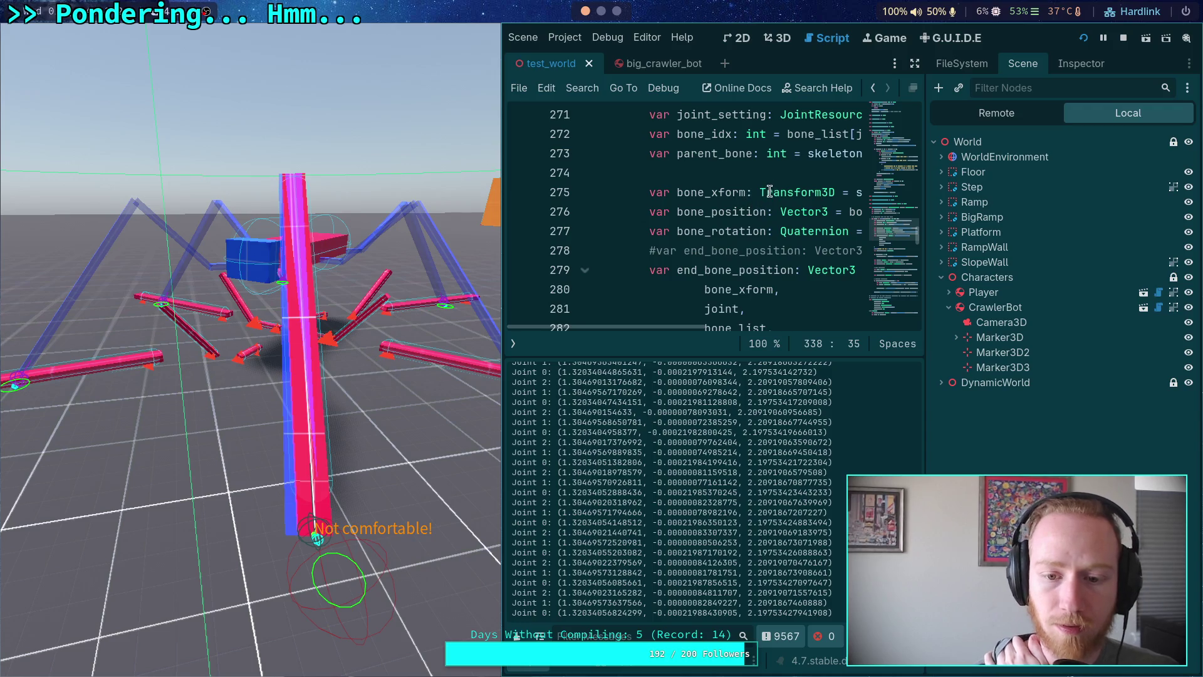
pyautogui.click(777, 37)
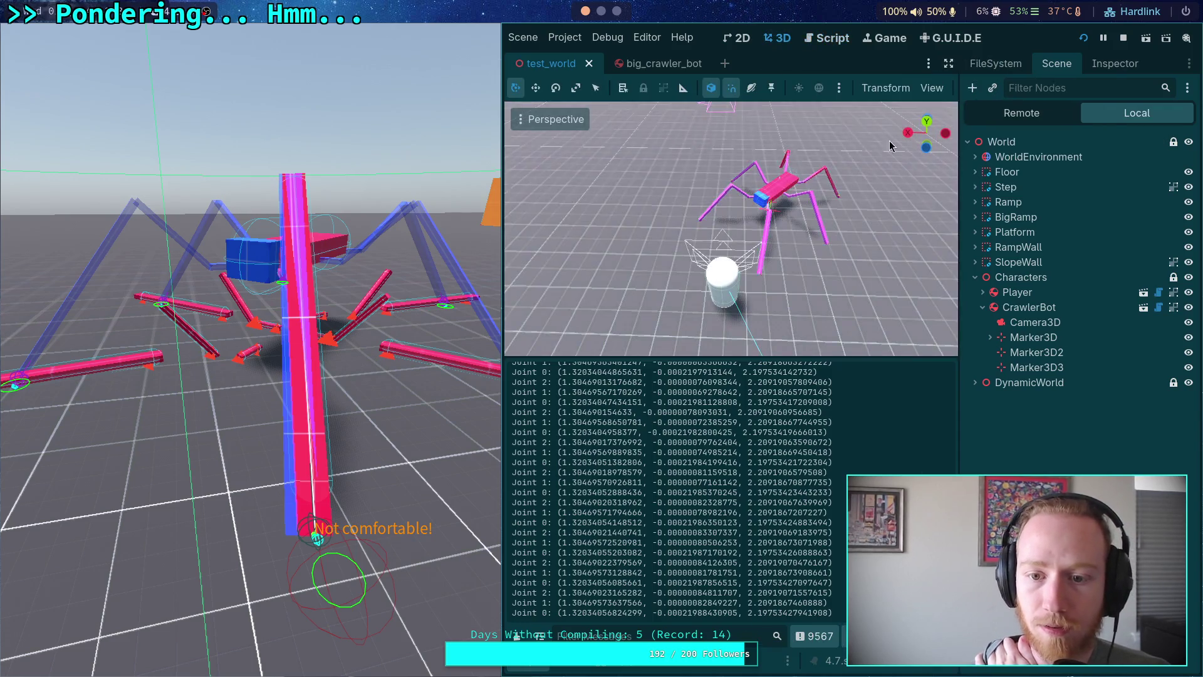
pyautogui.click(1000, 314)
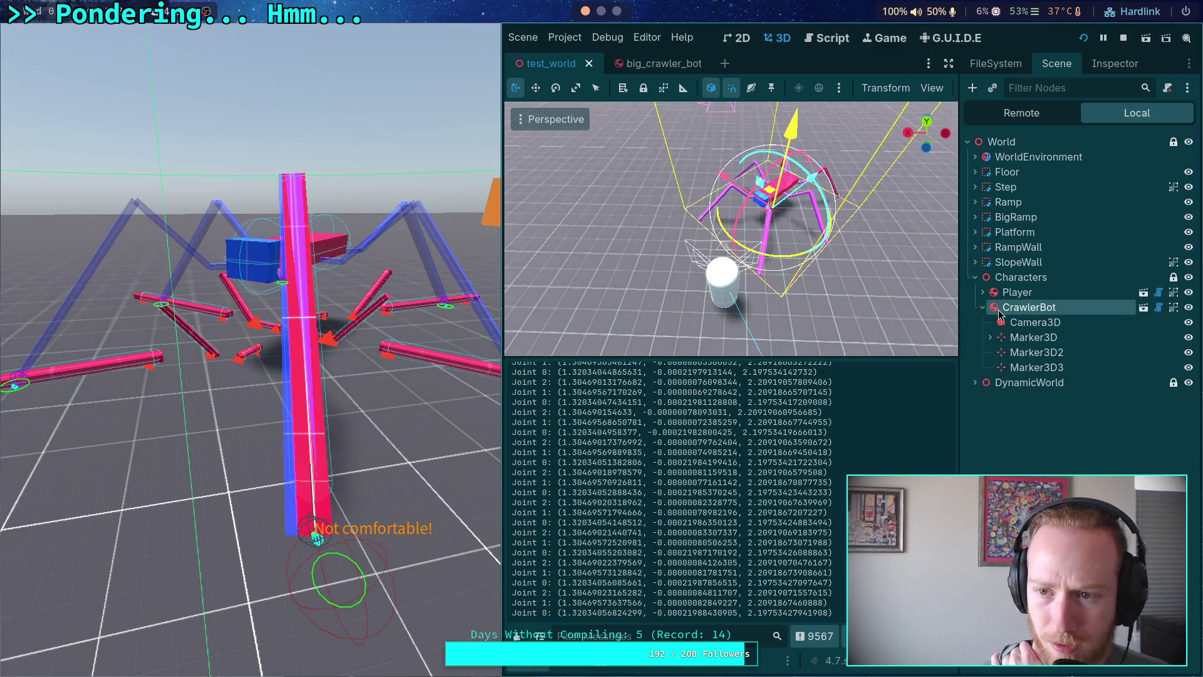
# In the Remote tree, expand World, Characters, CrawlerBot and big_crawler.
pyautogui.click(1022, 113)
pyautogui.doubleClick(1018, 218)
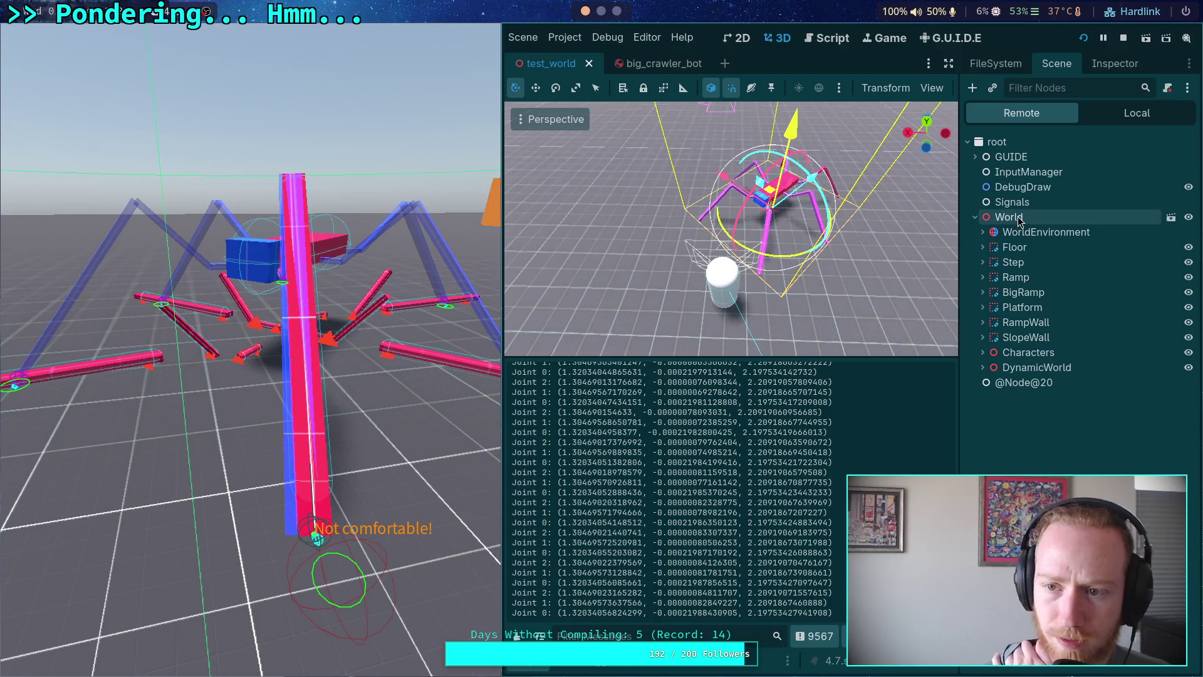
pyautogui.click(988, 371)
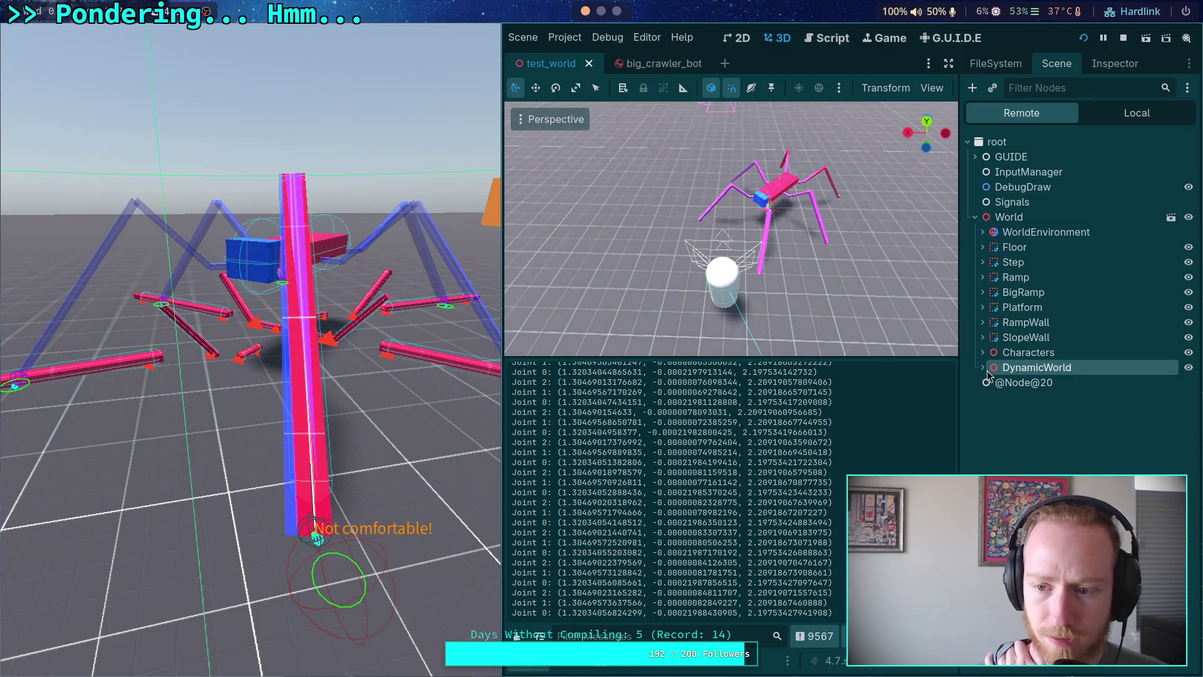
pyautogui.click(985, 368)
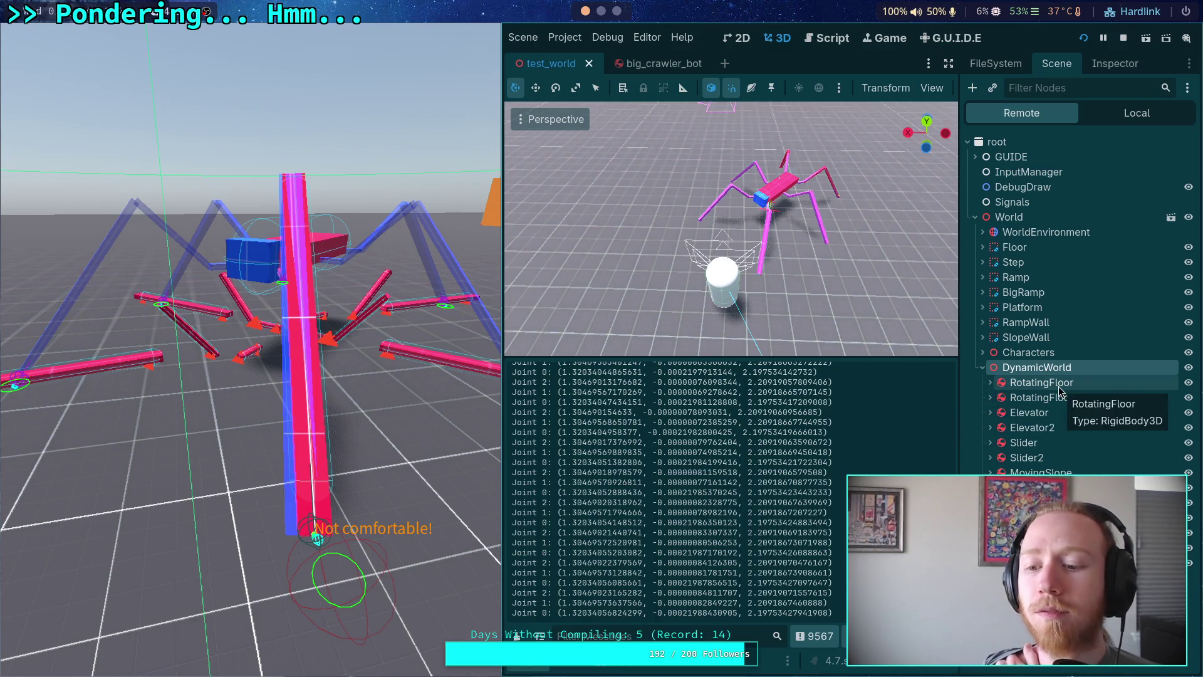
pyautogui.click(983, 367)
pyautogui.click(983, 352)
pyautogui.click(990, 382)
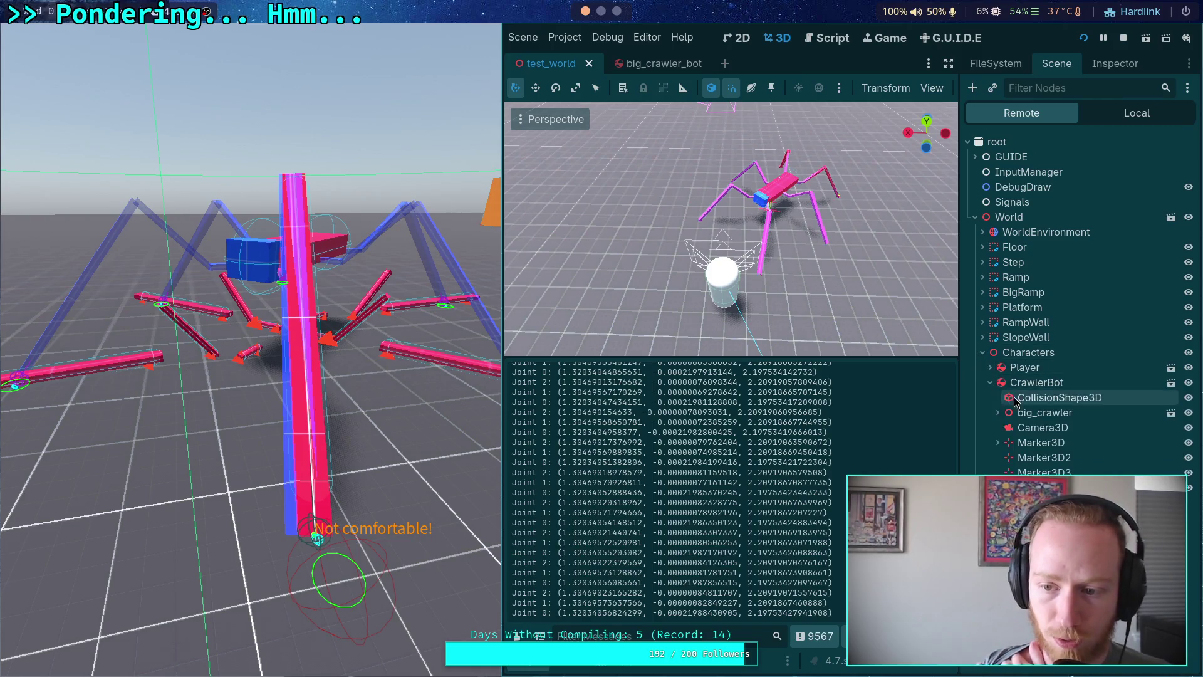
pyautogui.click(998, 412)
# Expand big_crawler's Skeleton3D and start adding a child node to it.
pyautogui.click(1039, 429)
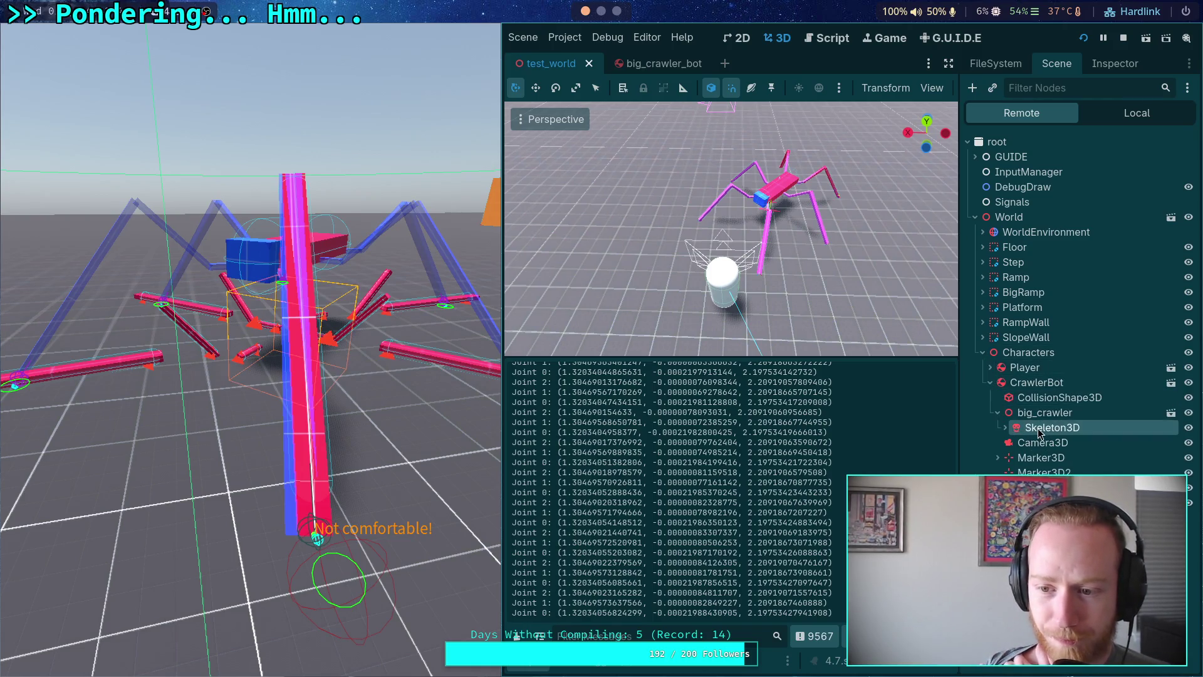
pyautogui.click(1006, 428)
pyautogui.rightClick(1034, 429)
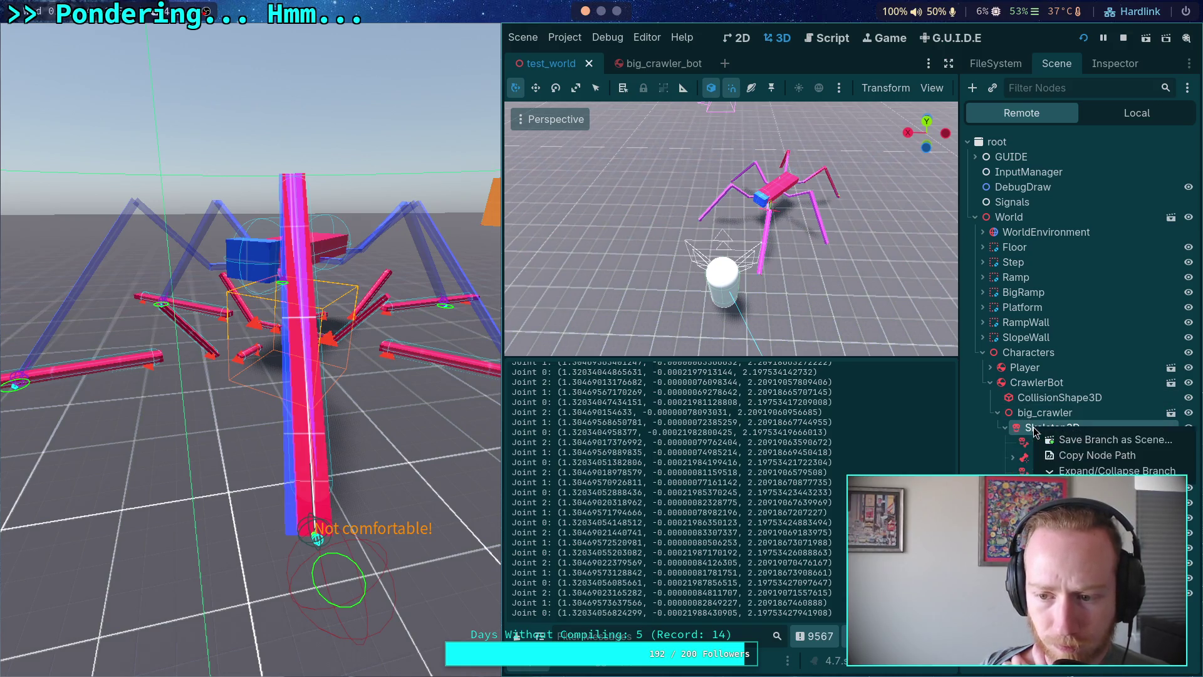
pyautogui.press('Escape')
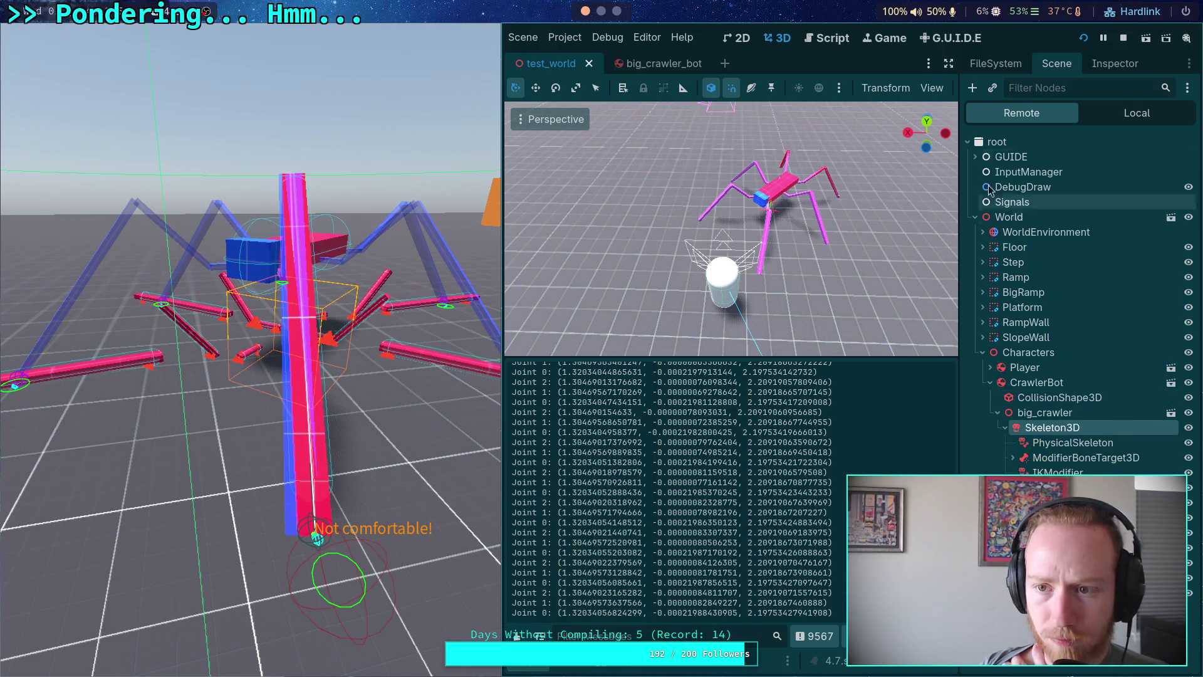
pyautogui.click(973, 87)
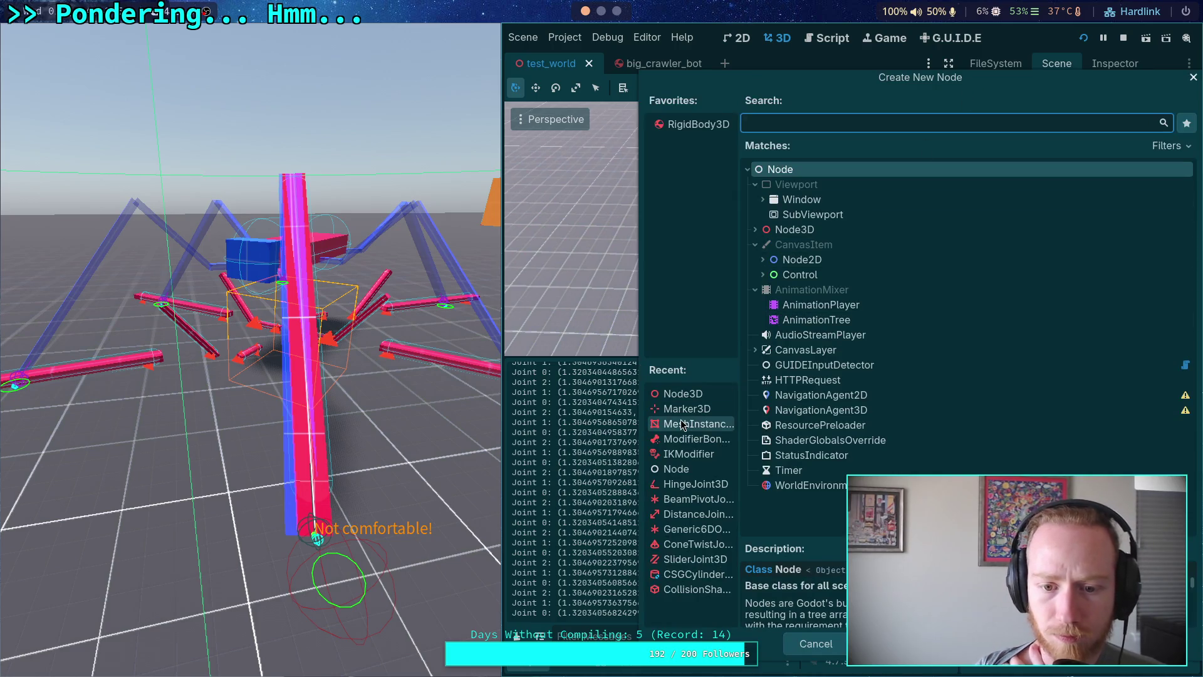
# Add a MeshInstance3D in the live tree near Skeleton3D and check its properties.
pyautogui.doubleClick(683, 424)
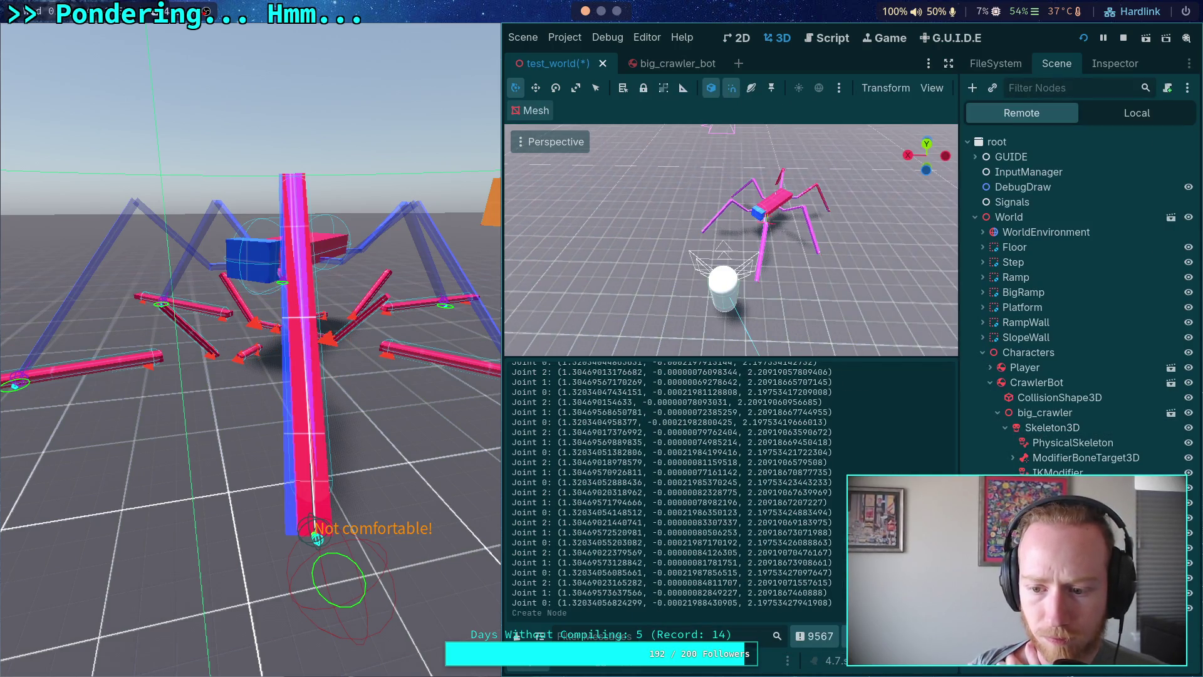
pyautogui.moveTo(1041, 442); pyautogui.dragTo(1021, 436)
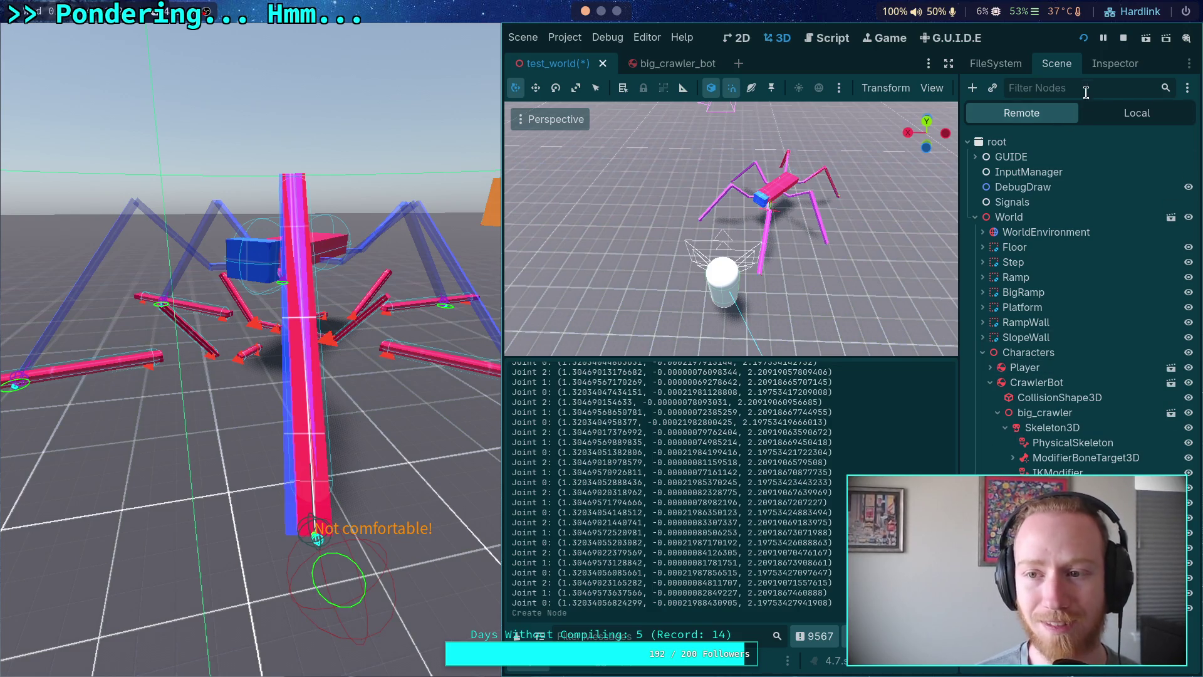
pyautogui.click(1113, 65)
pyautogui.click(1056, 65)
# Add a MeshInstance3D under CrawlerBot in the Local tree and open its Mesh choices.
pyautogui.click(1128, 113)
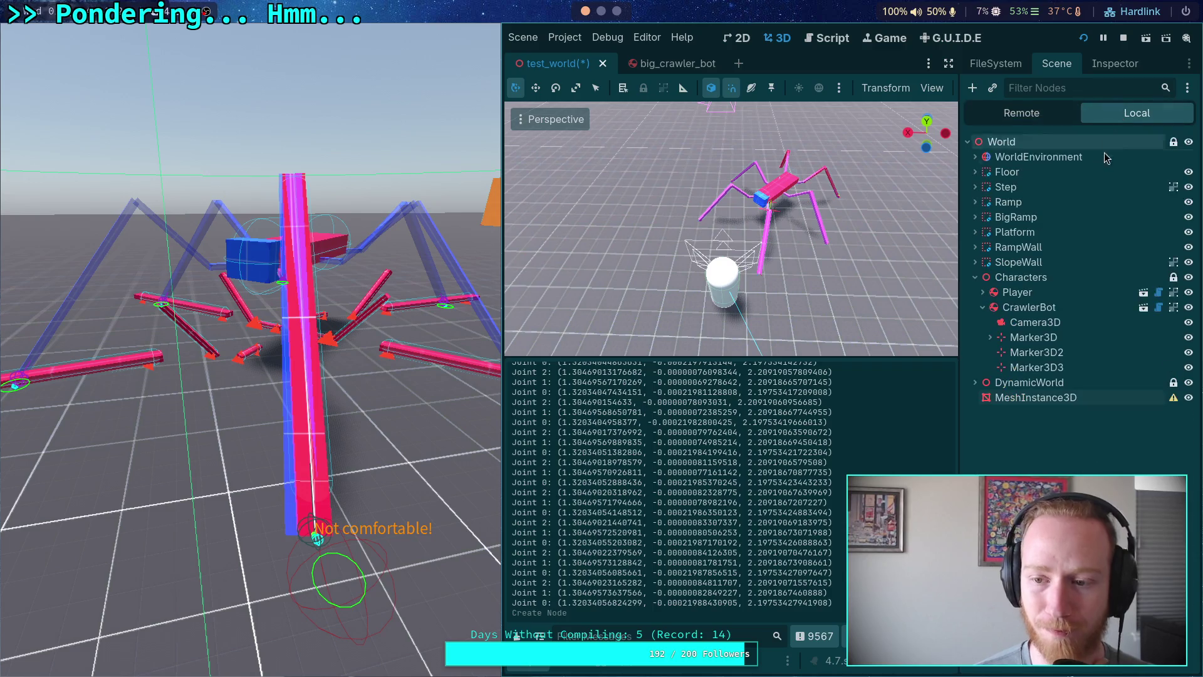
pyautogui.click(1006, 311)
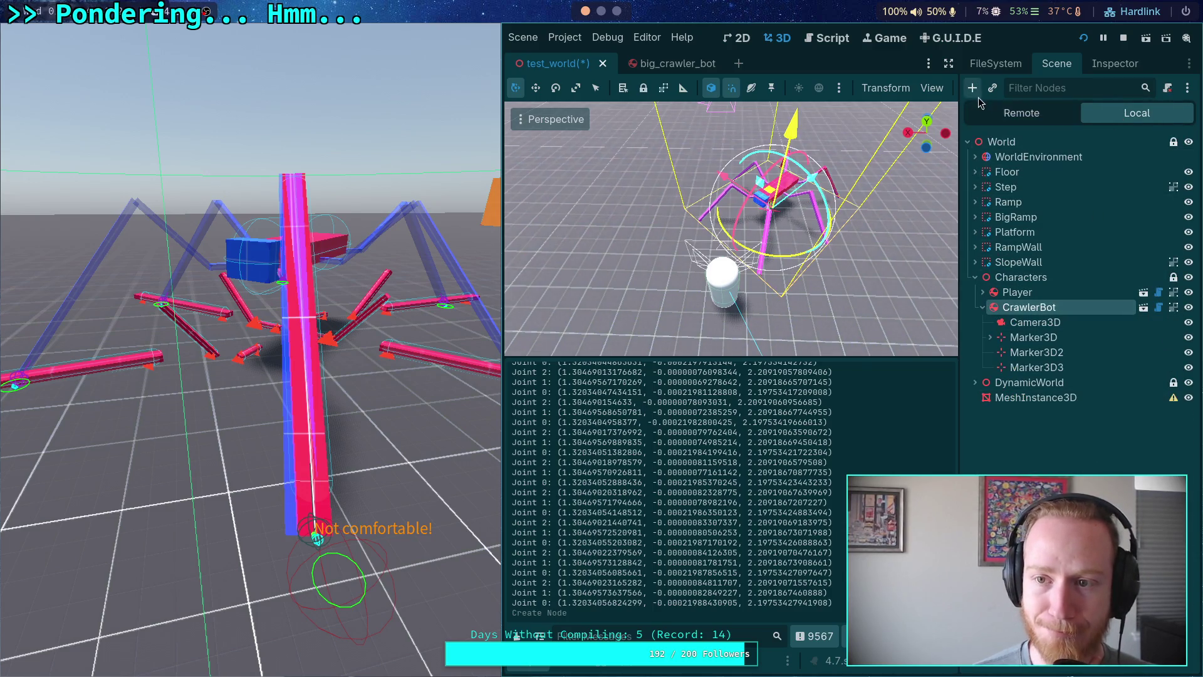
pyautogui.click(973, 88)
pyautogui.doubleClick(817, 249)
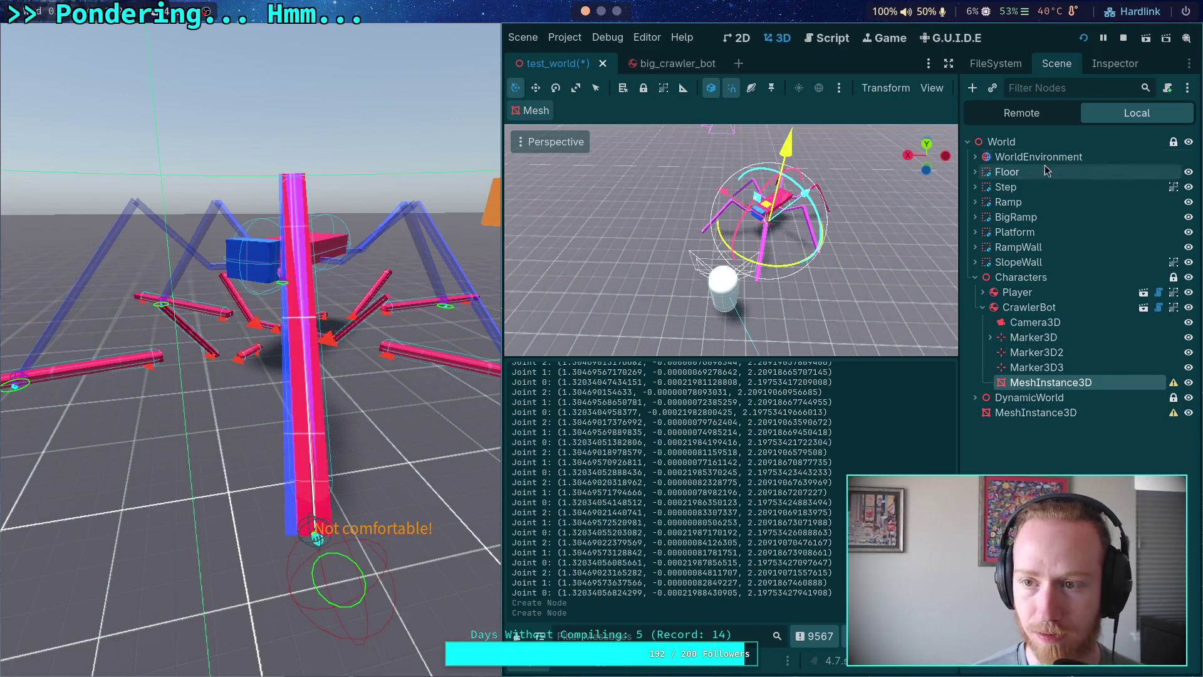
pyautogui.click(1115, 64)
pyautogui.click(1106, 185)
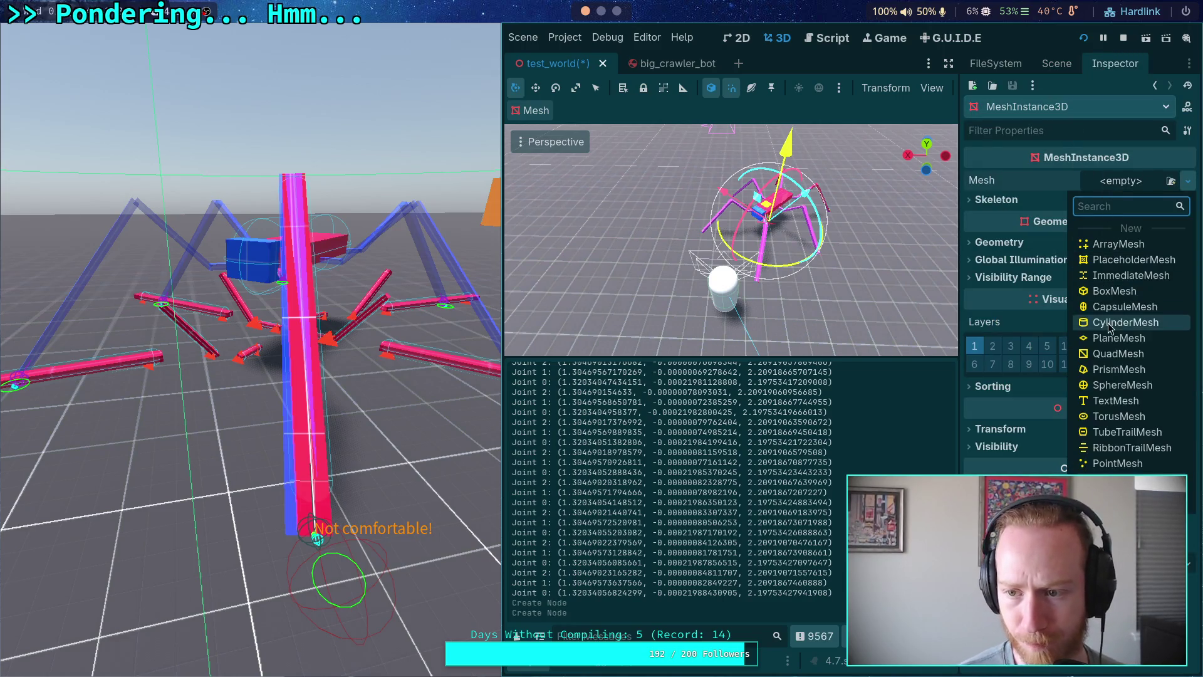
# Assign a sphere mesh, move the sphere toward the bot, and save.
pyautogui.click(1119, 385)
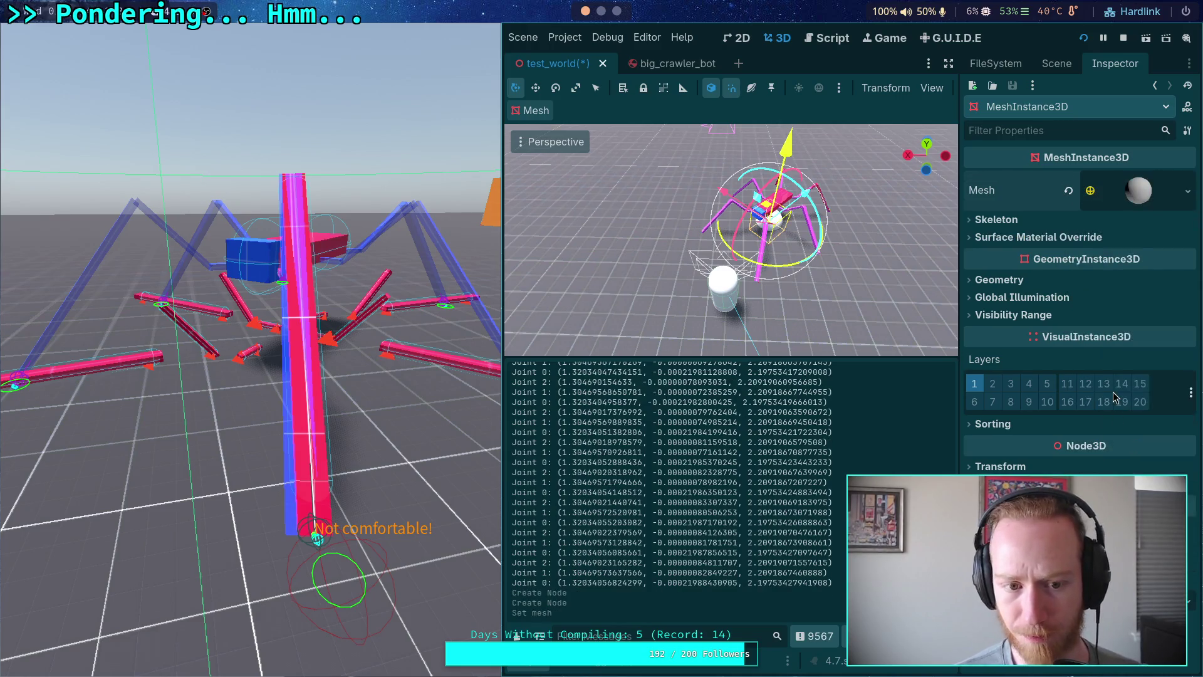
pyautogui.click(1157, 197)
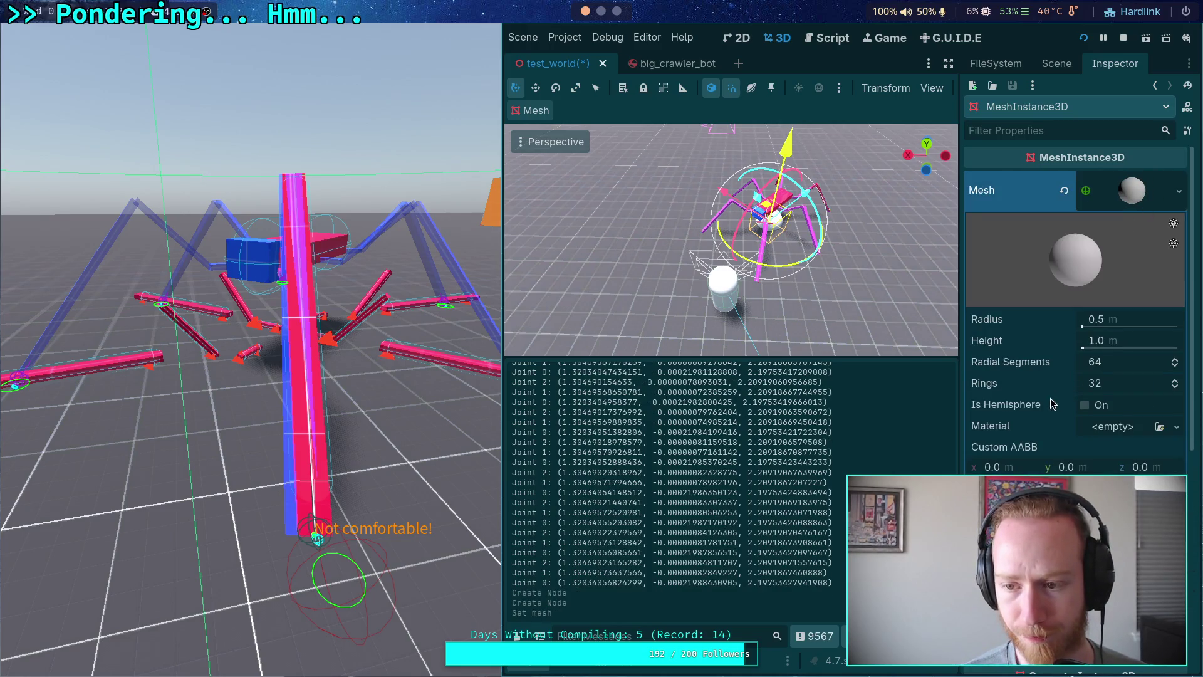
pyautogui.click(1119, 190)
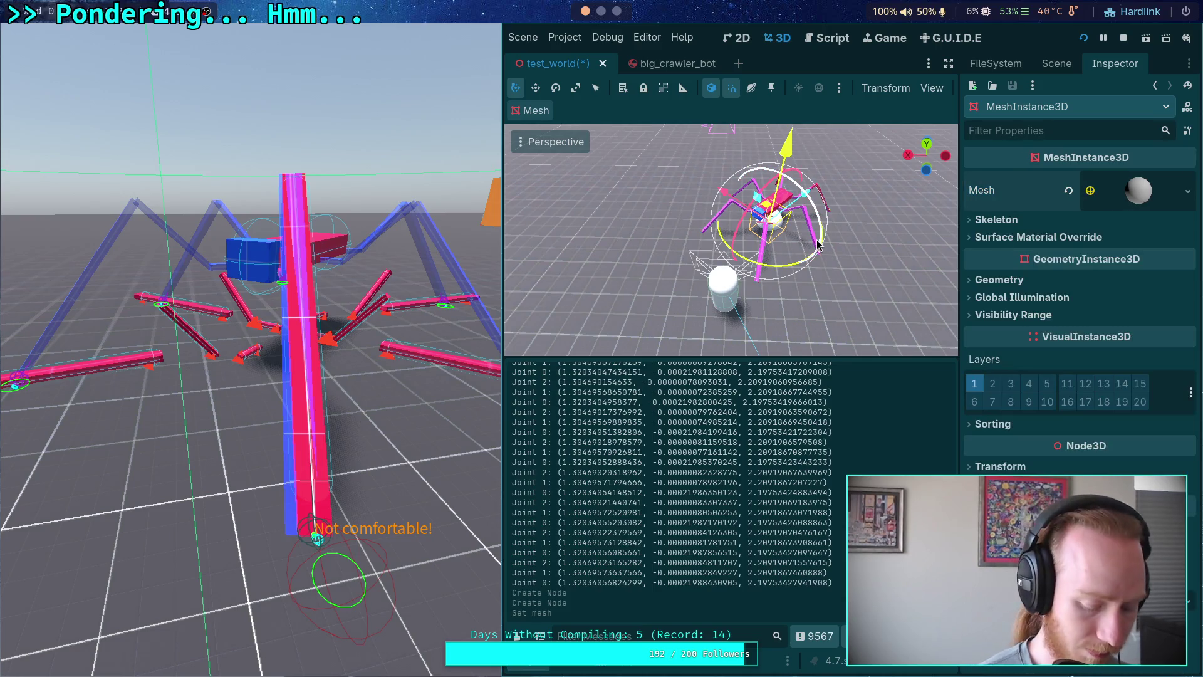
pyautogui.hotkey('ctrl', 's')
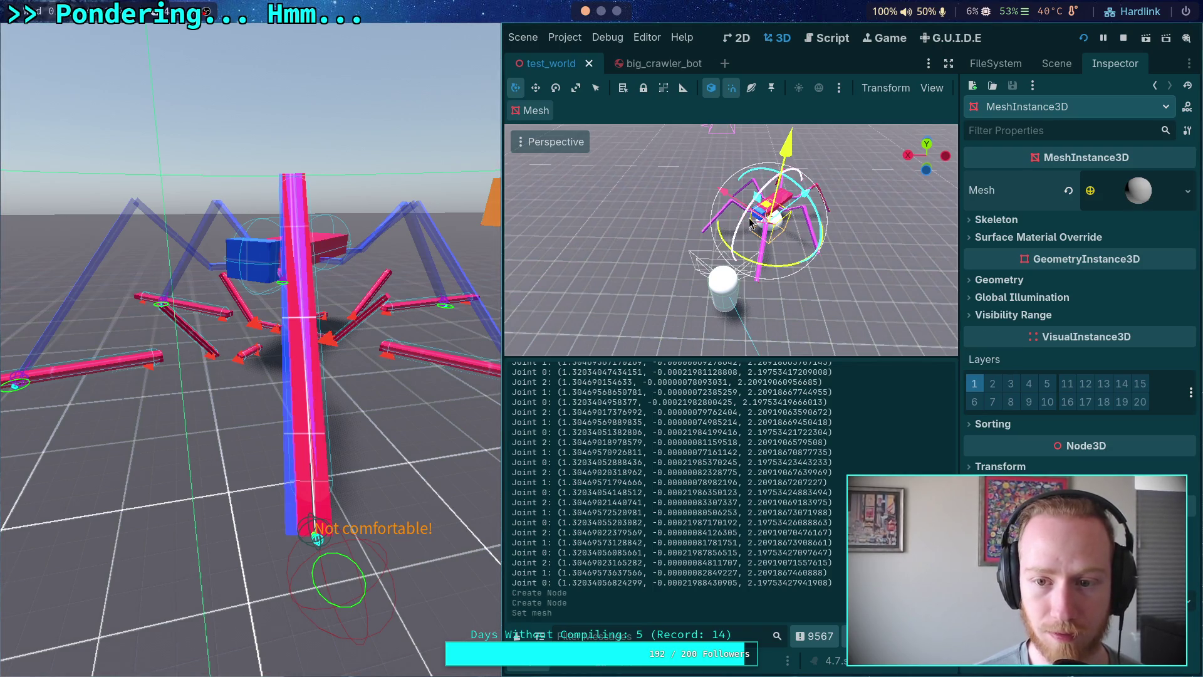
pyautogui.moveTo(746, 222); pyautogui.dragTo(750, 223)
pyautogui.click(705, 224)
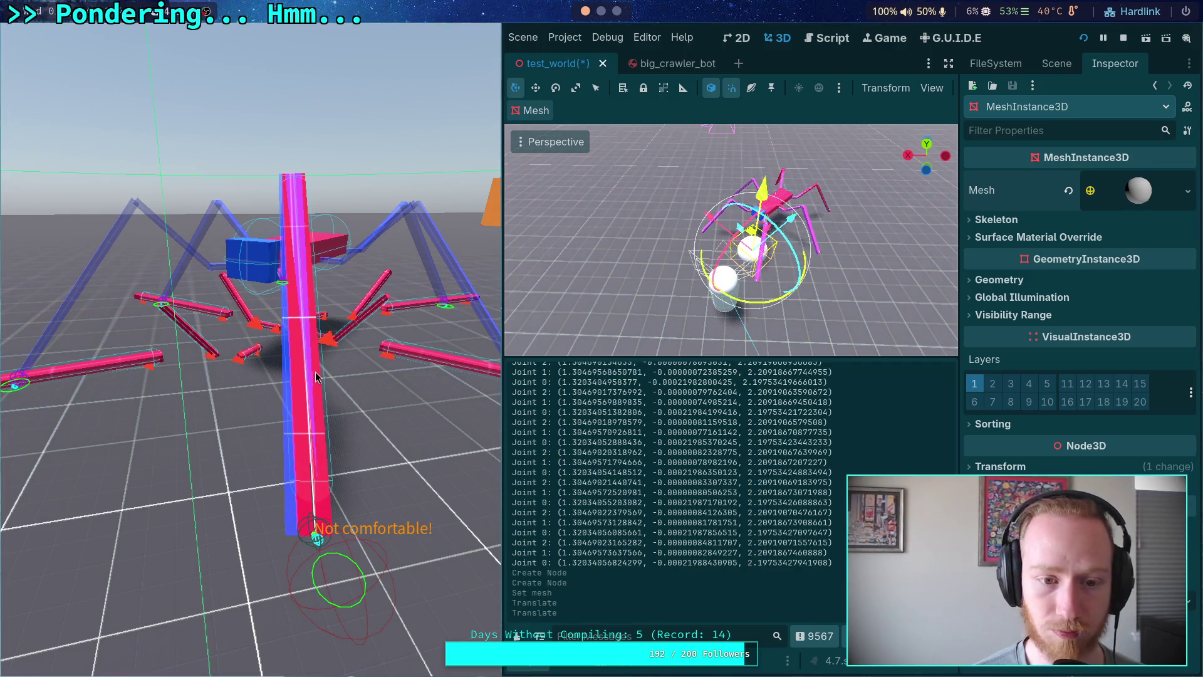
pyautogui.hotkey('ctrl', 's')
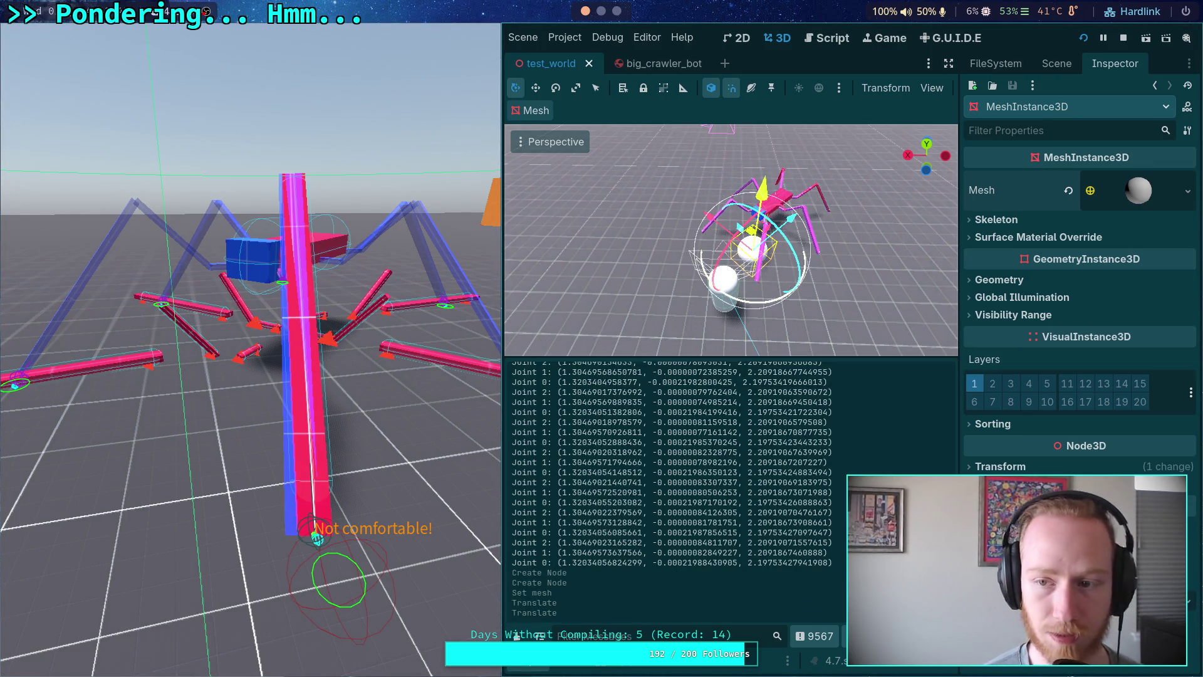
# Reparent MeshInstance3D under Characters, save, and stop the running game.
pyautogui.click(1056, 63)
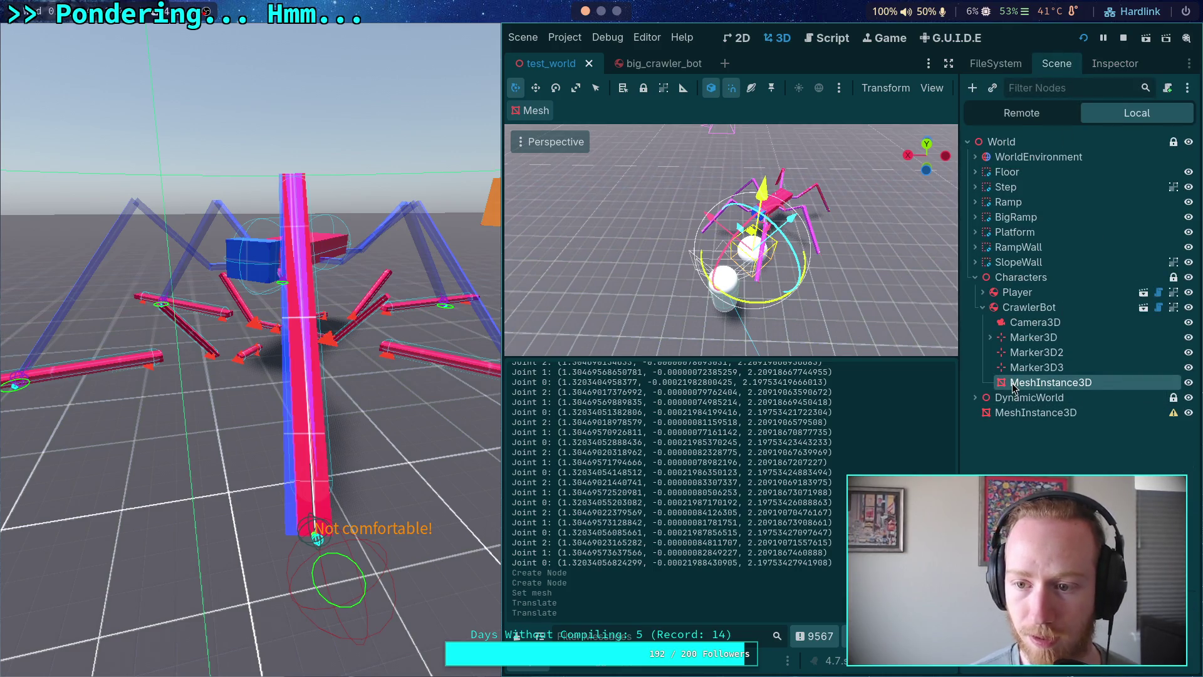
pyautogui.moveTo(1013, 388); pyautogui.dragTo(1004, 287)
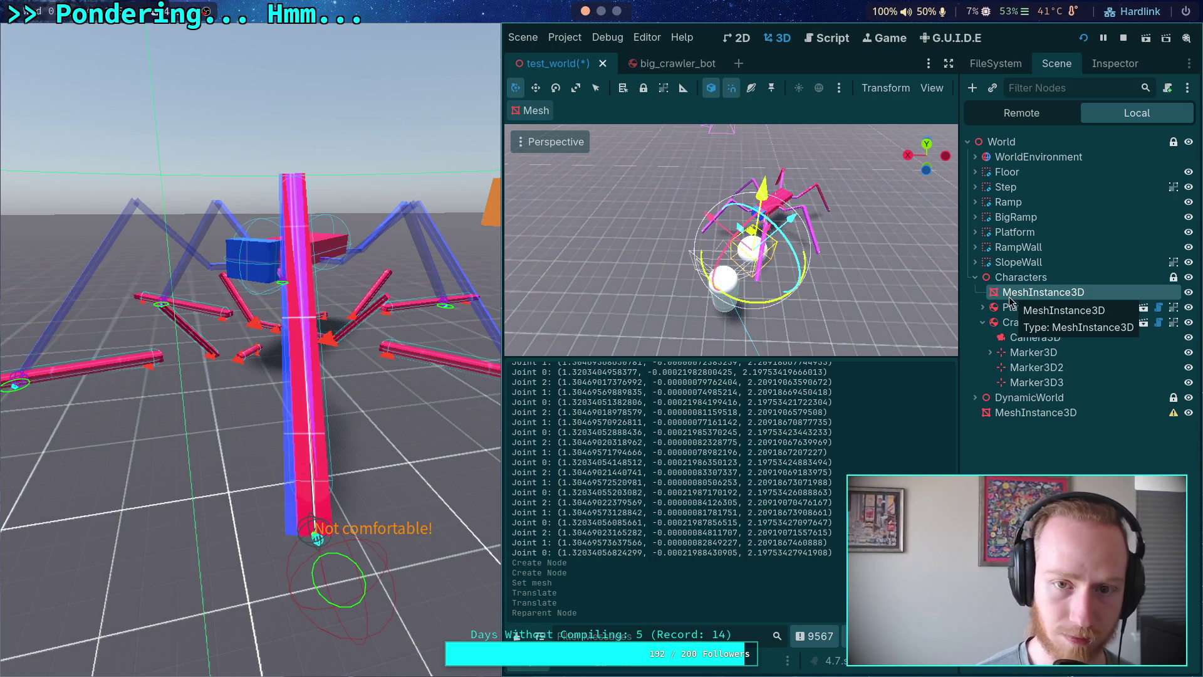
pyautogui.hotkey('ctrl', 's')
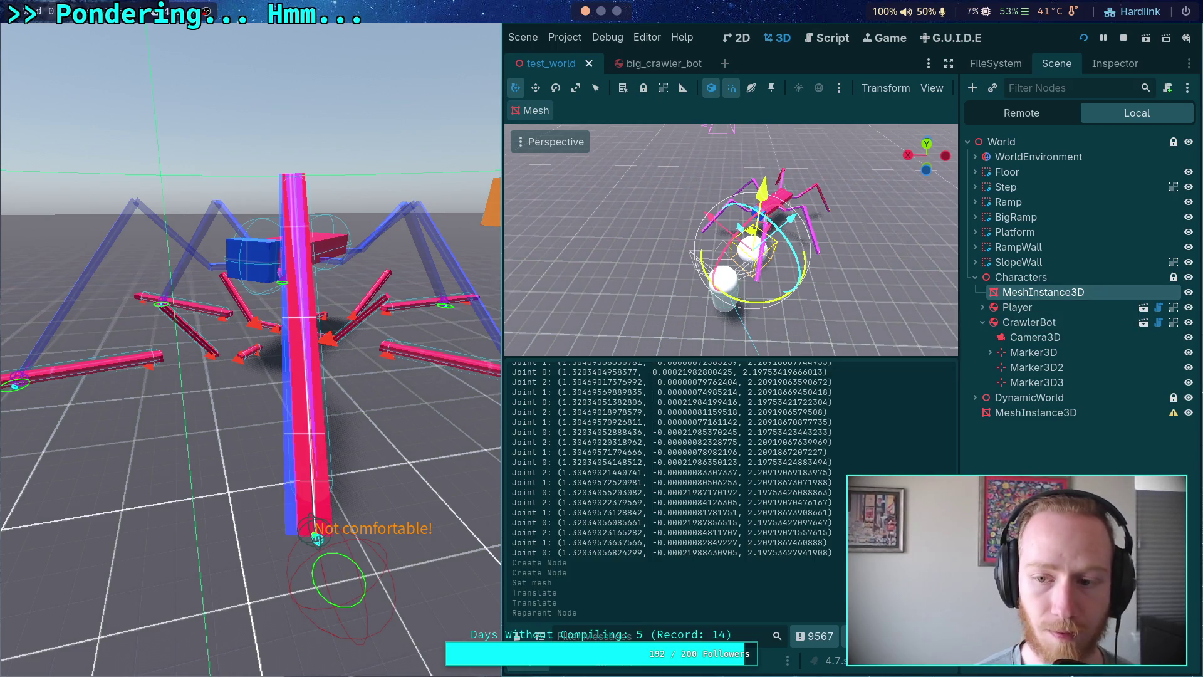
pyautogui.click(1124, 39)
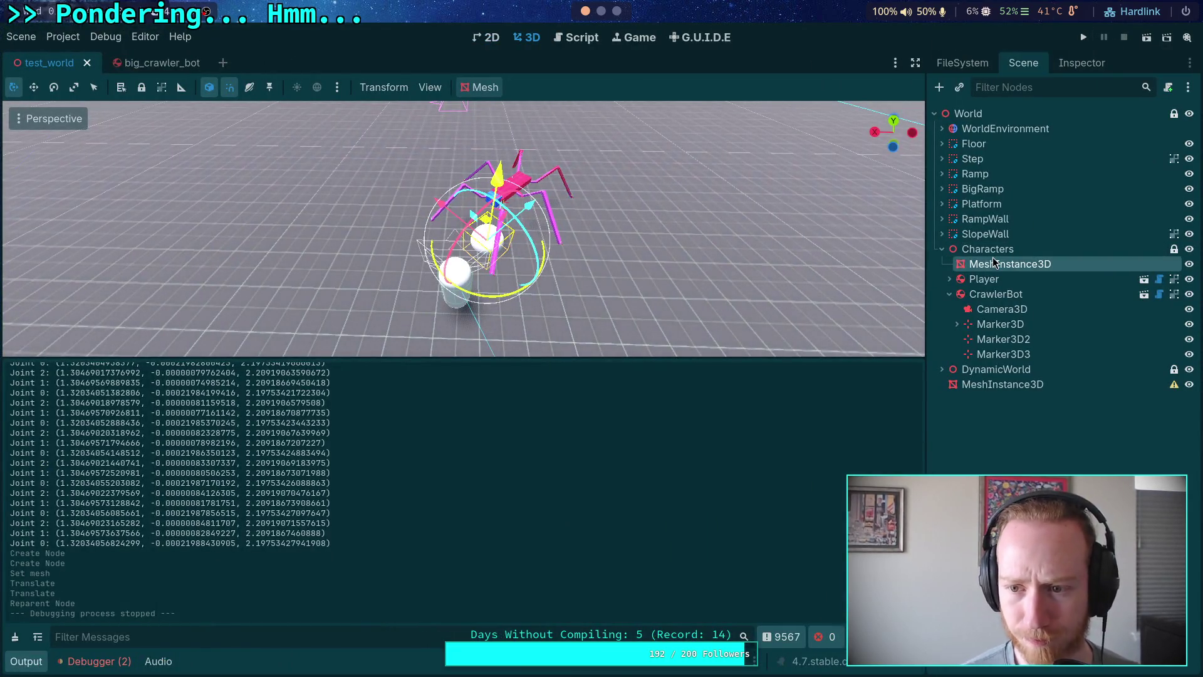
# Move MeshInstance3D back under CrawlerBot and run the test scene again.
pyautogui.moveTo(997, 264)
pyautogui.mouseDown()
pyautogui.moveTo(984, 319)
pyautogui.moveTo(1002, 303)
pyautogui.mouseUp()
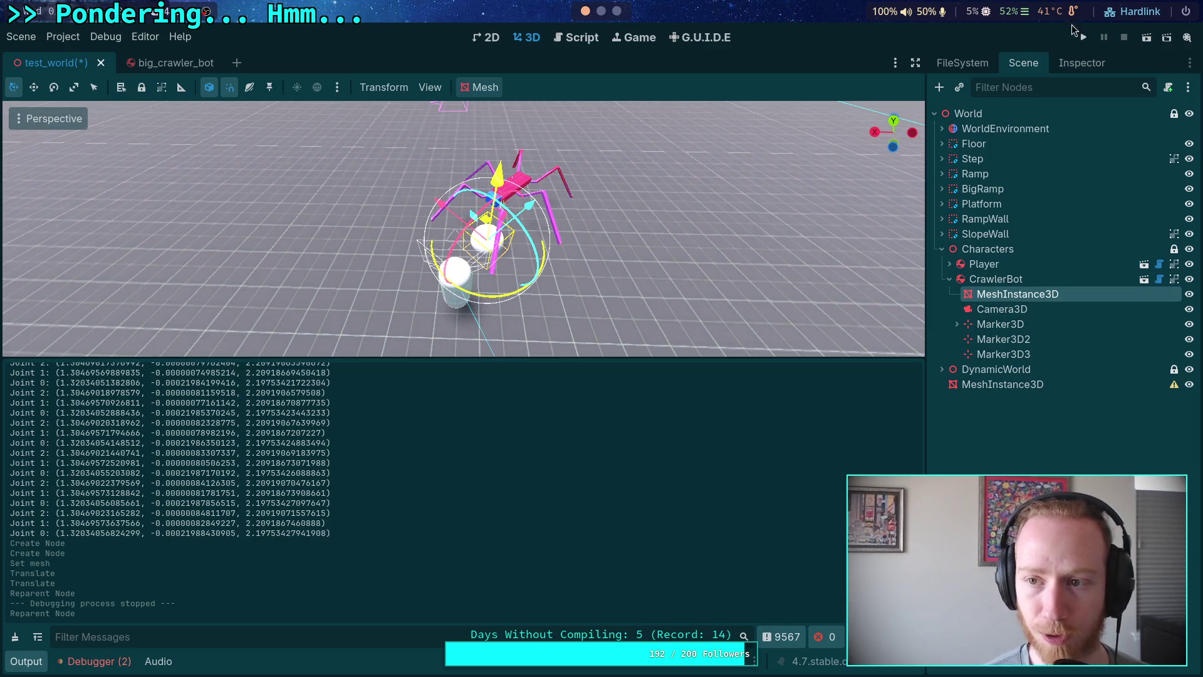
pyautogui.click(1082, 37)
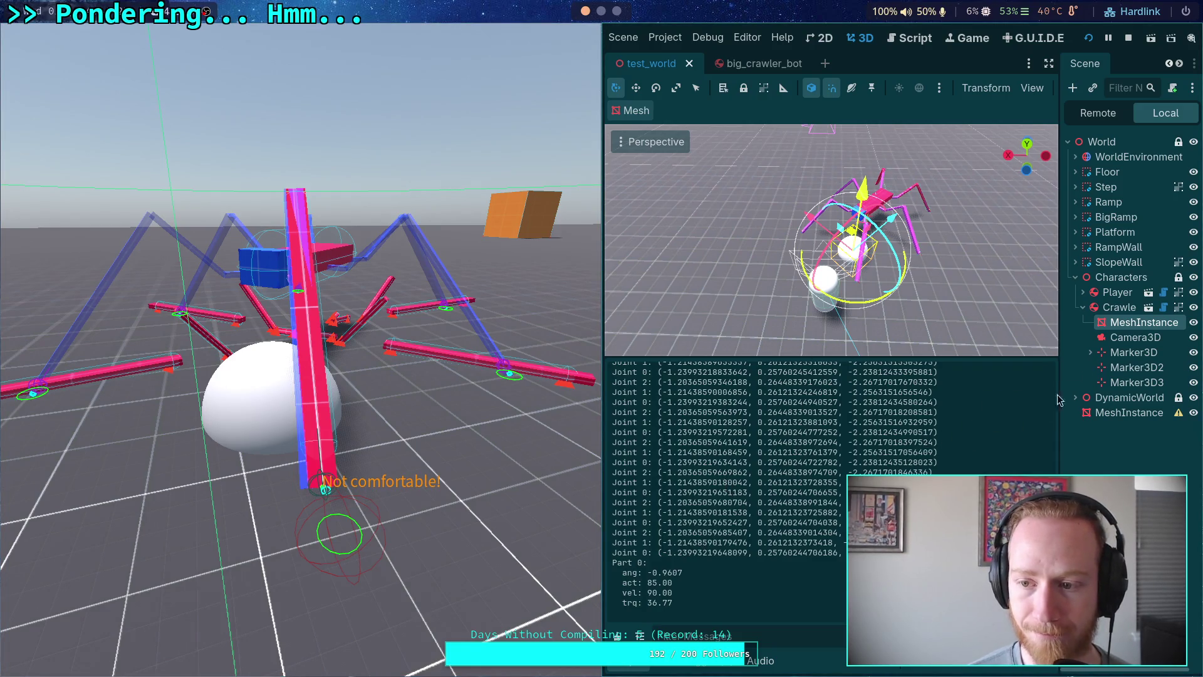
# Select MeshInstance3D, widen the Inspector and expand its Transform section.
pyautogui.moveTo(602, 404); pyautogui.dragTo(543, 403)
pyautogui.click(1075, 337)
pyautogui.click(1091, 322)
pyautogui.click(1084, 63)
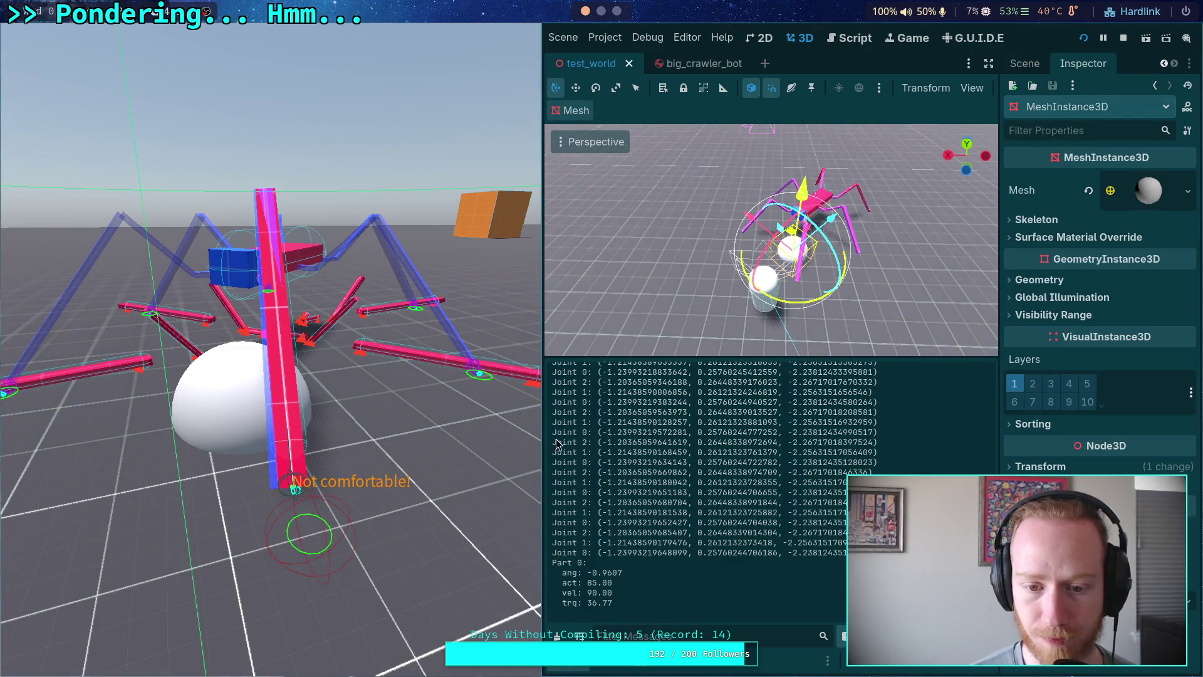
pyautogui.moveTo(1000, 362); pyautogui.dragTo(989, 364)
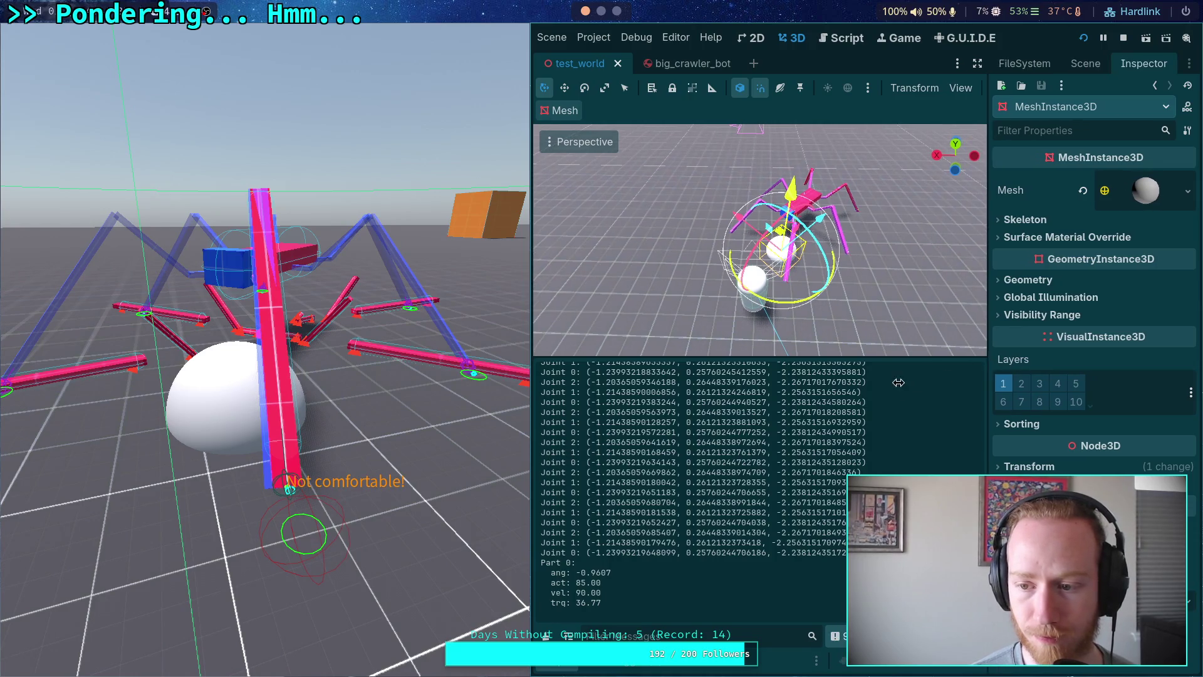
pyautogui.click(1057, 470)
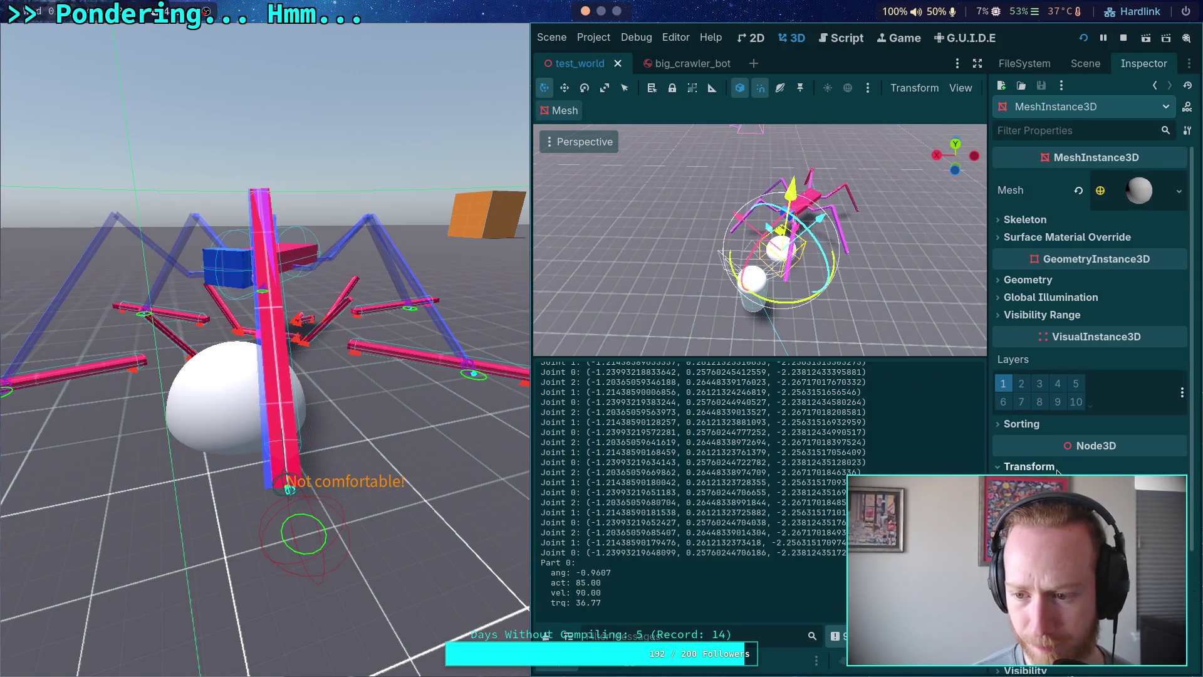
pyautogui.scroll(-3, 1011, 441)
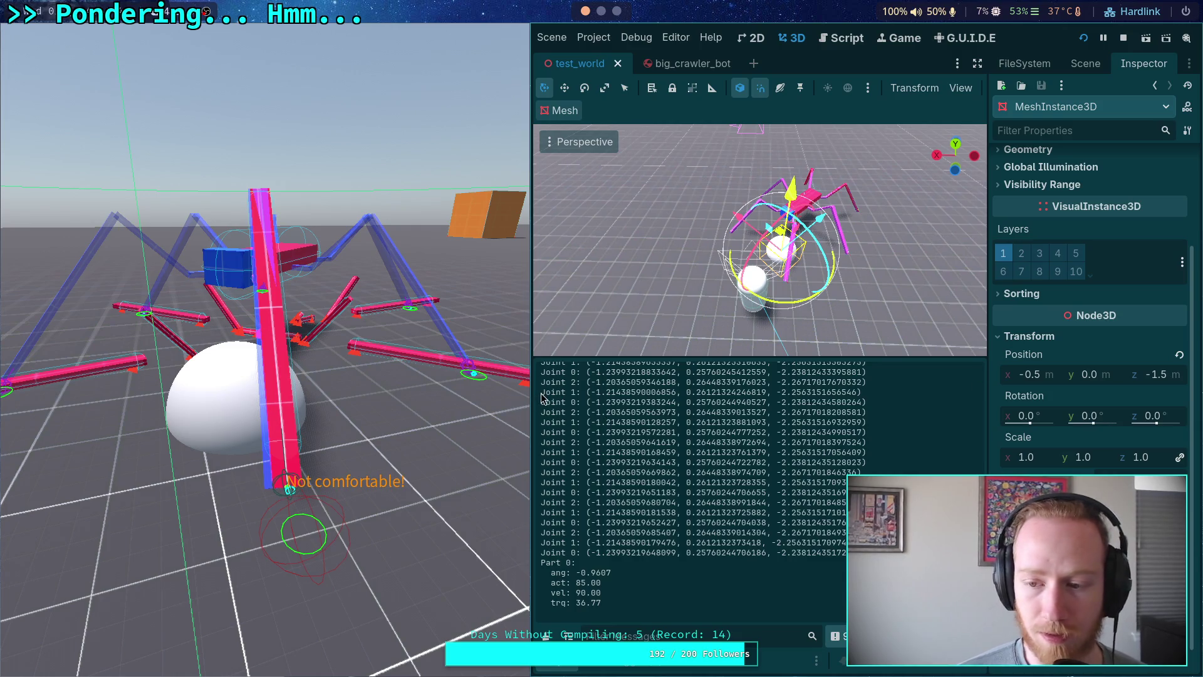
pyautogui.moveTo(532, 399); pyautogui.dragTo(405, 430)
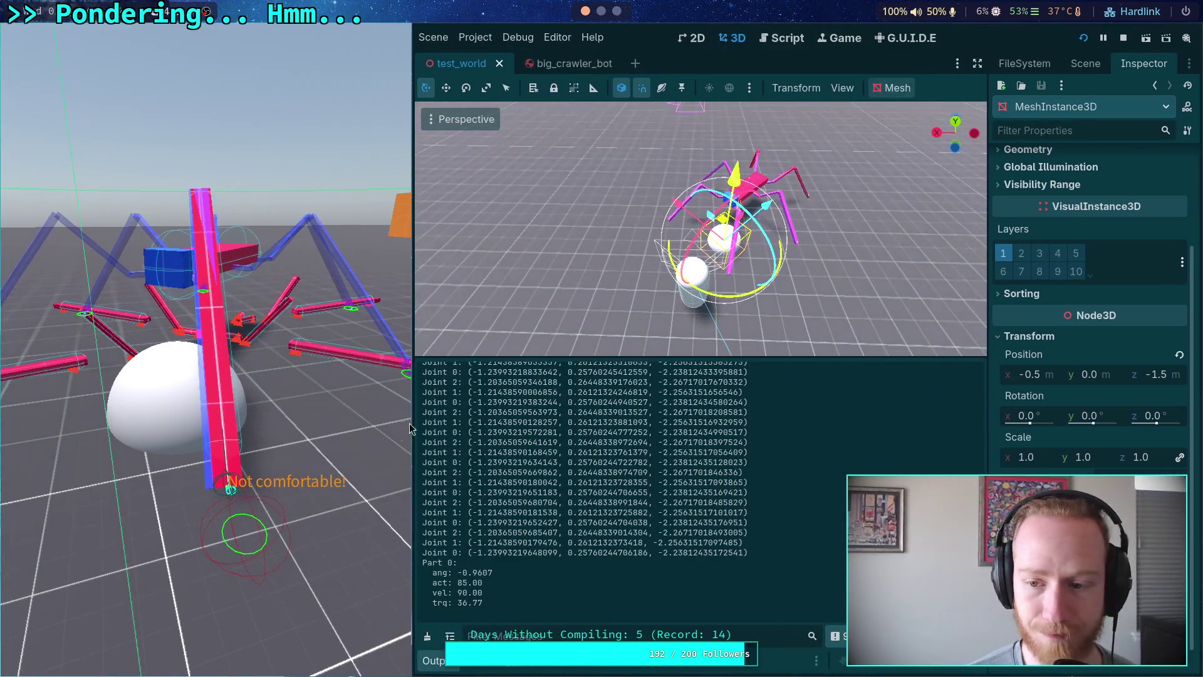
pyautogui.moveTo(990, 376); pyautogui.dragTo(870, 376)
# Copy Joint 2's x -1.2037 and y 0.2645 from the log into the sphere's Position.
pyautogui.click(904, 375)
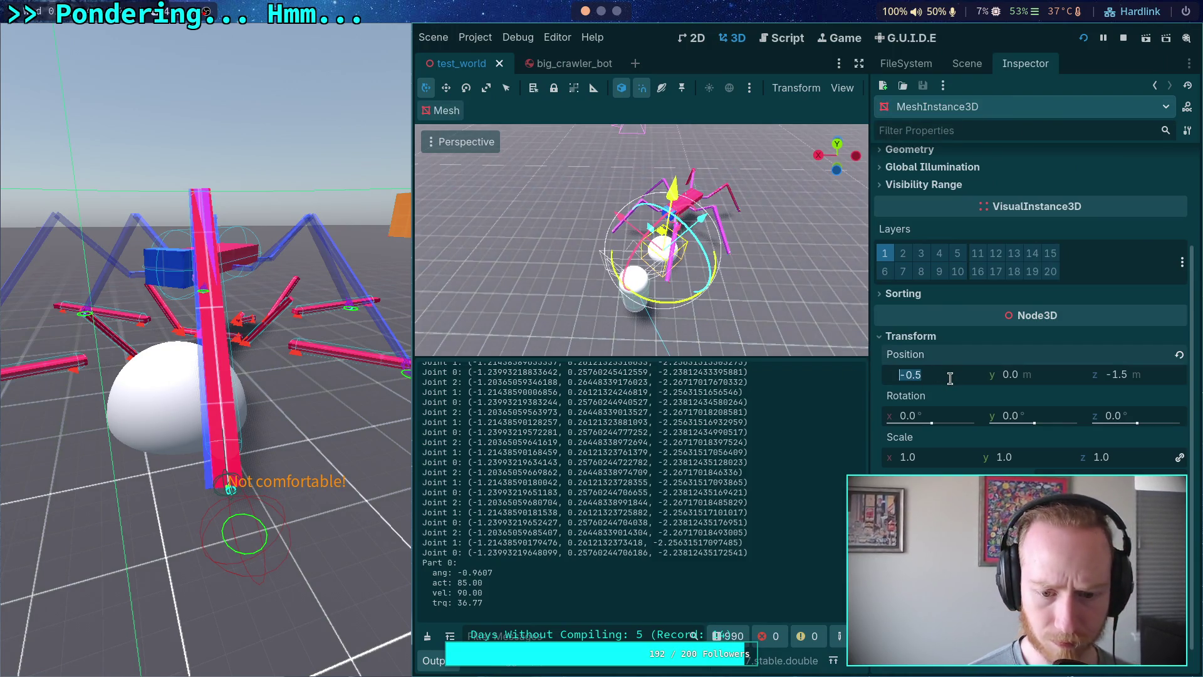
pyautogui.moveTo(472, 532); pyautogui.dragTo(554, 533)
pyautogui.rightClick(554, 539)
pyautogui.click(564, 545)
pyautogui.click(946, 373)
pyautogui.hotkey('ctrl', 'v')
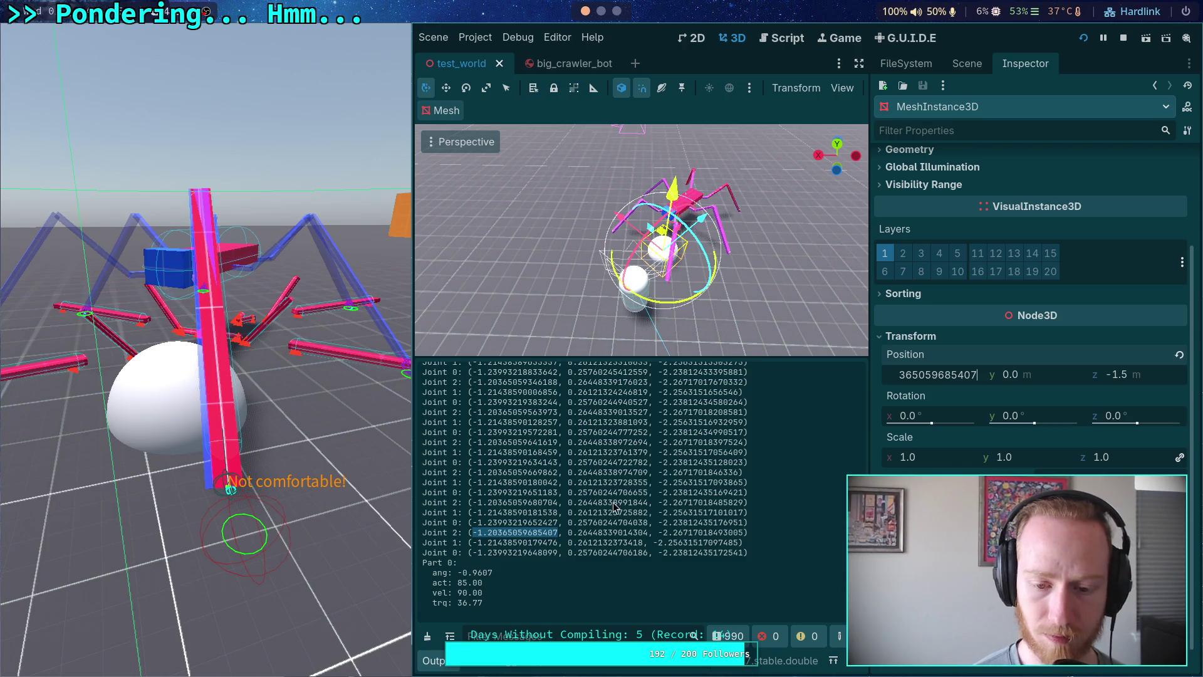
pyautogui.press('Return')
pyautogui.moveTo(568, 523); pyautogui.dragTo(644, 523)
pyautogui.rightClick(633, 529)
pyautogui.click(653, 537)
pyautogui.hotkey('ctrl', 'v')
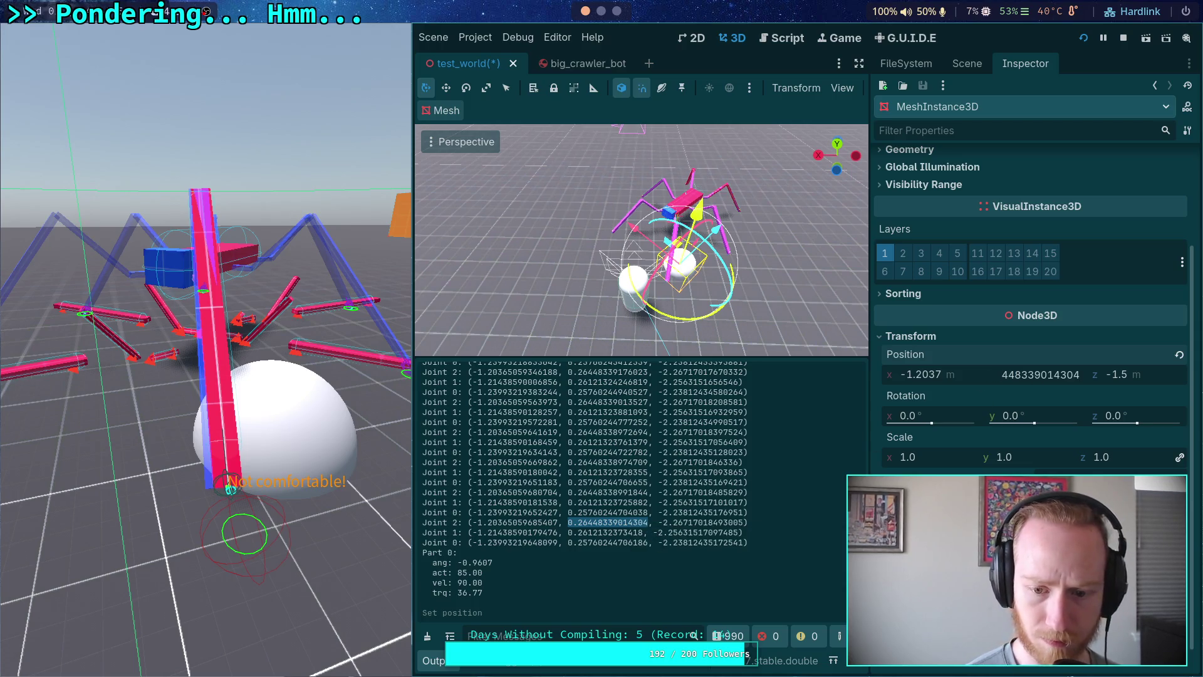
pyautogui.press('Return')
# Copy Joint 2's z coordinate -2.2672 from the log into Position z.
pyautogui.moveTo(658, 514); pyautogui.dragTo(745, 513)
pyautogui.rightClick(729, 514)
pyautogui.click(750, 529)
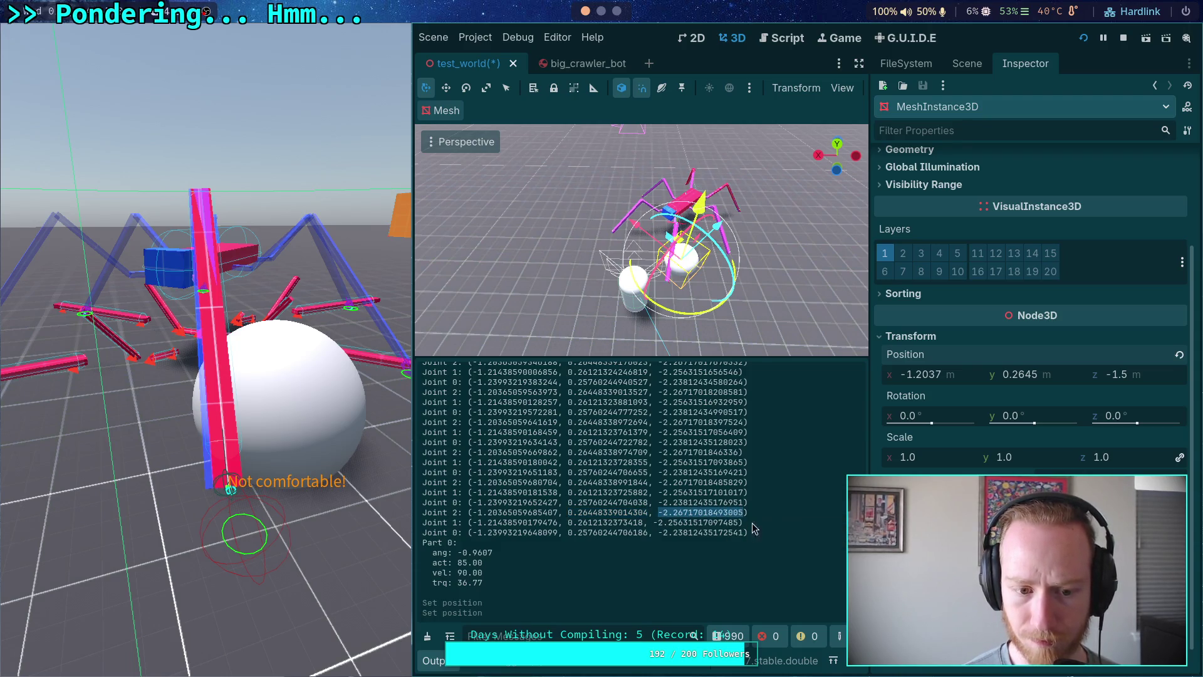
pyautogui.click(1119, 374)
pyautogui.hotkey('ctrl', 'v')
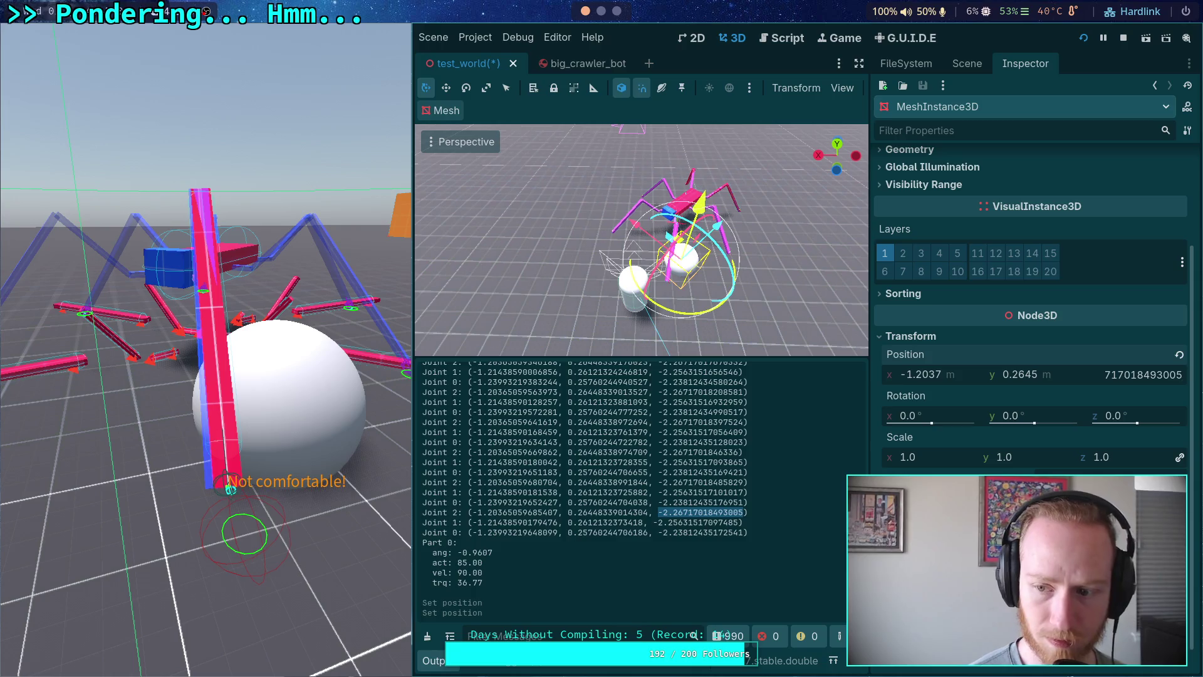
pyautogui.press('Return')
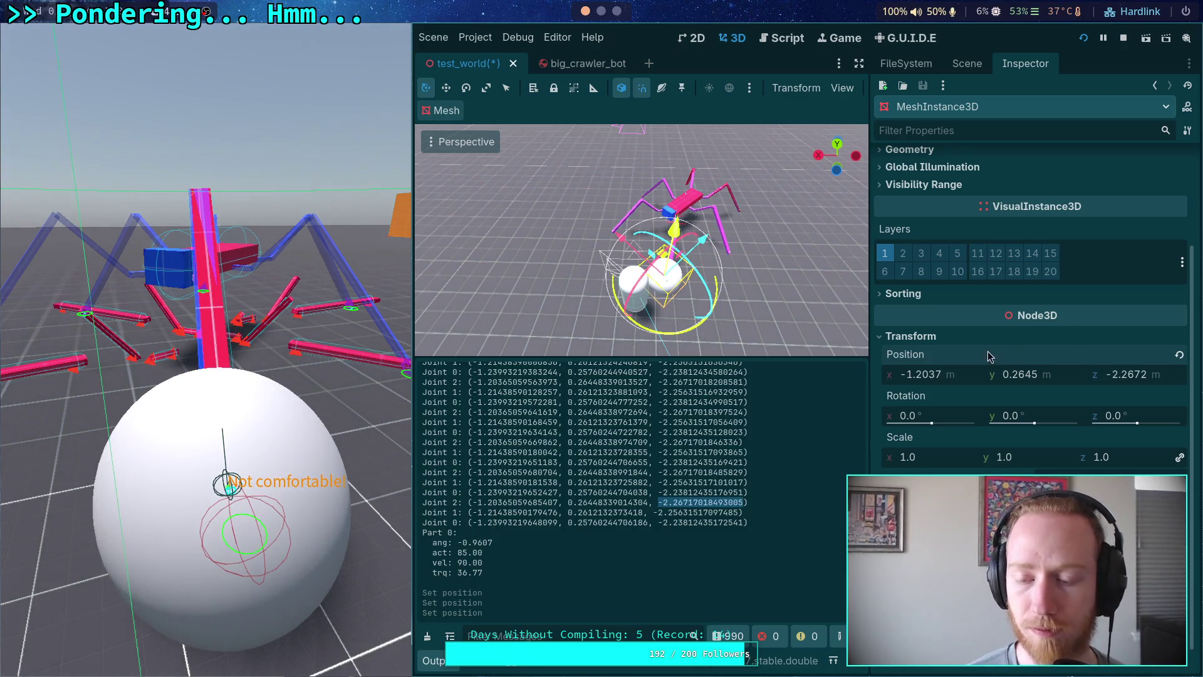
pyautogui.scroll(3, 978, 313)
# Set the sphere mesh radius to 0.01 m and height to 0.02 m.
pyautogui.click(1122, 192)
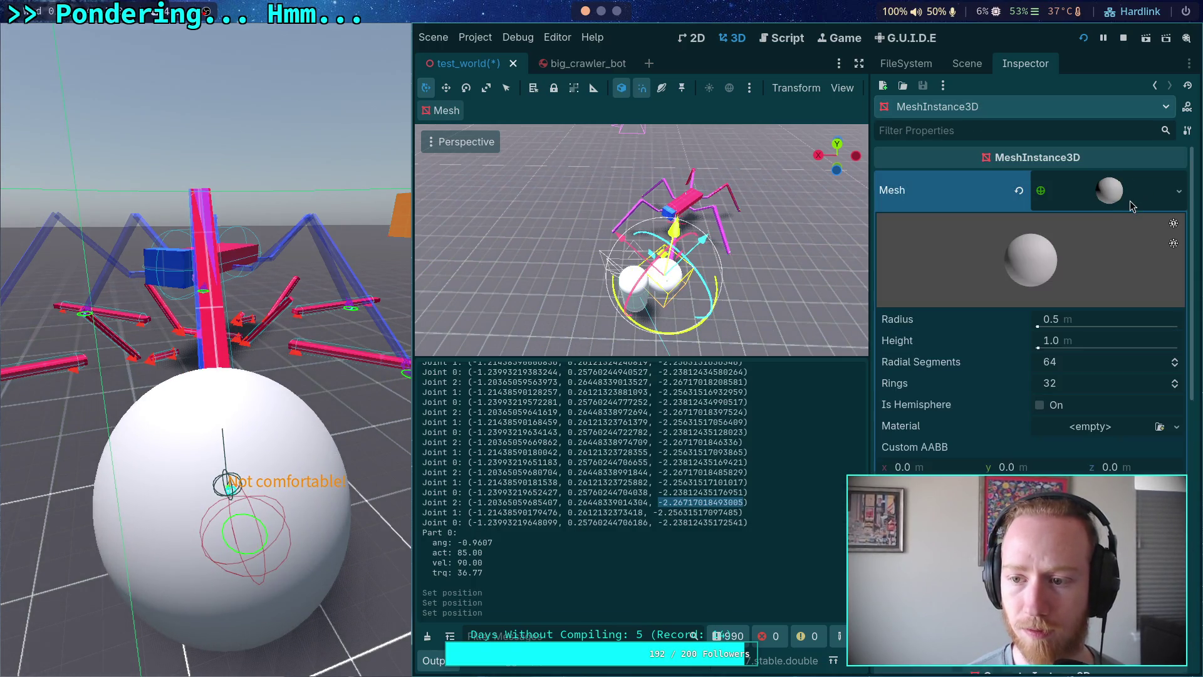
pyautogui.click(1098, 325)
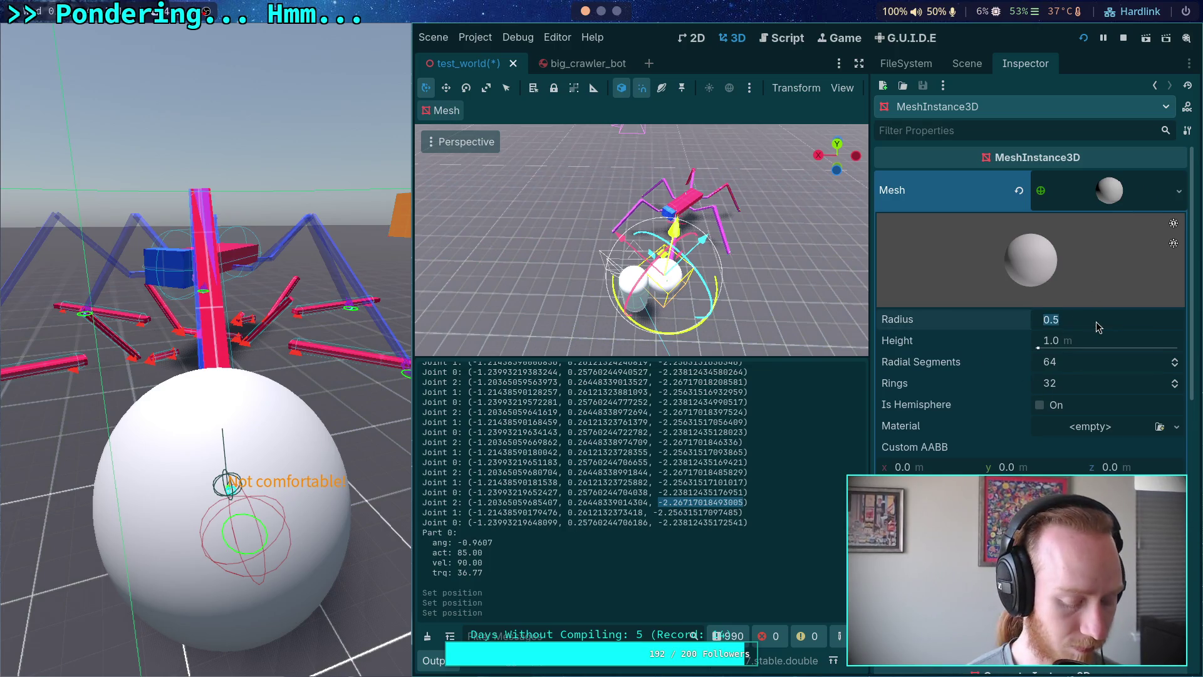
pyautogui.write('0.01')
pyautogui.press('Return')
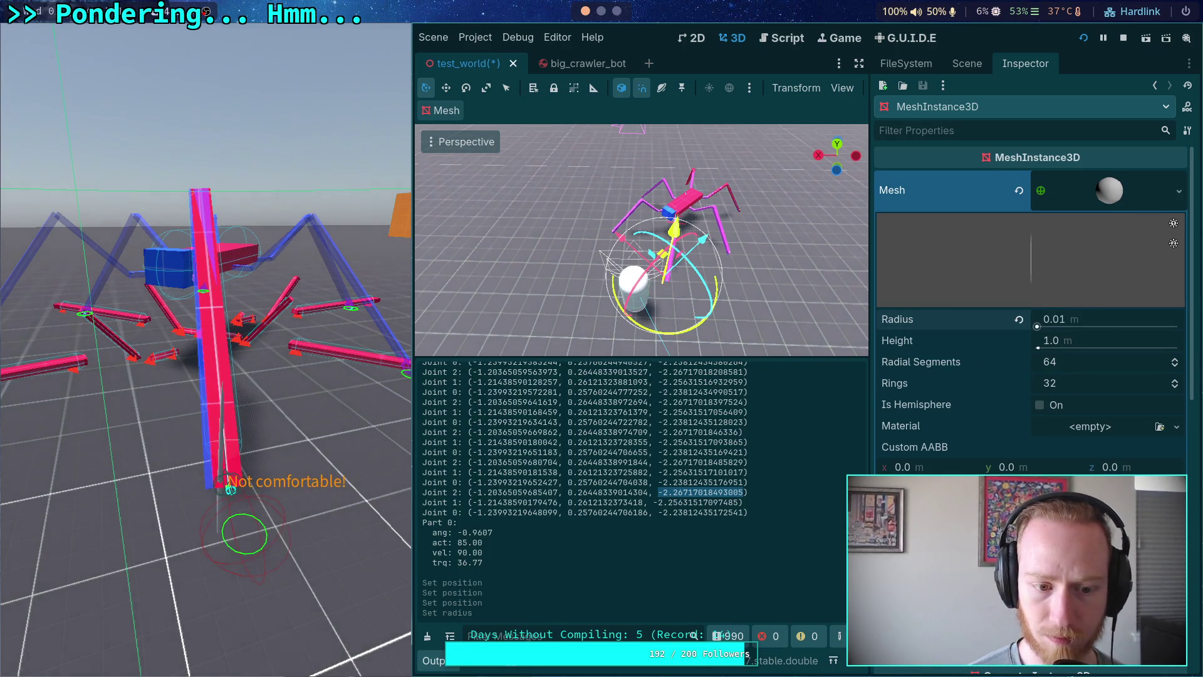
pyautogui.click(1097, 343)
pyautogui.write('0.02')
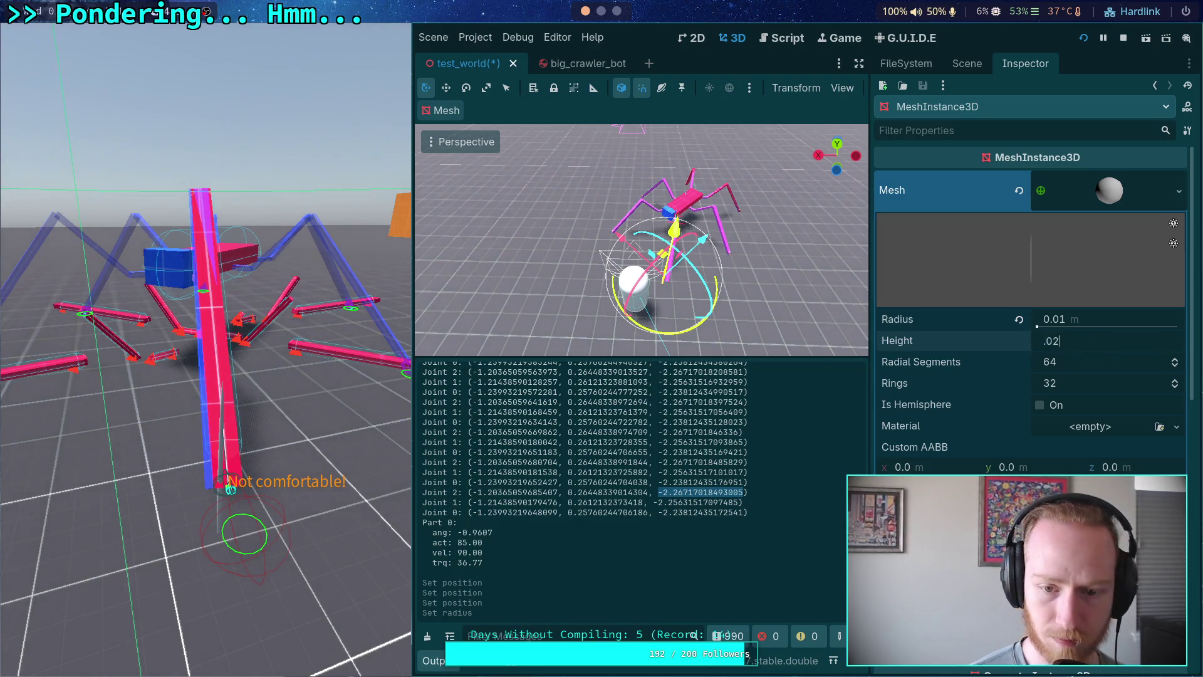
pyautogui.press('Return')
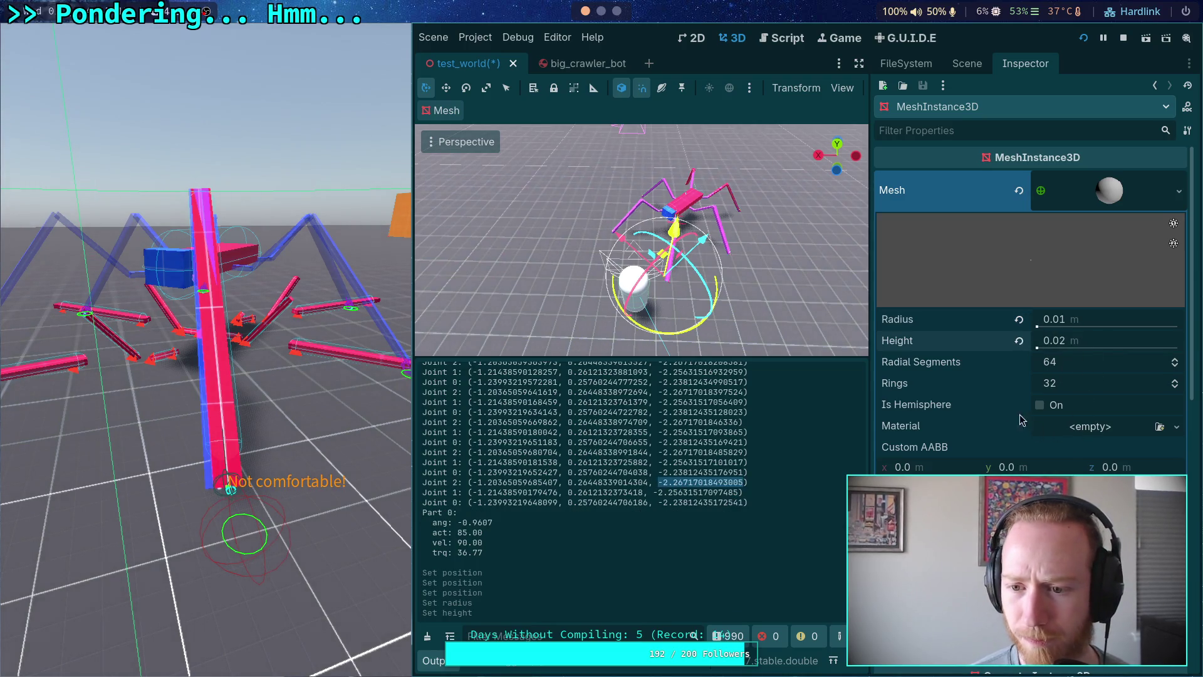
# Give the sphere a new StandardMaterial3D and expand its Albedo settings.
pyautogui.click(1088, 427)
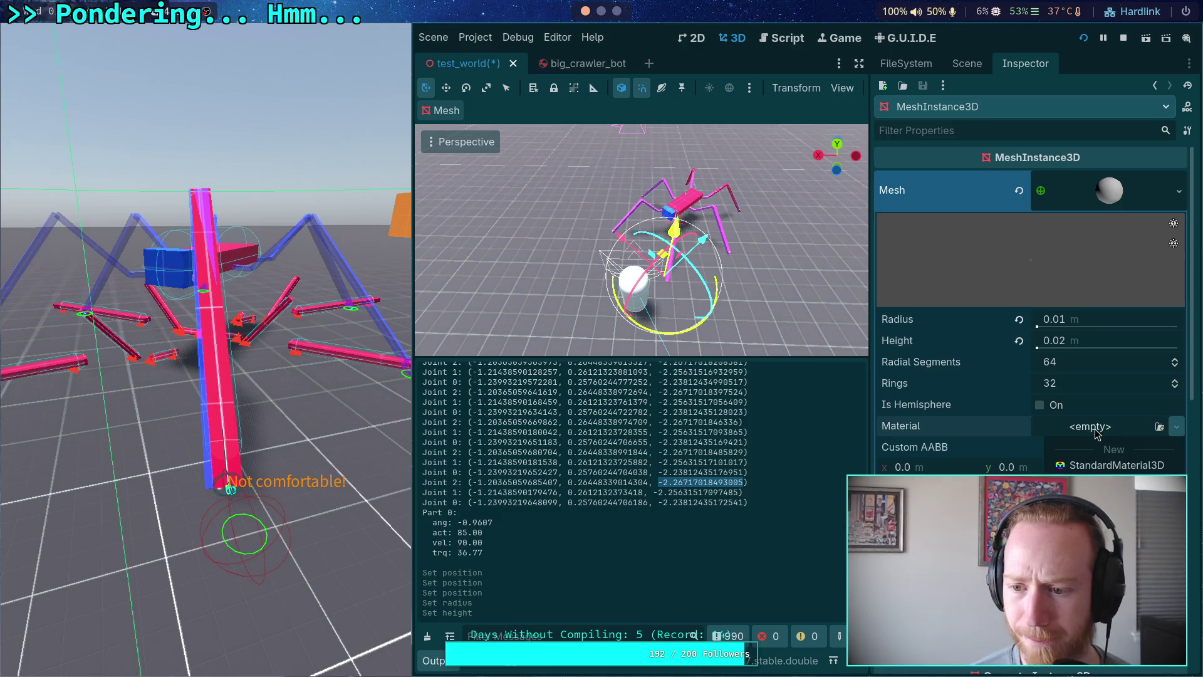
pyautogui.click(1105, 467)
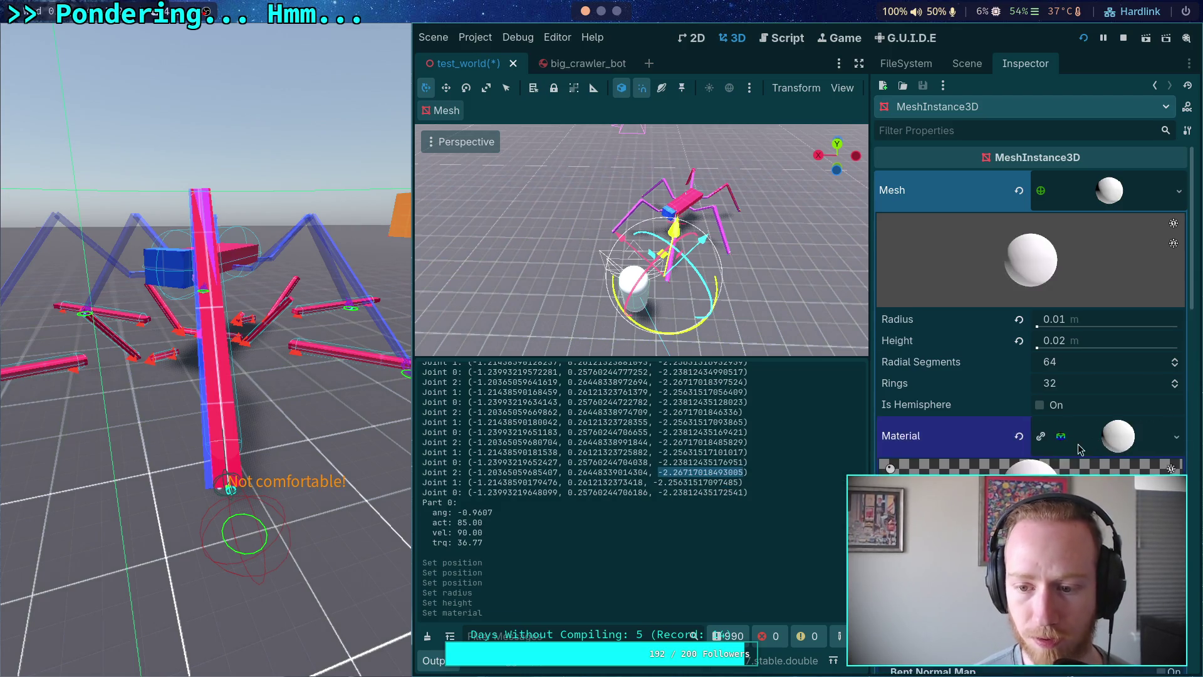
pyautogui.click(925, 403)
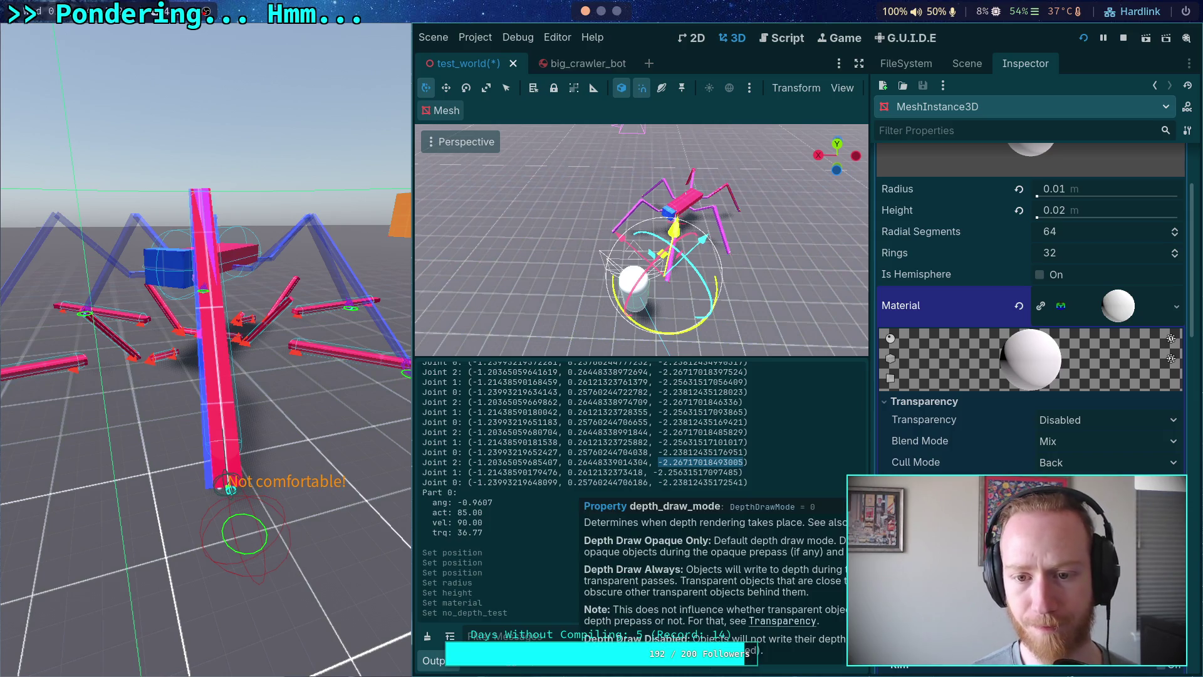
pyautogui.click(953, 402)
pyautogui.click(945, 455)
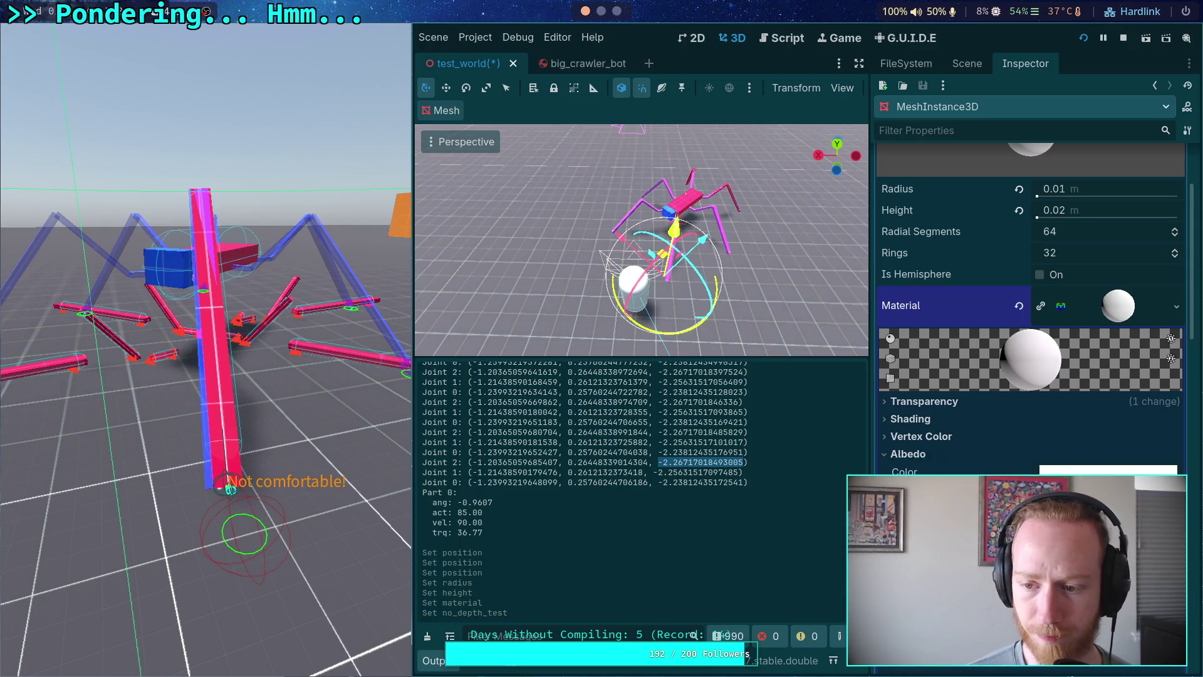
# Set the albedo colour to blue with red 0 and green 0.204.
pyautogui.click(1108, 470)
pyautogui.moveTo(1076, 276); pyautogui.dragTo(1031, 282)
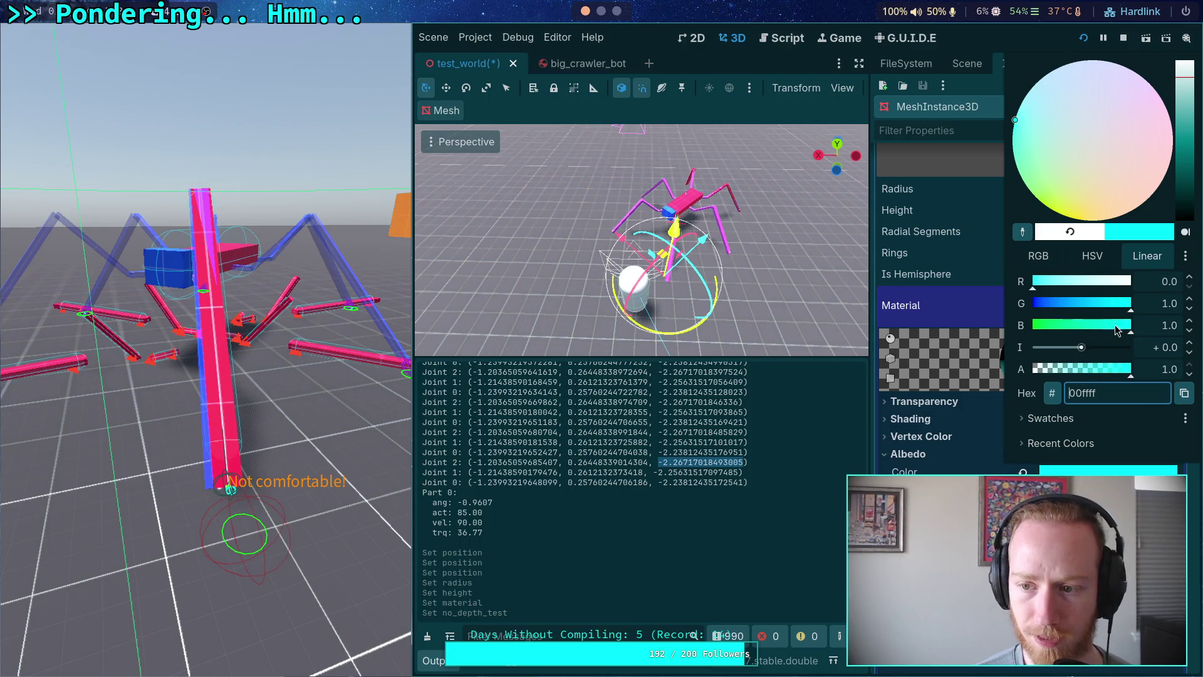
pyautogui.click(1107, 306)
pyautogui.moveTo(1108, 312); pyautogui.dragTo(1053, 320)
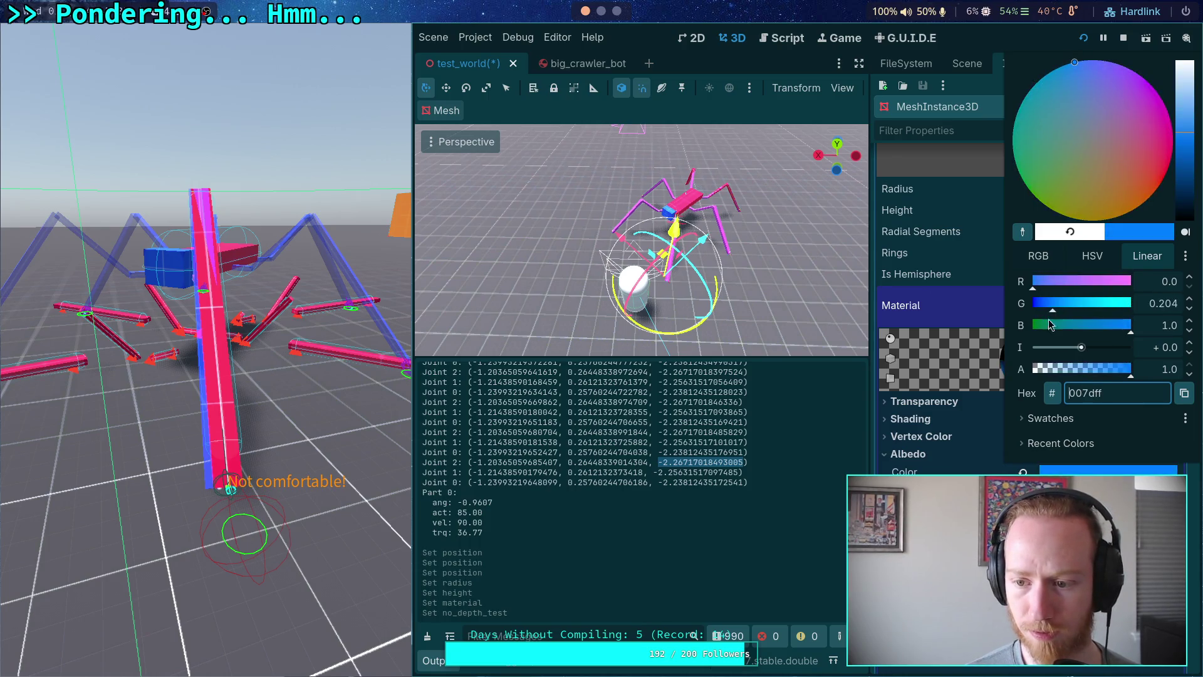
pyautogui.press('Escape')
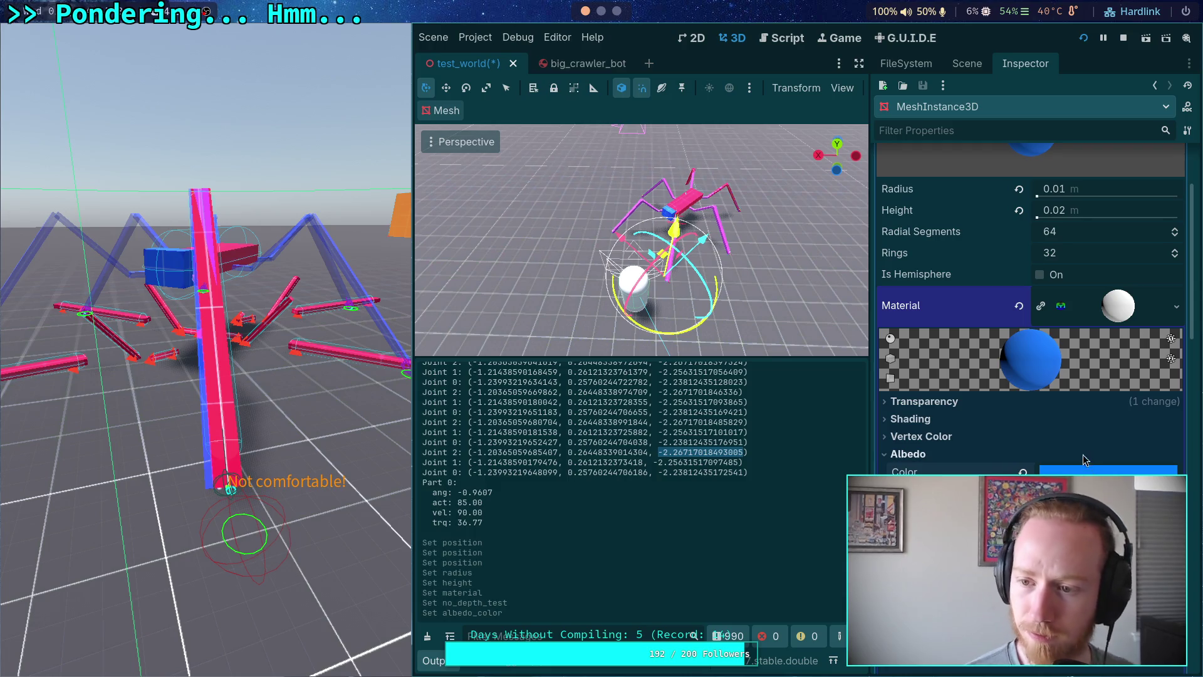
pyautogui.scroll(5, 1086, 377)
pyautogui.click(1089, 189)
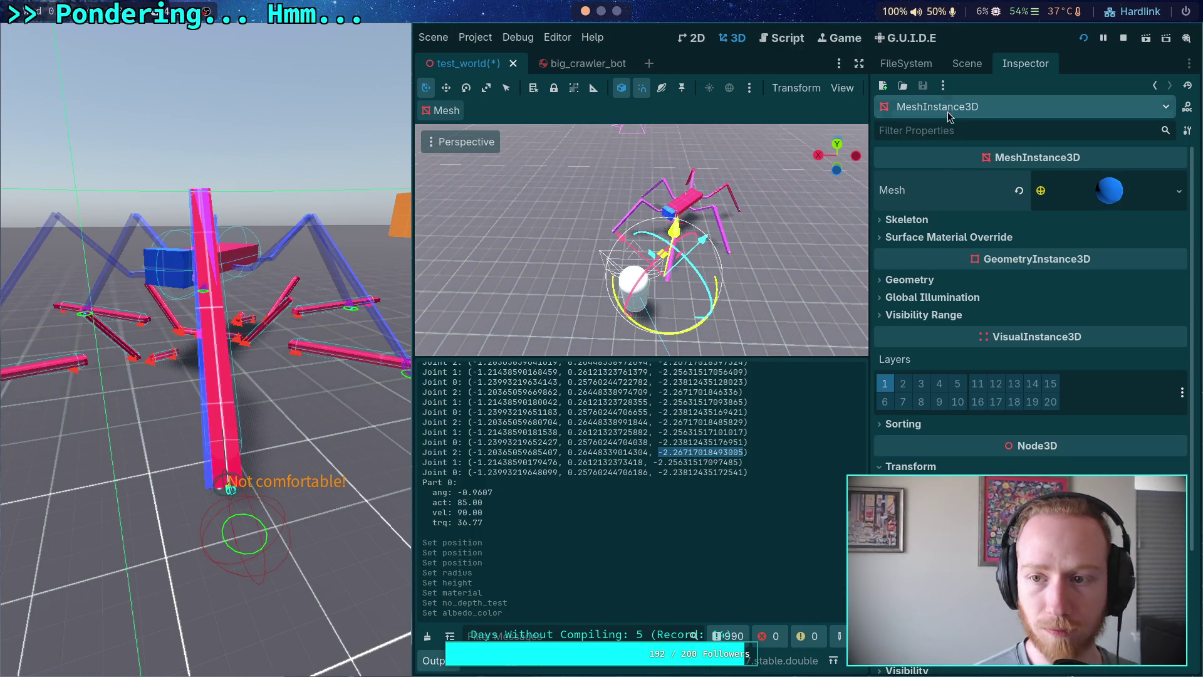
# Show the Scene dock and switch to the big_crawler_bot scene tab.
pyautogui.click(965, 65)
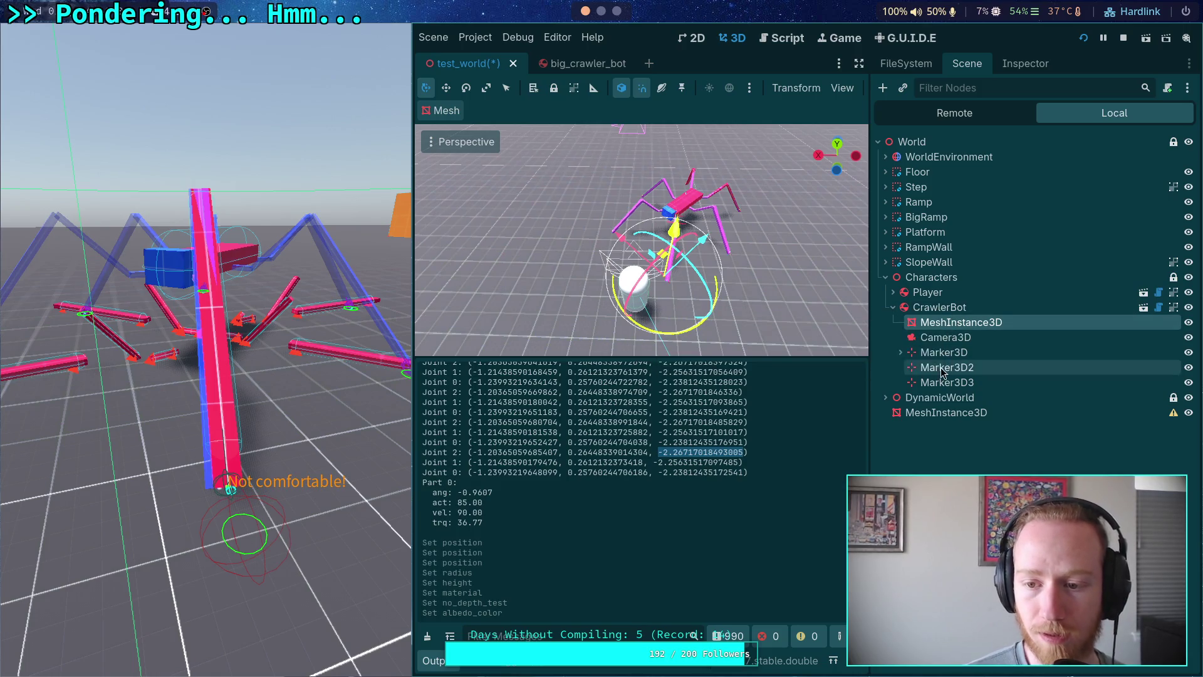
pyautogui.click(573, 63)
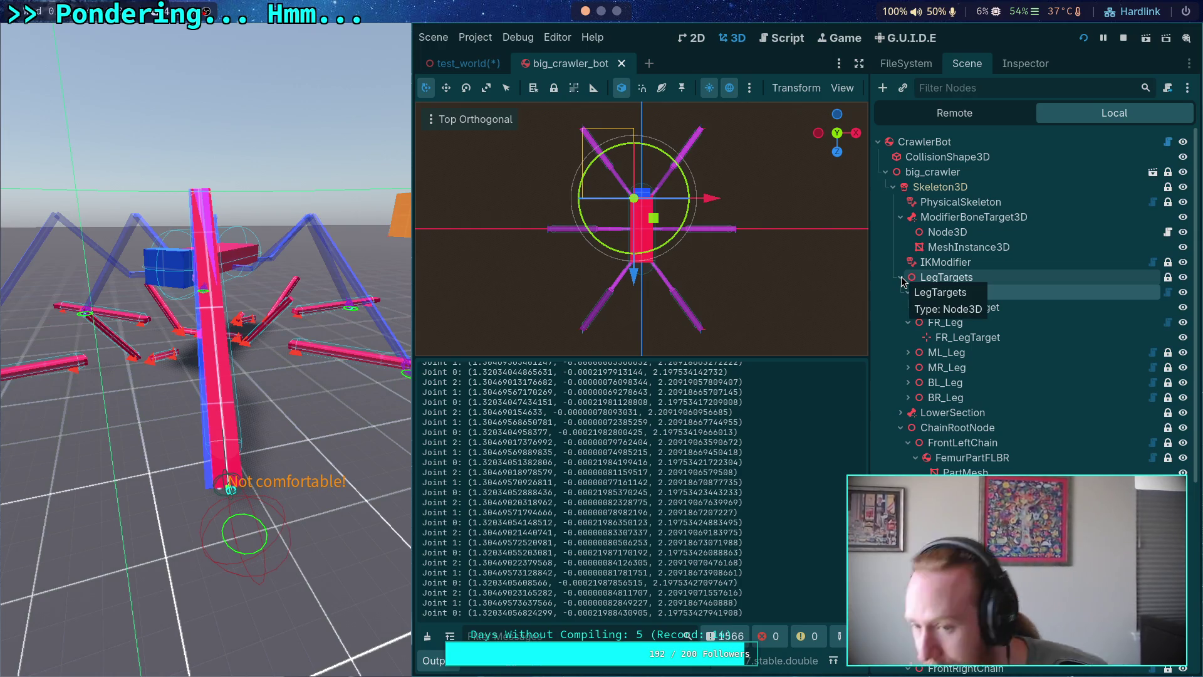
# Set the IKModifier's Error Correction to 0.5 in the Inspector.
pyautogui.click(946, 262)
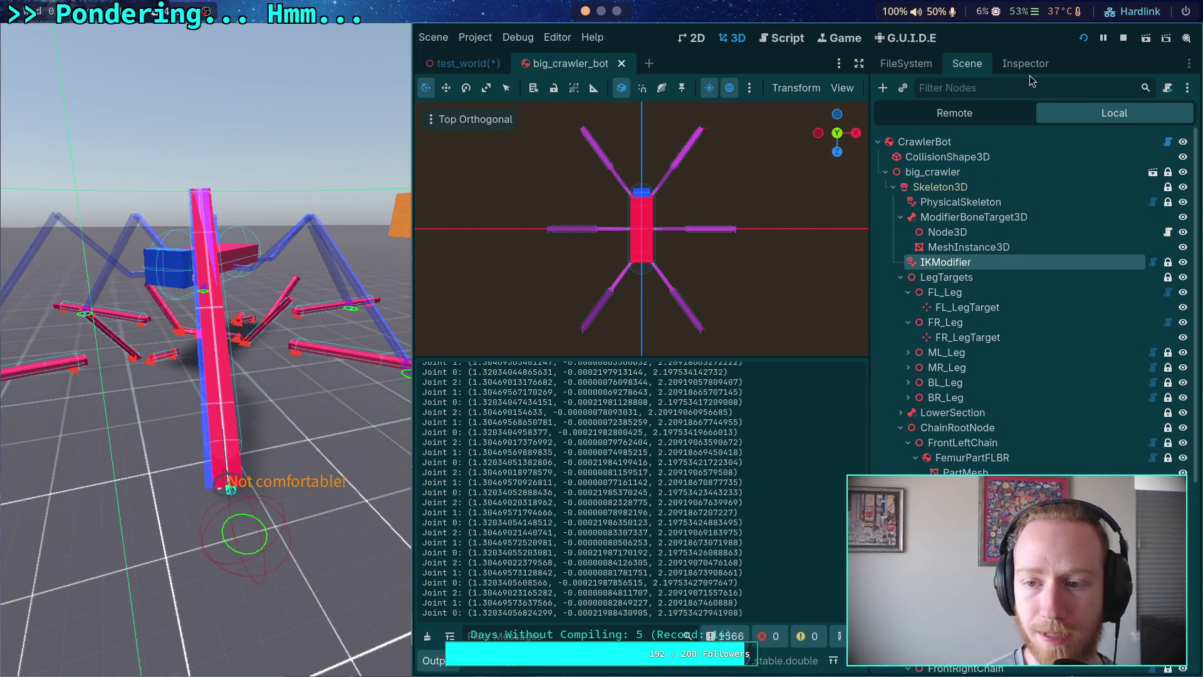
pyautogui.click(1026, 67)
pyautogui.click(1086, 245)
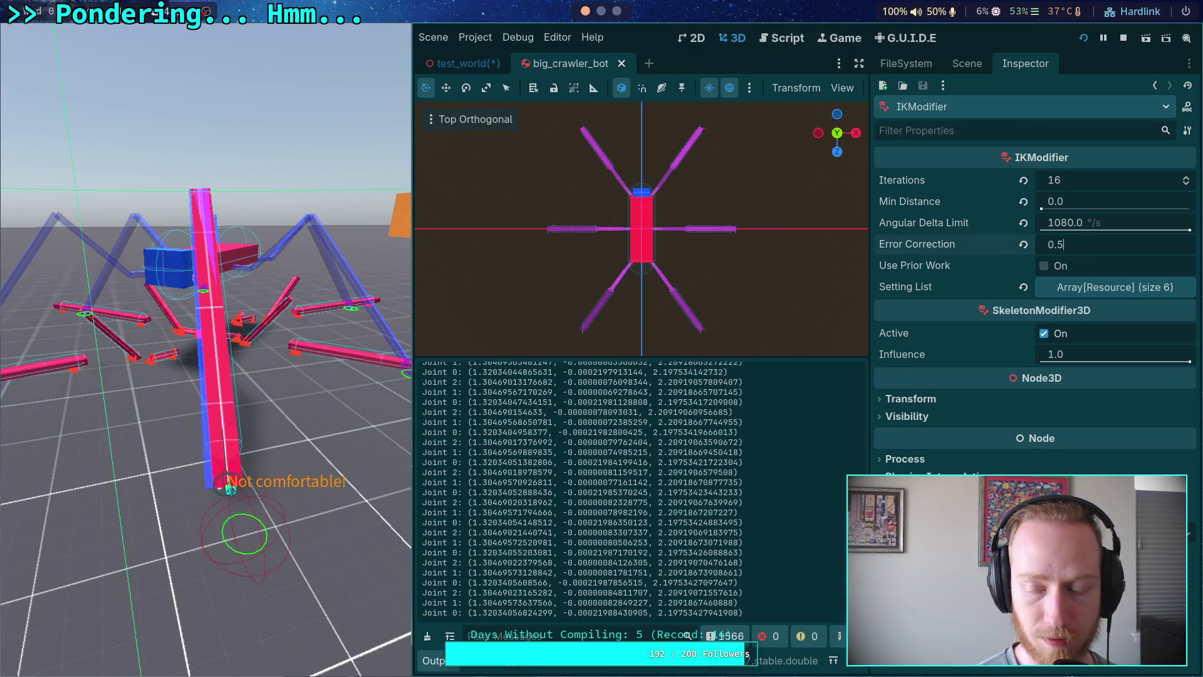
pyautogui.press('Return')
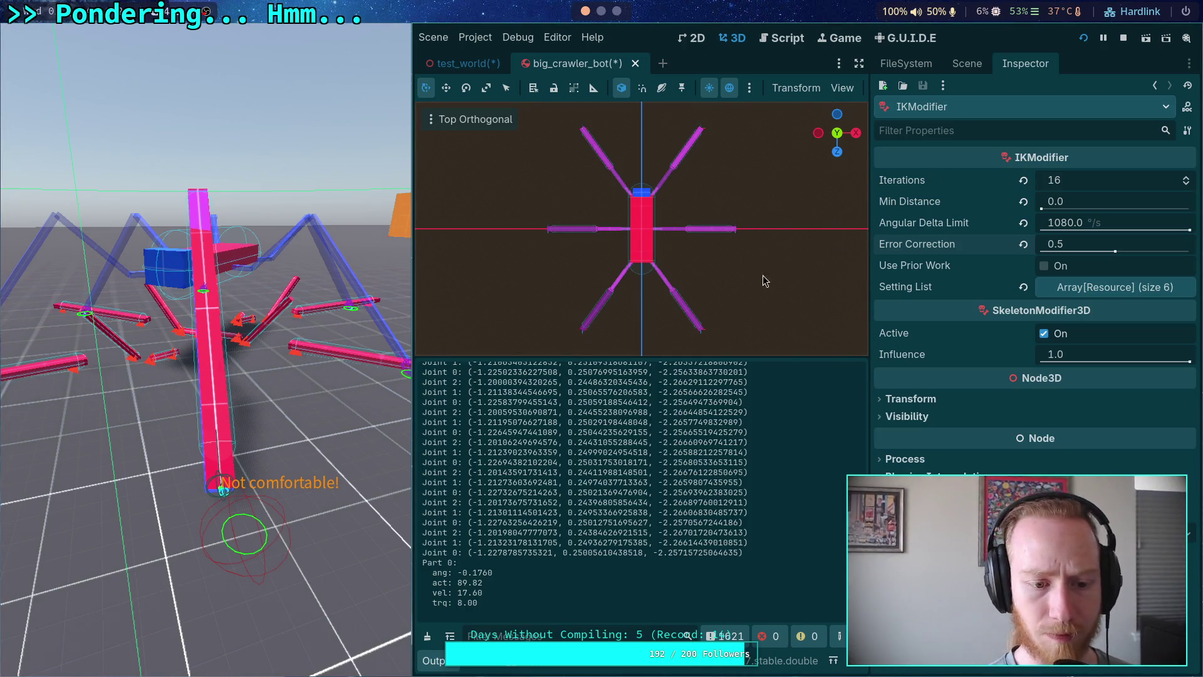
# Back in the Scene tree, collapse ChainRootNode and select the bone target's MeshInstance3D.
pyautogui.click(971, 70)
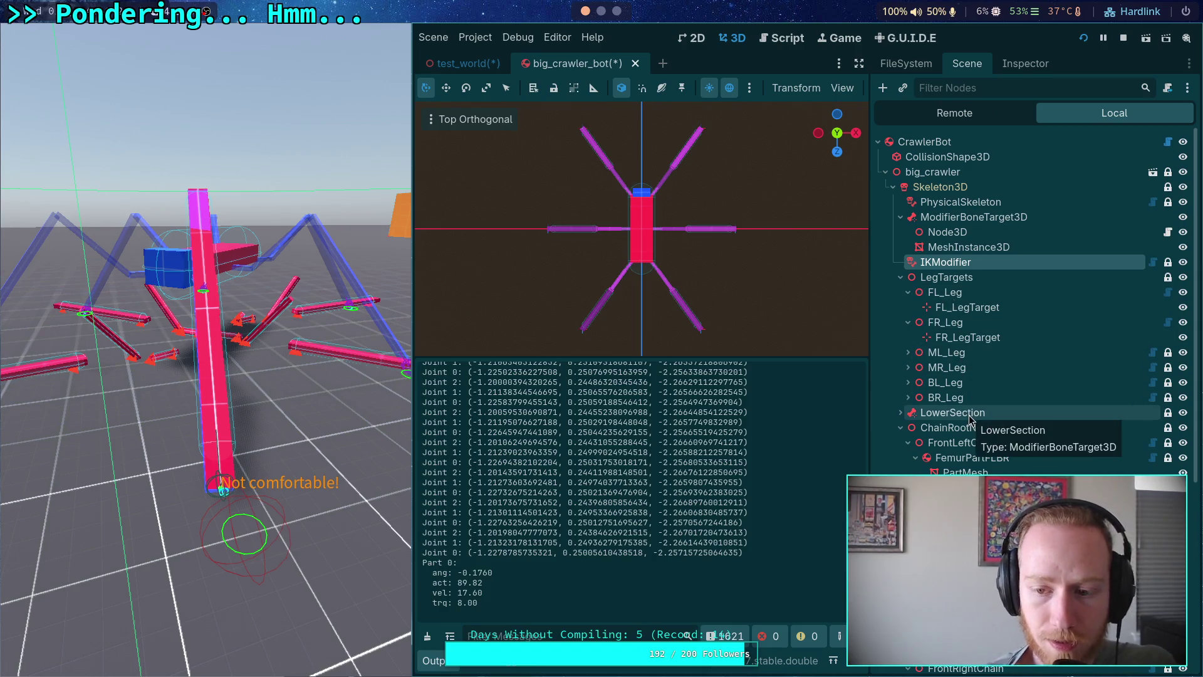
pyautogui.scroll(-5, 964, 396)
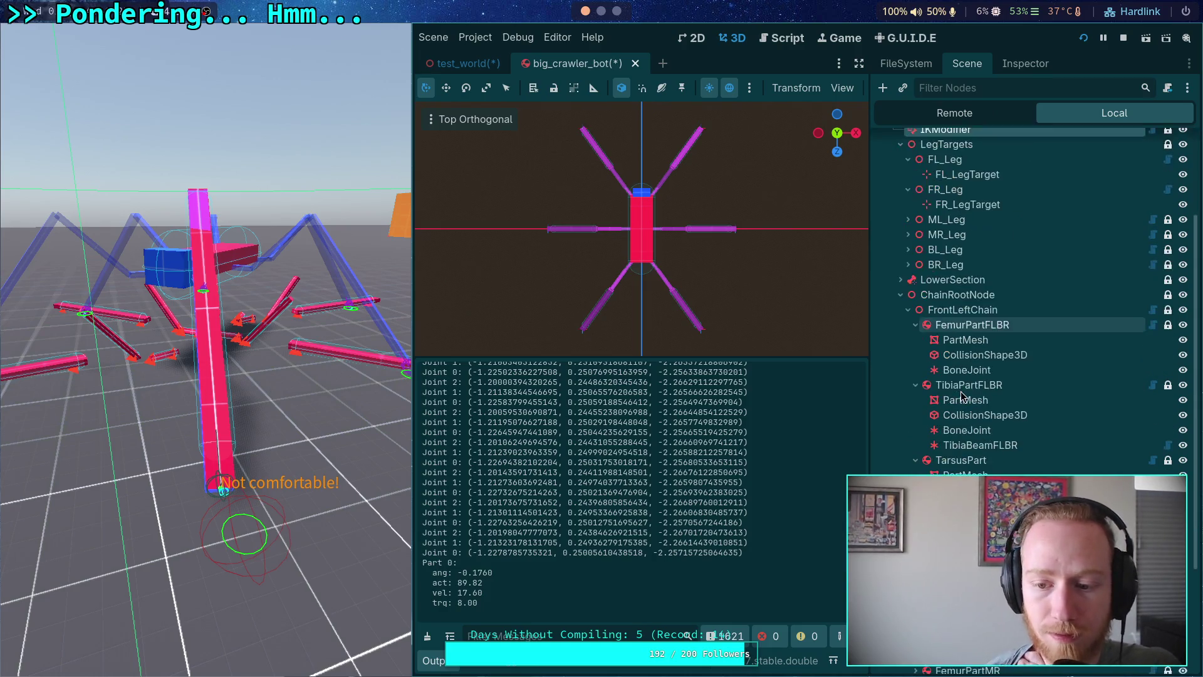
pyautogui.scroll(3, 991, 388)
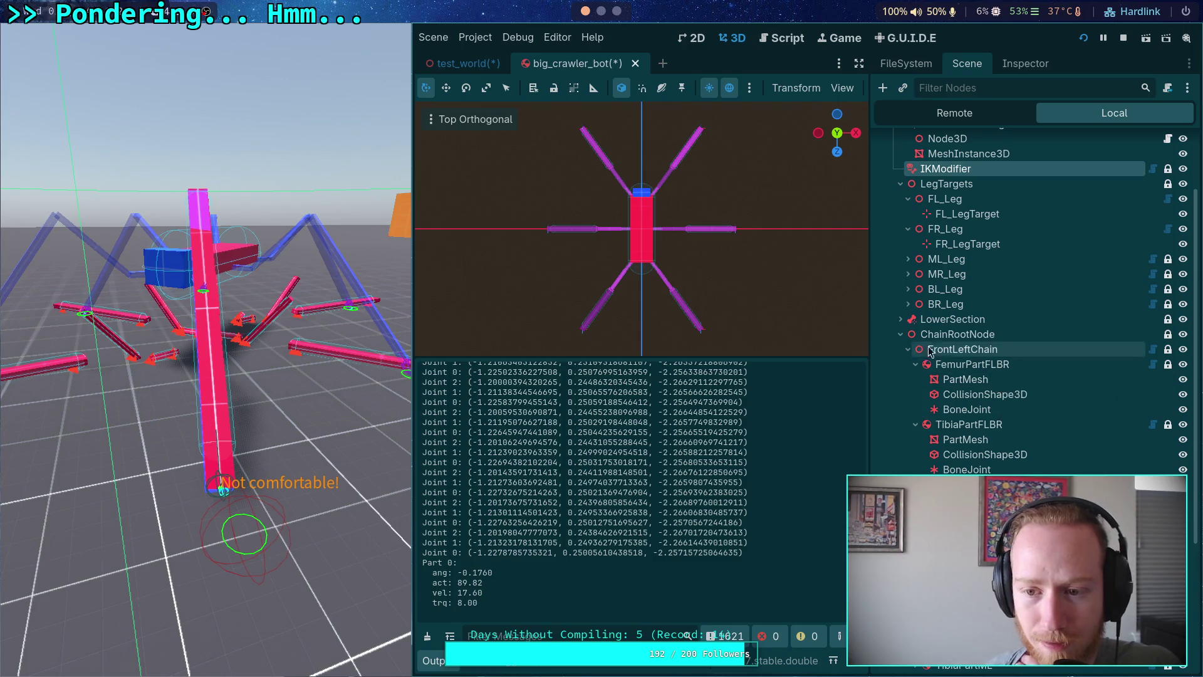
pyautogui.click(900, 334)
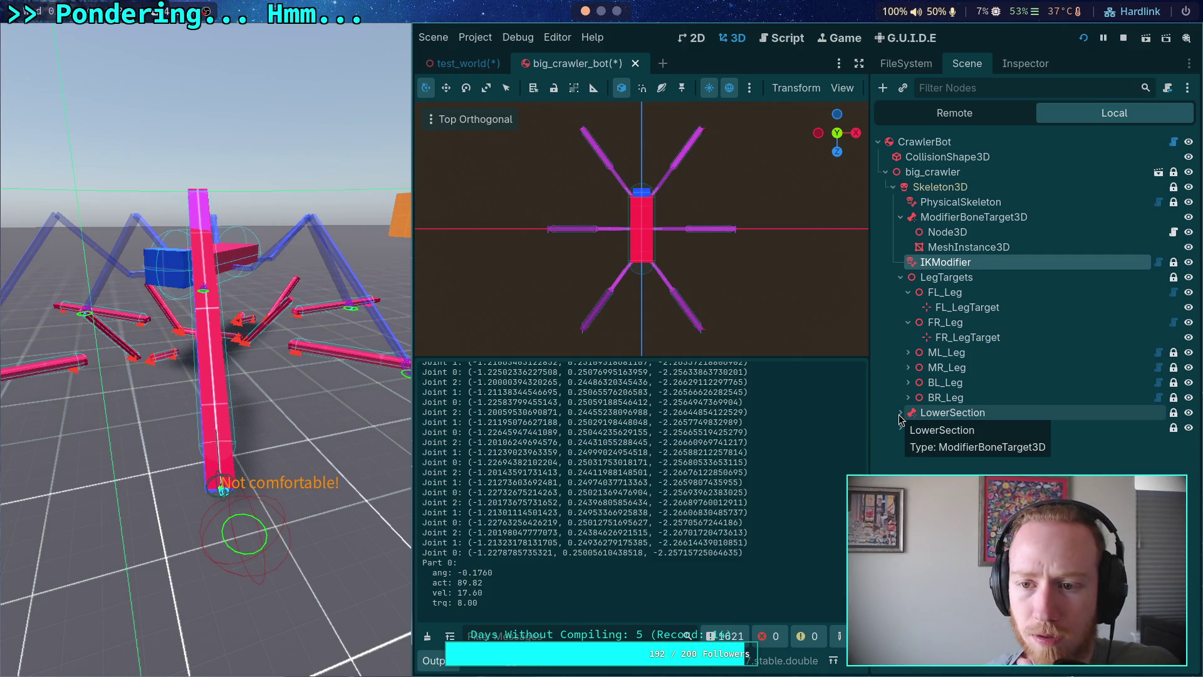
pyautogui.click(954, 248)
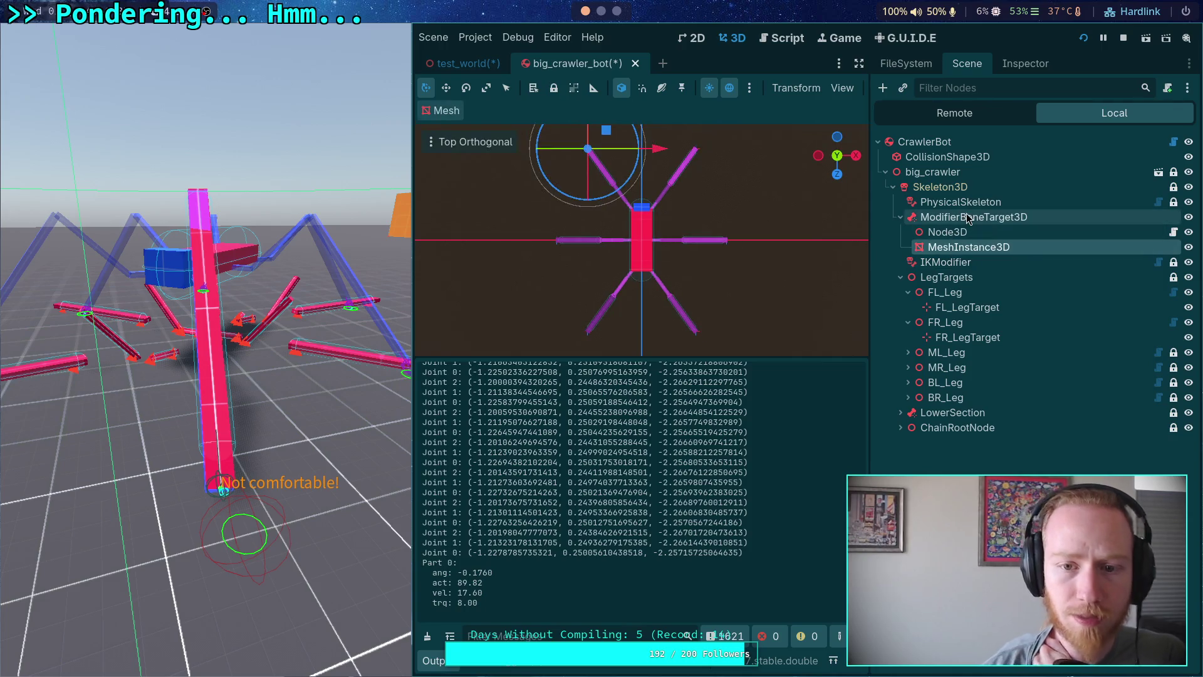
# Check the mesh instance's sphere properties, then switch to the test_world scene.
pyautogui.click(1017, 76)
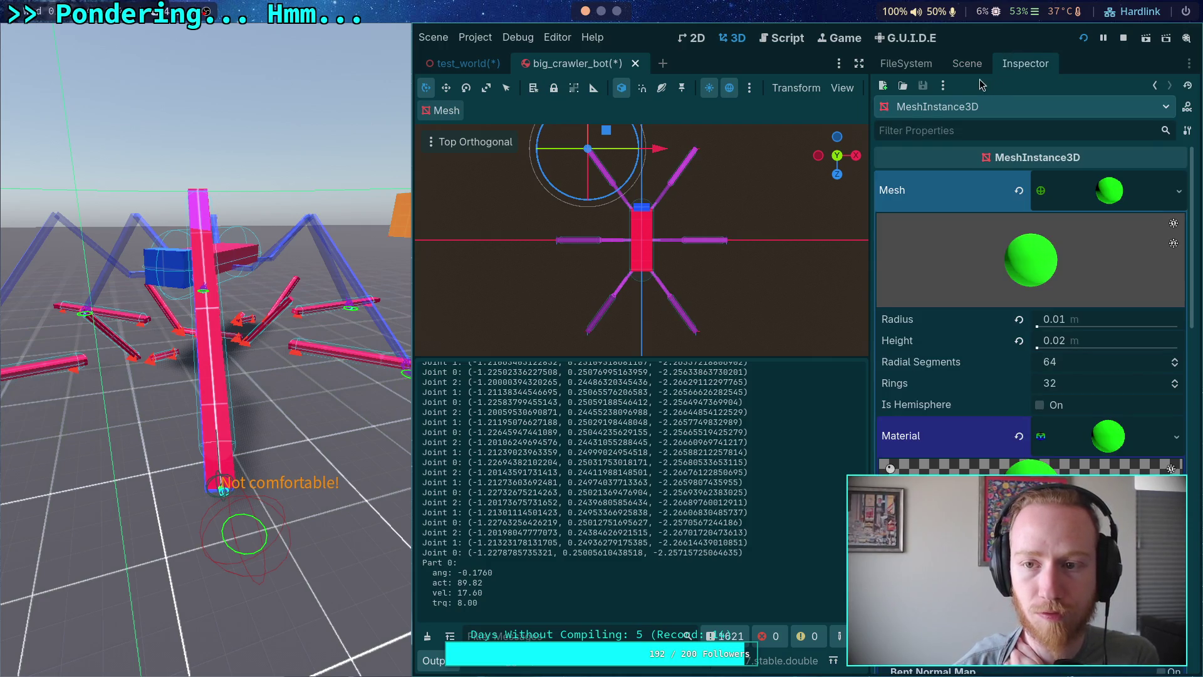
pyautogui.click(968, 63)
pyautogui.click(464, 63)
# Select the CrawlerBot mesh instance, stop the running game and save test_world.
pyautogui.click(933, 338)
pyautogui.click(937, 325)
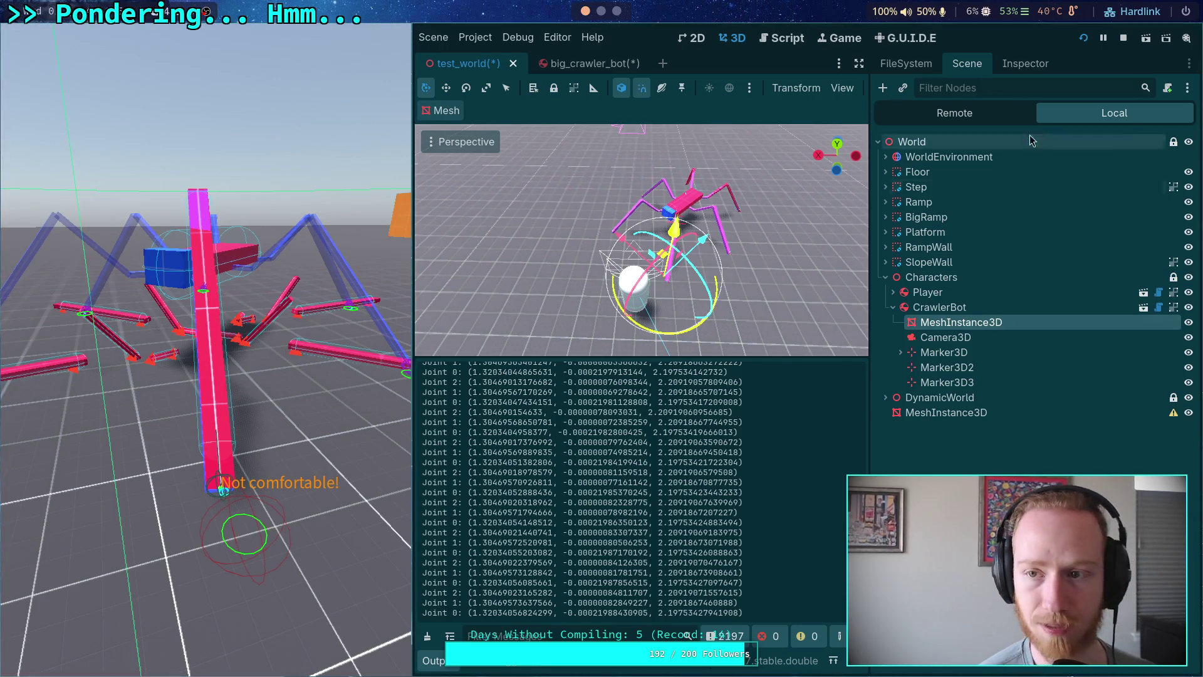
pyautogui.click(1124, 38)
pyautogui.hotkey('ctrl', 's')
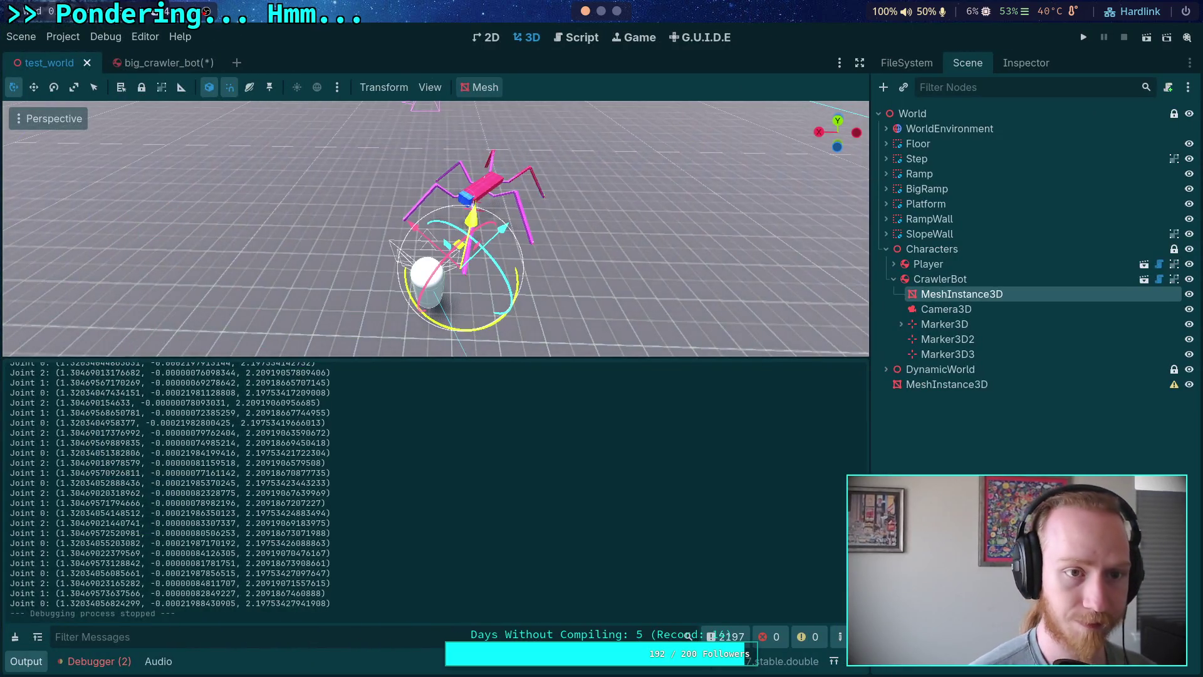
# Save the big_crawler_bot scene and return to test_world.
pyautogui.click(160, 62)
pyautogui.hotkey('ctrl', 's')
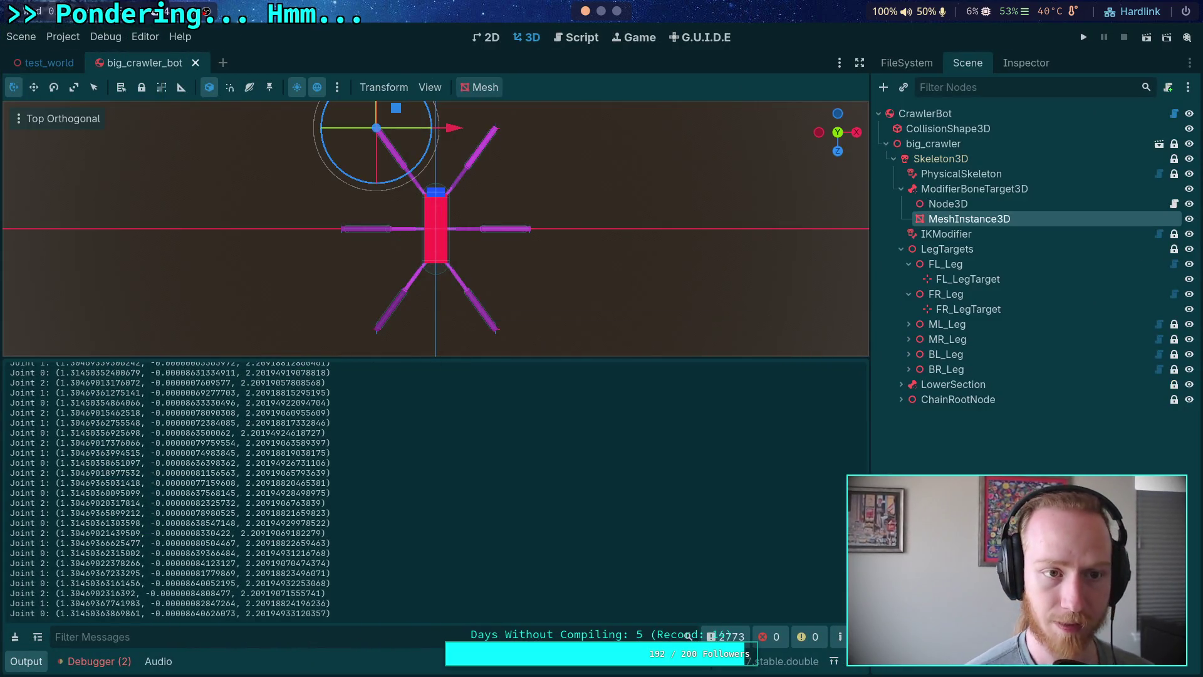
pyautogui.click(47, 63)
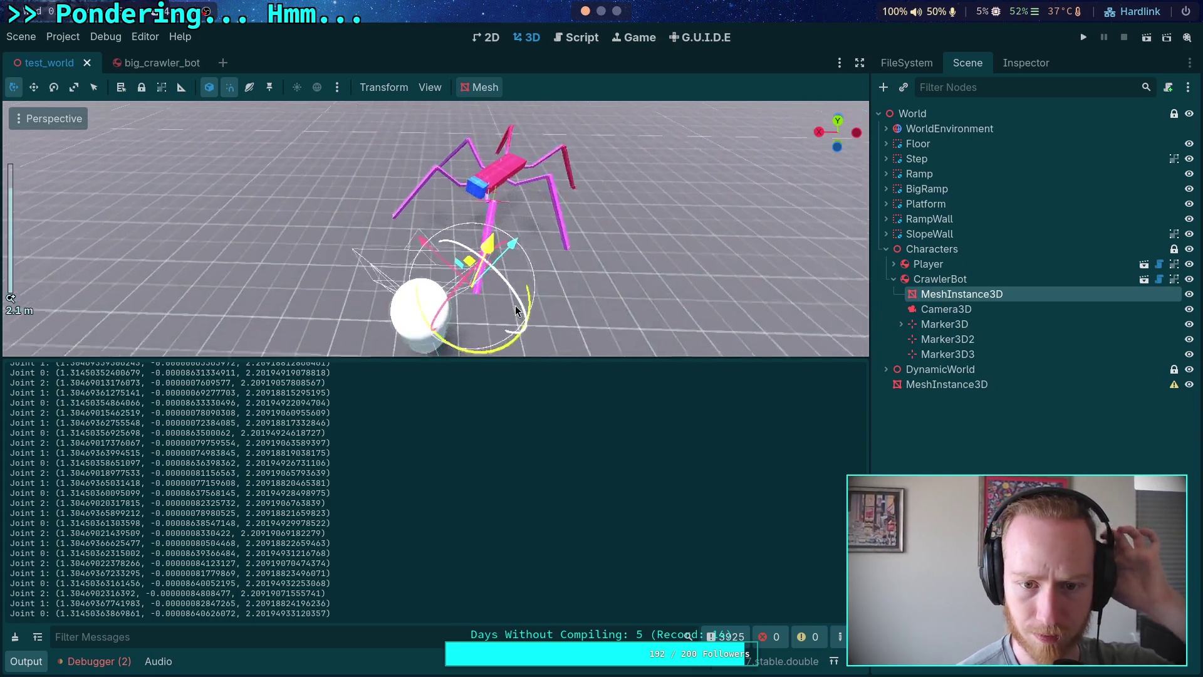
# Frame the crawler bot in the viewport and run the project again.
pyautogui.moveTo(482, 328); pyautogui.dragTo(652, 220)
pyautogui.press('f')
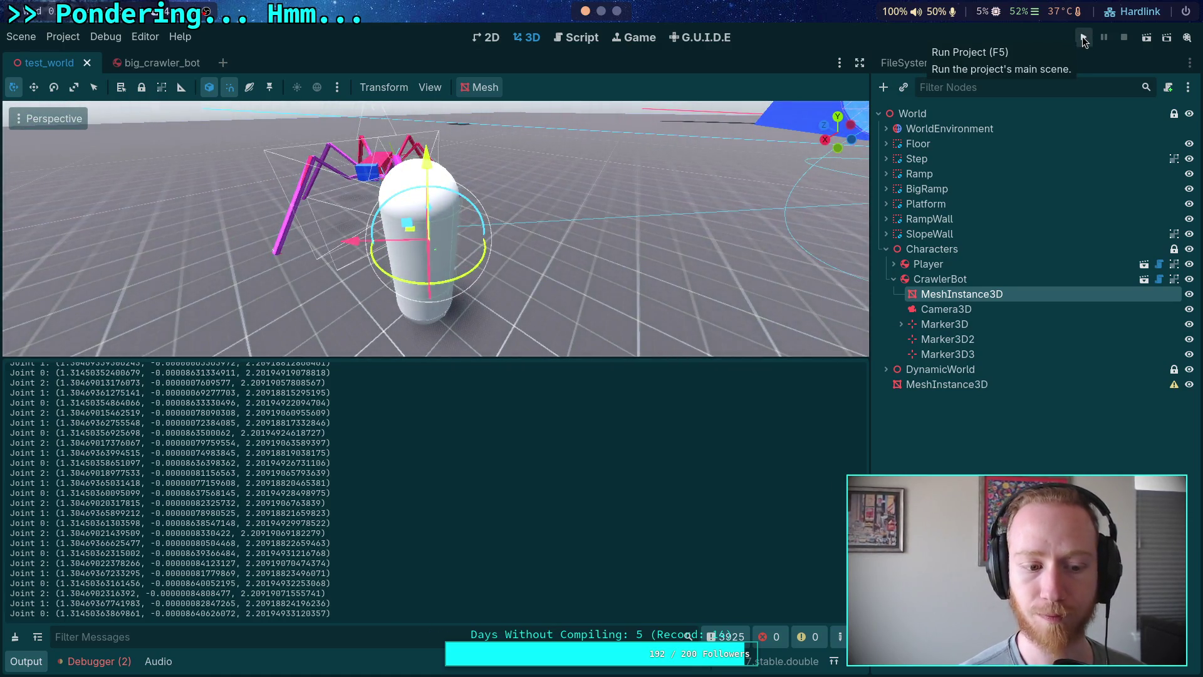
pyautogui.click(1082, 36)
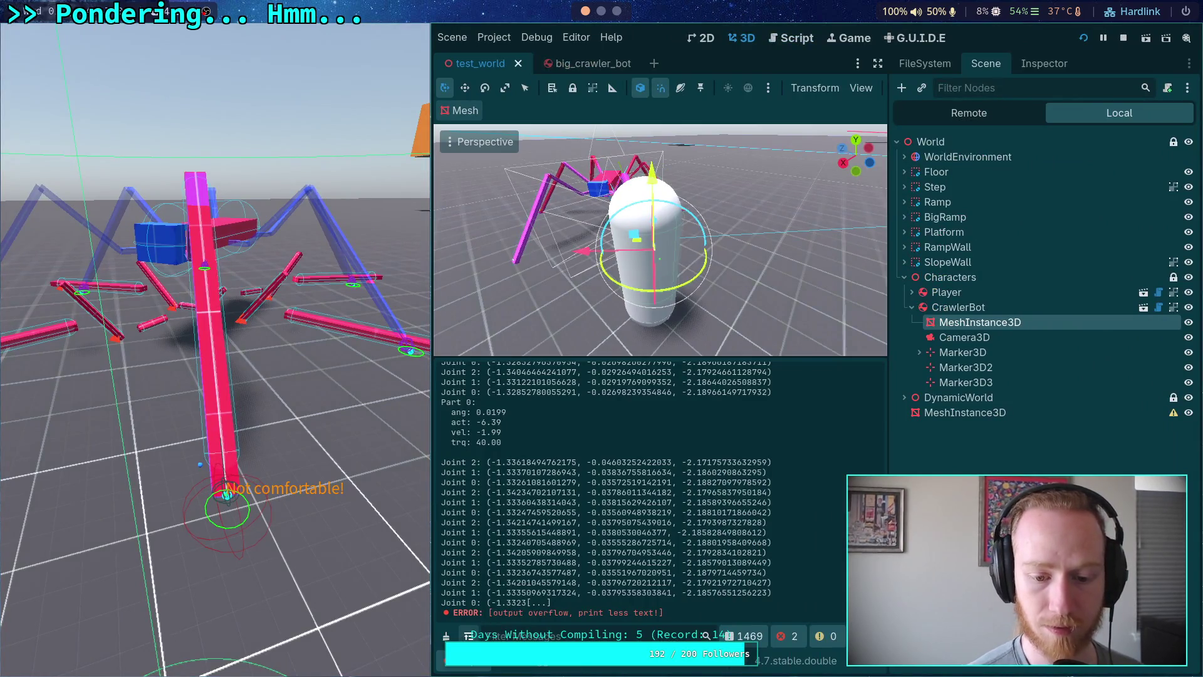
# Clear the output log and focus the running game window.
pyautogui.click(446, 636)
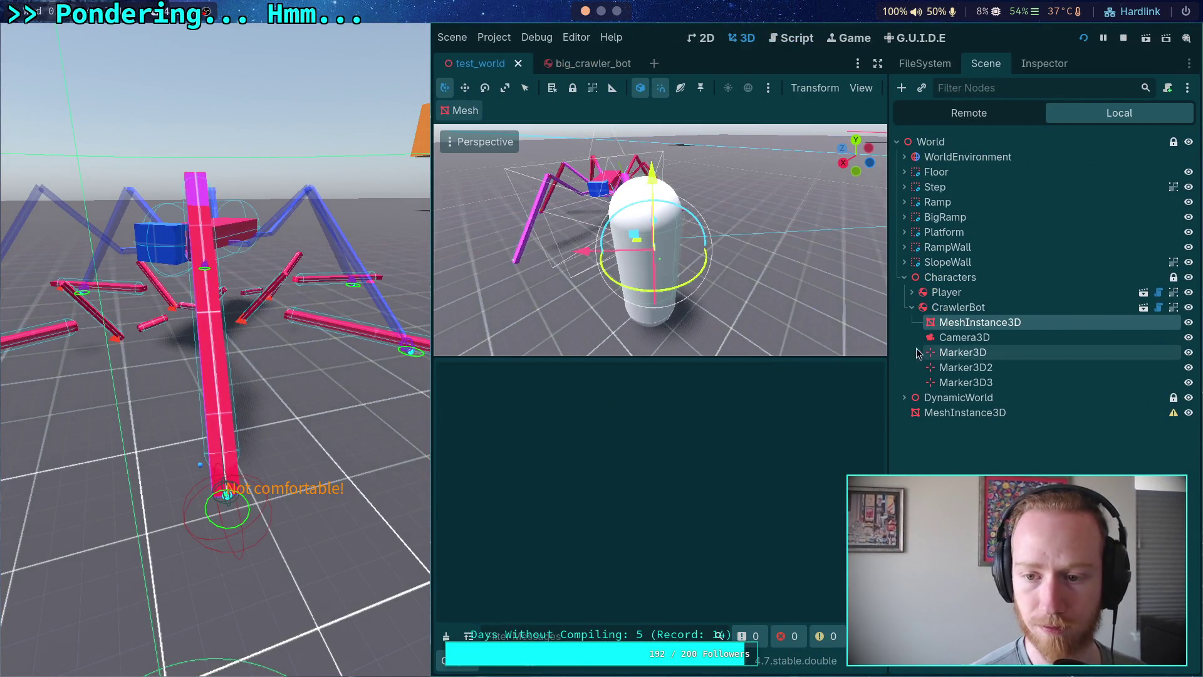
pyautogui.moveTo(877, 356)
pyautogui.mouseDown()
pyautogui.moveTo(854, 359)
pyautogui.moveTo(797, 471)
pyautogui.moveTo(802, 432)
pyautogui.mouseUp()
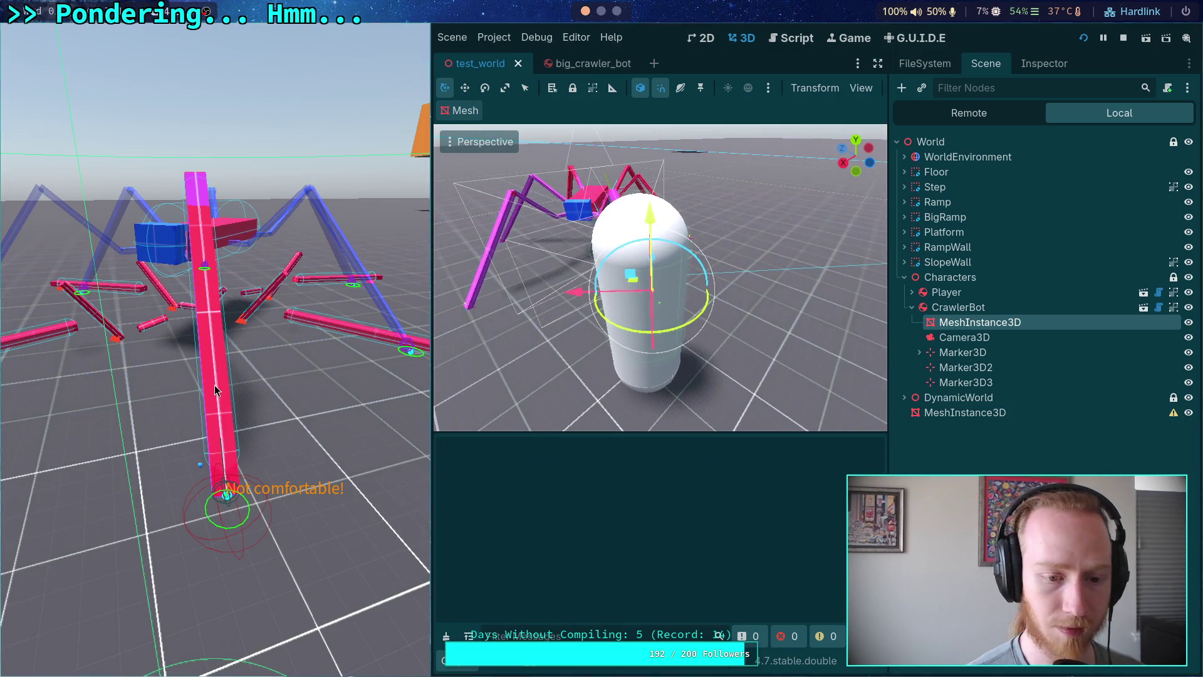
pyautogui.click(272, 368)
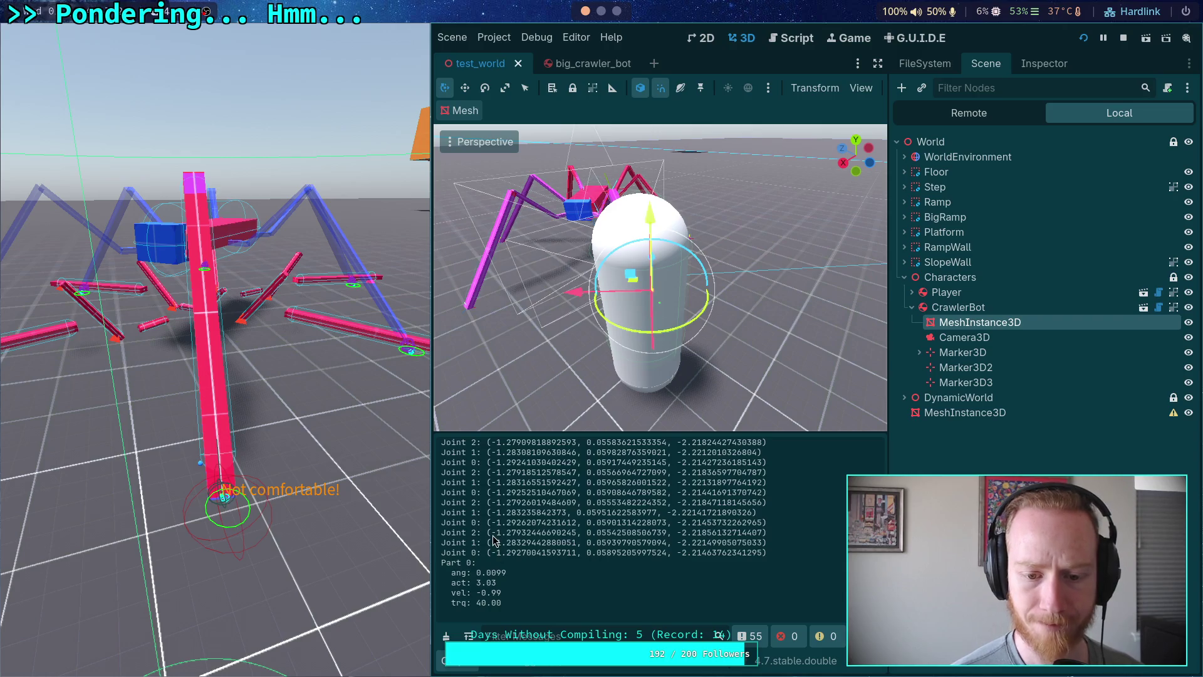
# Copy the Joint 2 x-coordinate -1.27932446690245 from the log, then show the Inspector.
pyautogui.moveTo(492, 532); pyautogui.dragTo(578, 533)
pyautogui.rightClick(578, 533)
pyautogui.click(582, 543)
pyautogui.click(1044, 64)
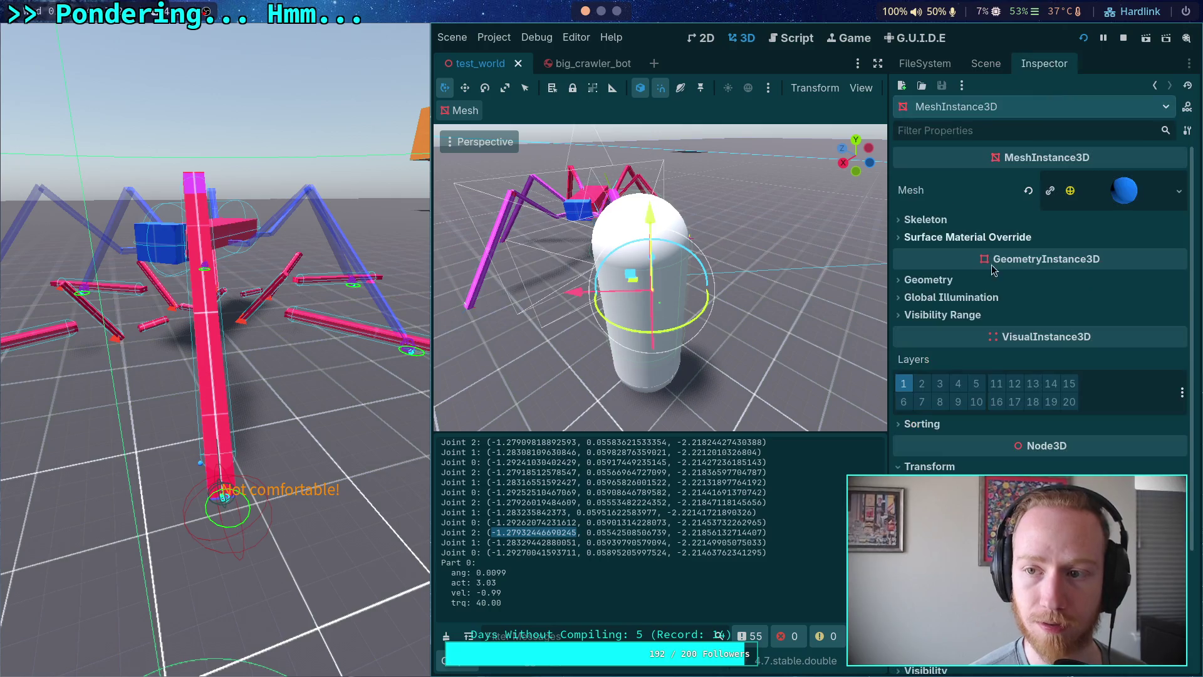
pyautogui.moveTo(953, 357)
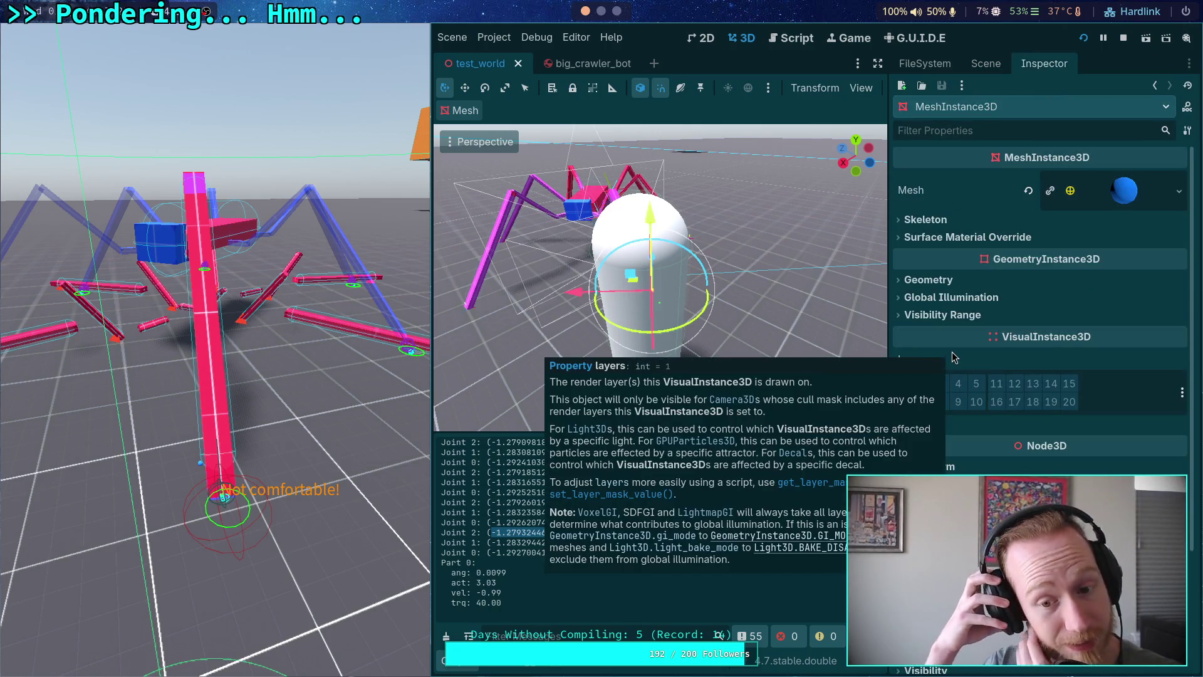
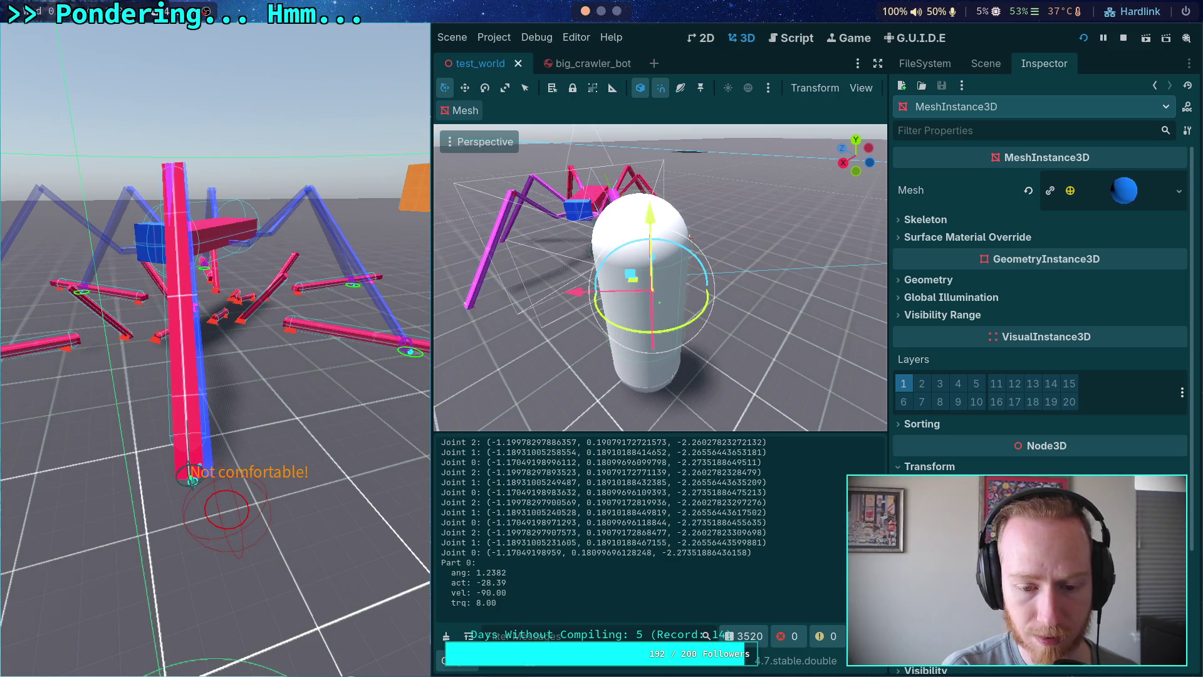
# Advance the paused crawler-bot simulation by two single ticks, reading the joint logs after each.
pyautogui.press('.')
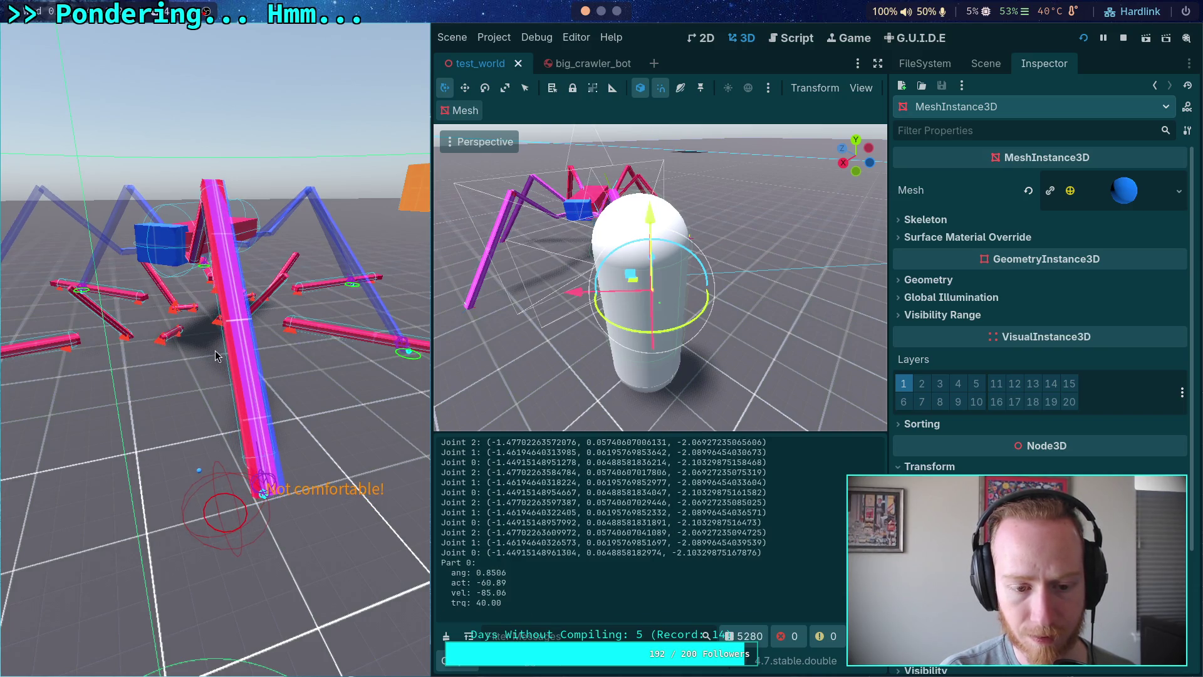
pyautogui.press('.')
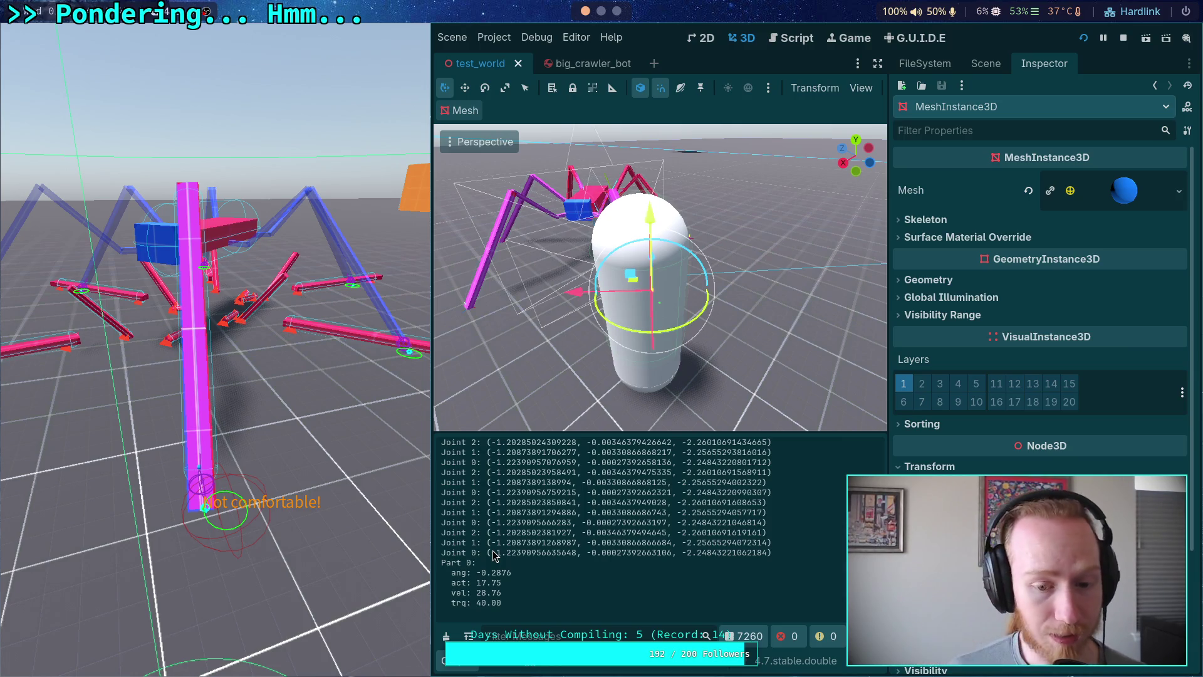
# Copy the x, y and z values of the last Joint 0 log line, then inspect the leg tip up close.
pyautogui.moveTo(493, 552)
pyautogui.mouseDown()
pyautogui.moveTo(478, 562)
pyautogui.moveTo(575, 554)
pyautogui.mouseUp()
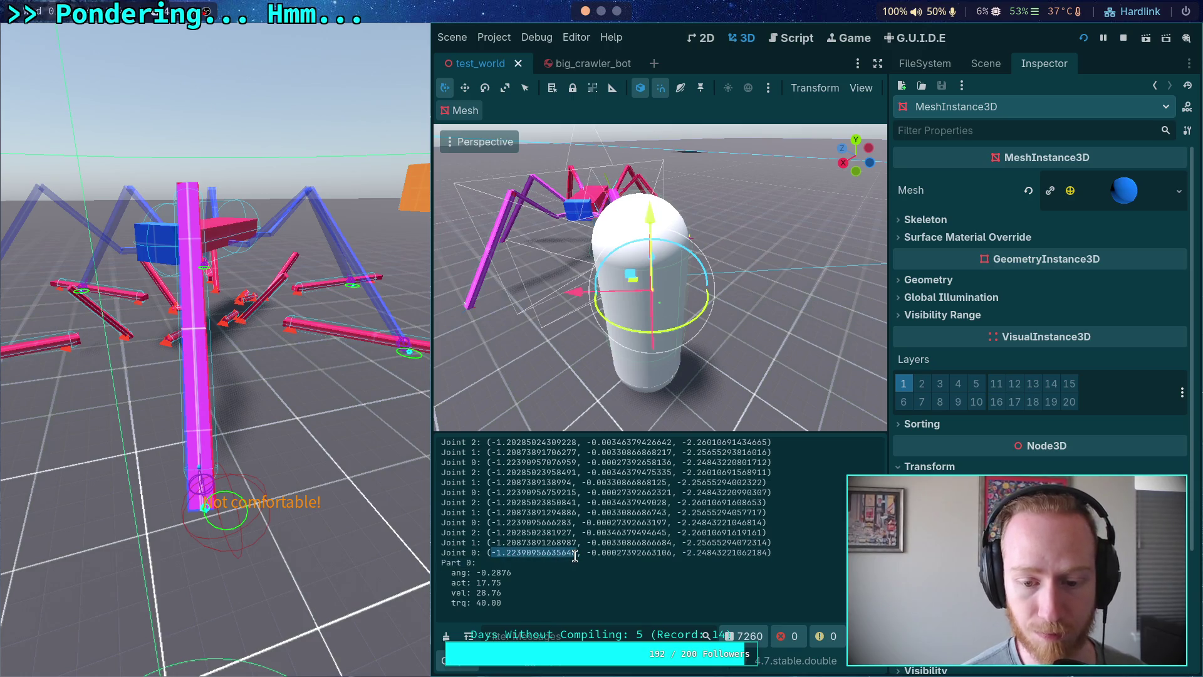
pyautogui.rightClick(540, 558)
pyautogui.click(633, 566)
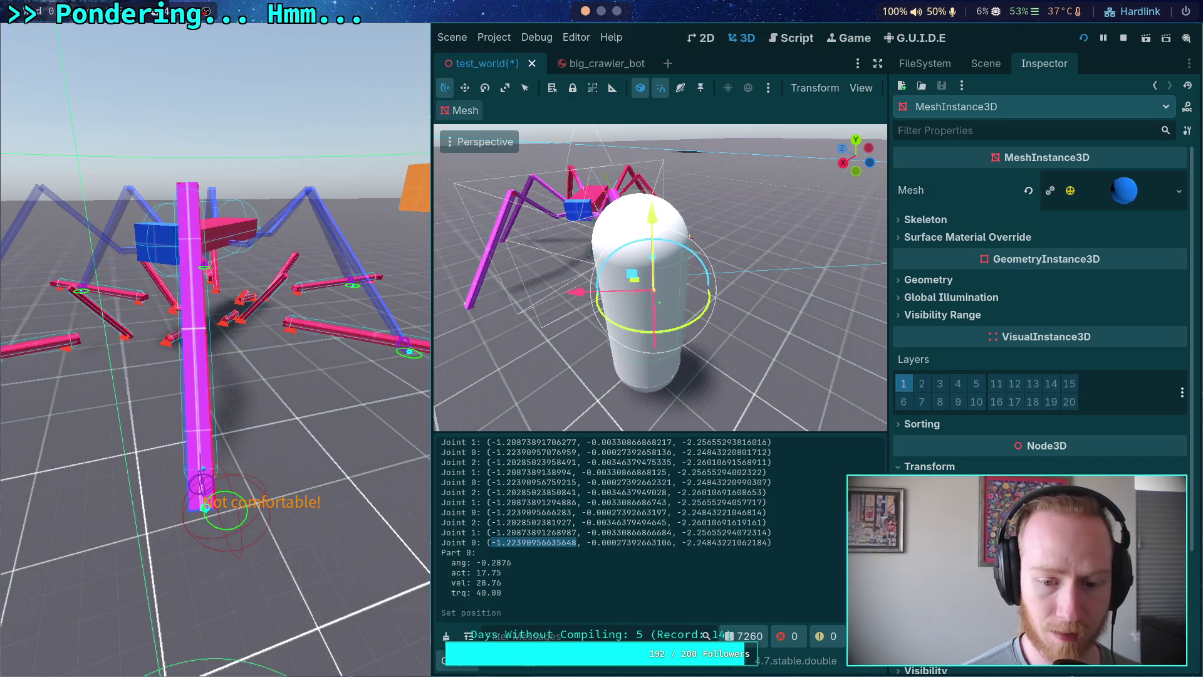
pyautogui.moveTo(589, 543); pyautogui.dragTo(671, 542)
pyautogui.rightClick(664, 545)
pyautogui.click(691, 557)
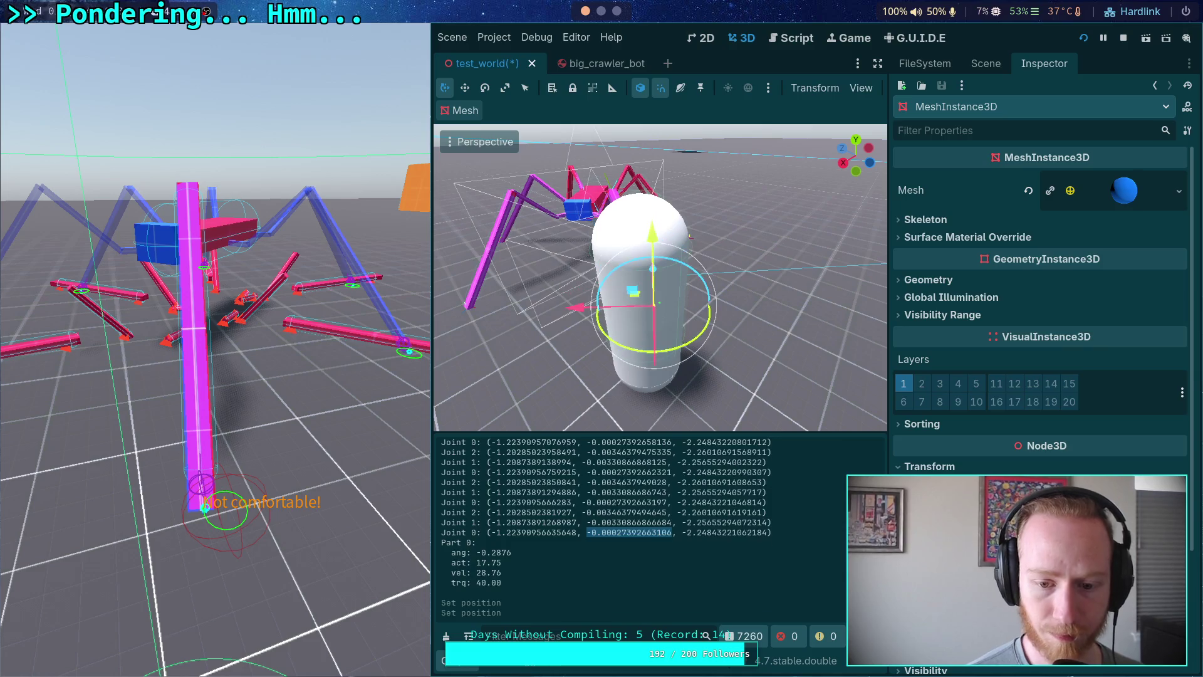
pyautogui.moveTo(683, 533); pyautogui.dragTo(768, 533)
pyautogui.rightClick(765, 533)
pyautogui.click(791, 543)
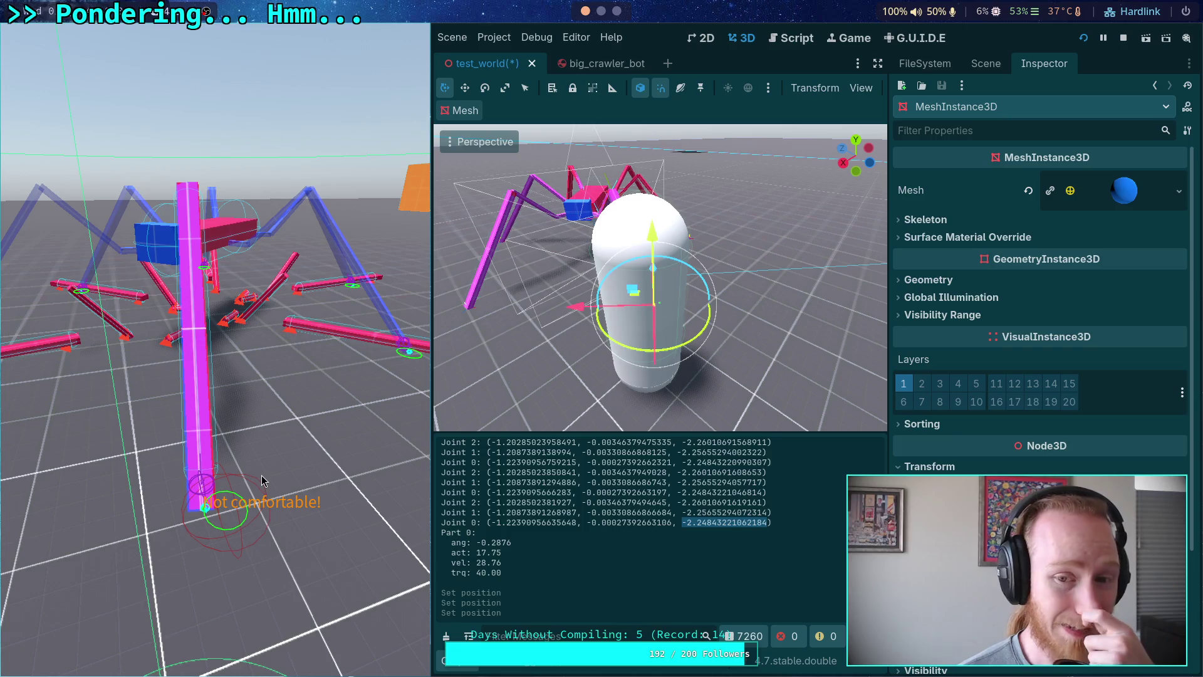
pyautogui.moveTo(528, 371); pyautogui.dragTo(633, 355)
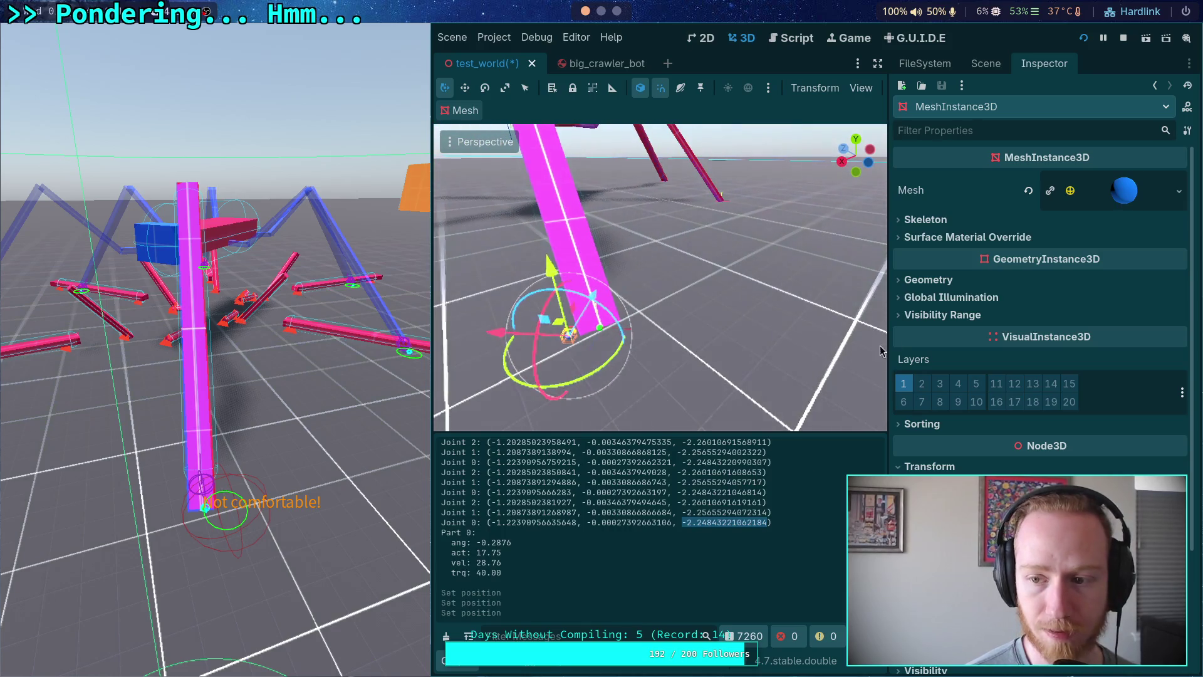
pyautogui.click(1124, 190)
# Set the debug sphere's radius to 0.02 and height to 0.05.
pyautogui.click(1097, 332)
pyautogui.write('0.02')
pyautogui.press('Return')
pyautogui.click(1097, 341)
pyautogui.write('0.05')
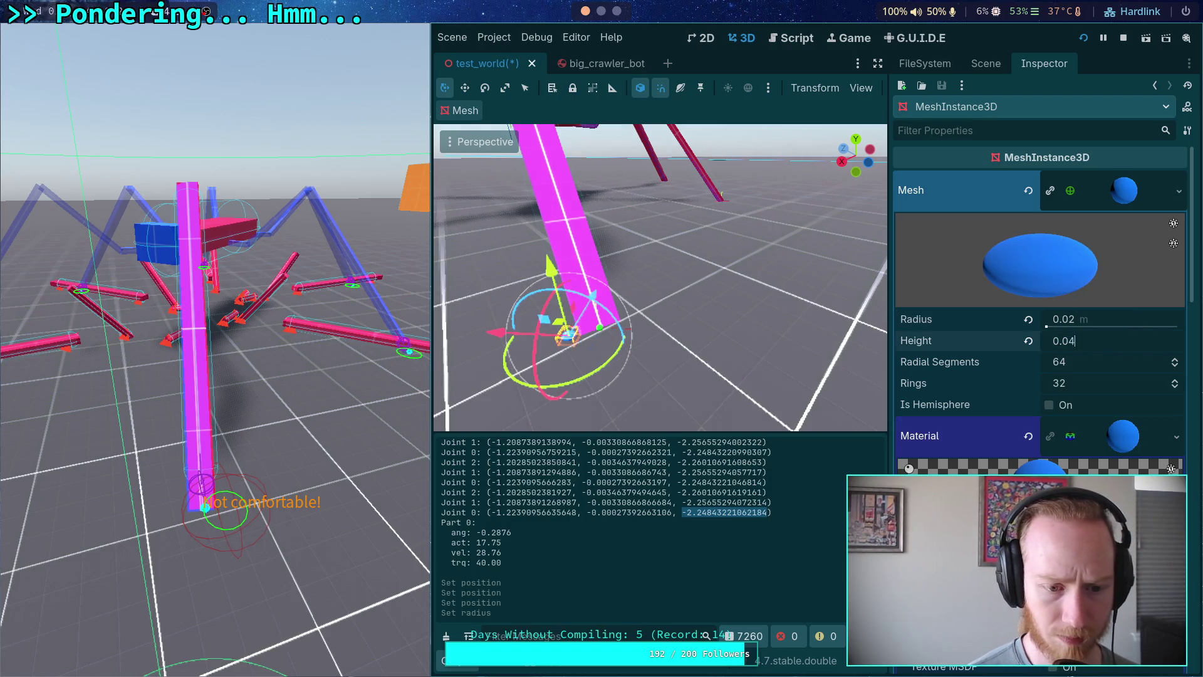
pyautogui.press('Return')
# Adjust the sphere to a 0.06 height and 0.03 radius.
pyautogui.click(1128, 339)
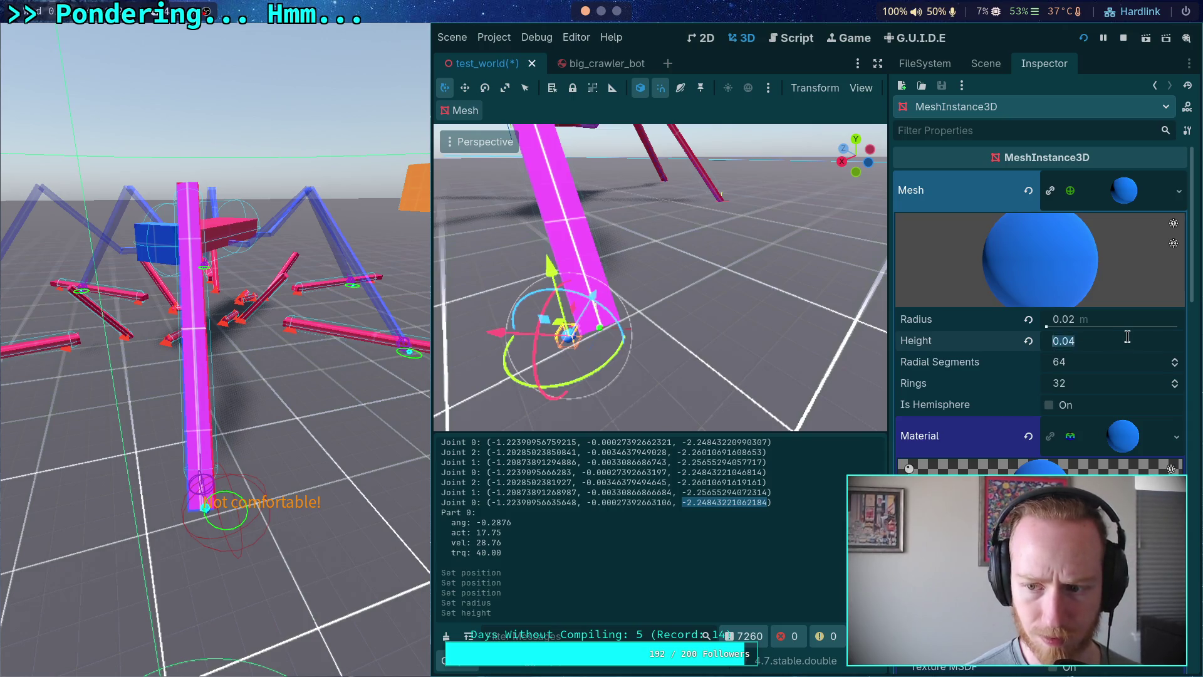
pyautogui.press('BackSpace')
pyautogui.write('6')
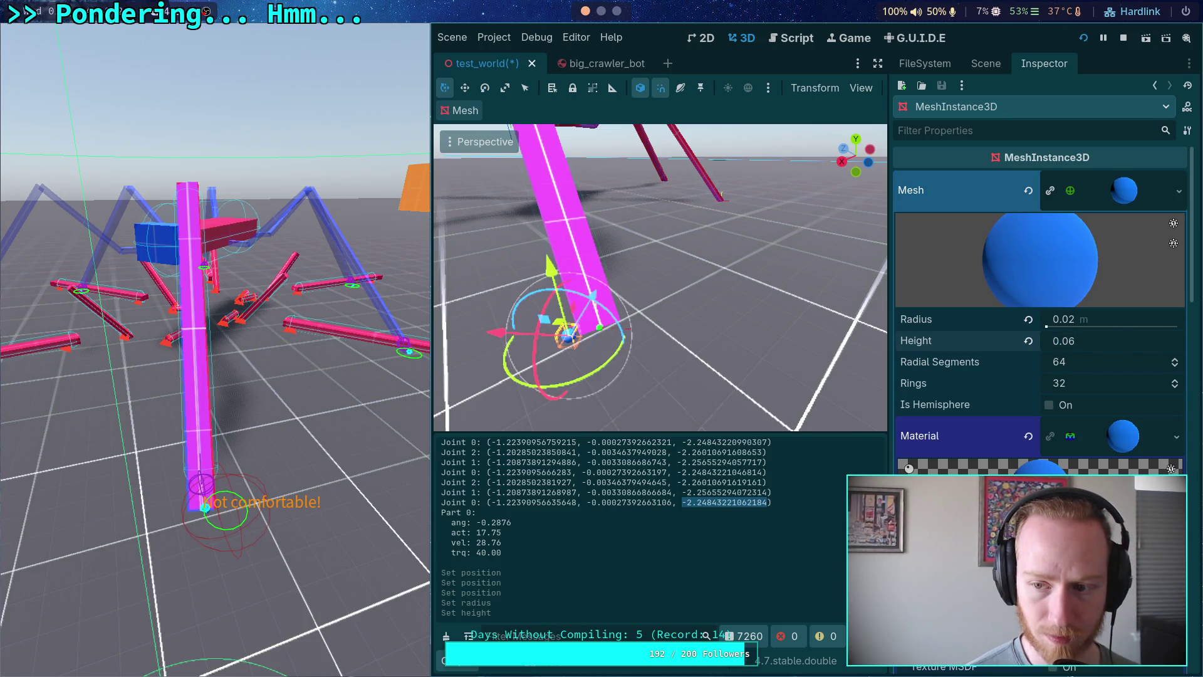
pyautogui.press('Return')
pyautogui.click(1127, 320)
pyautogui.press('BackSpace')
pyautogui.write('3')
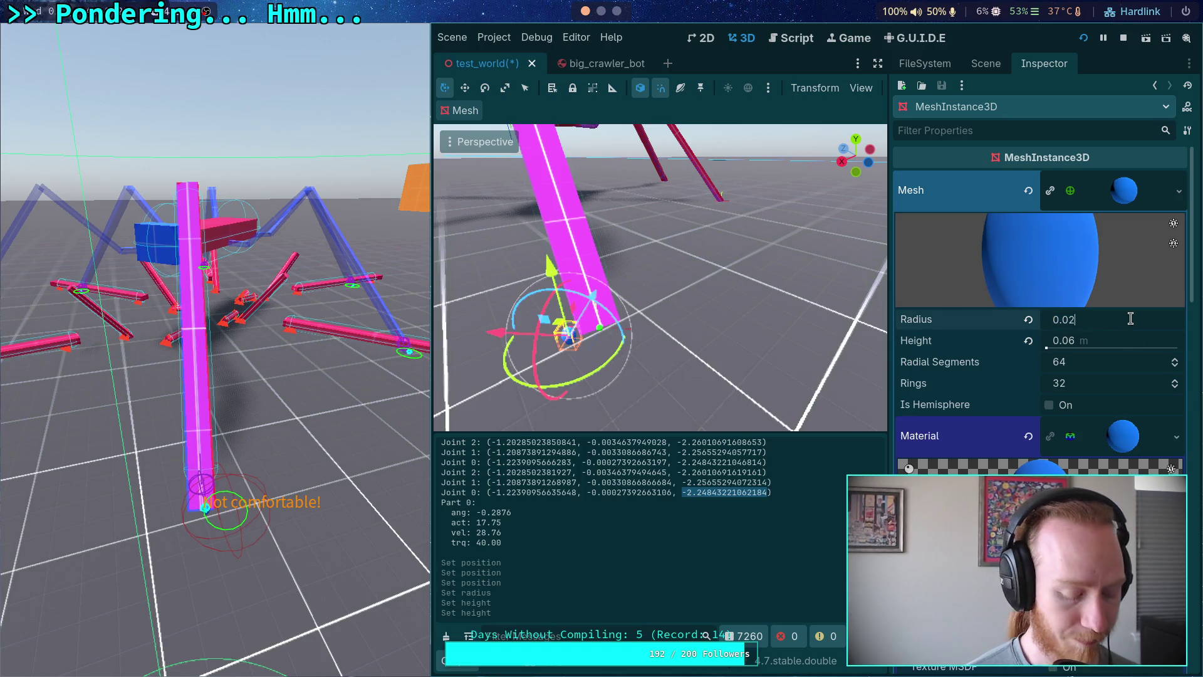
pyautogui.press('Return')
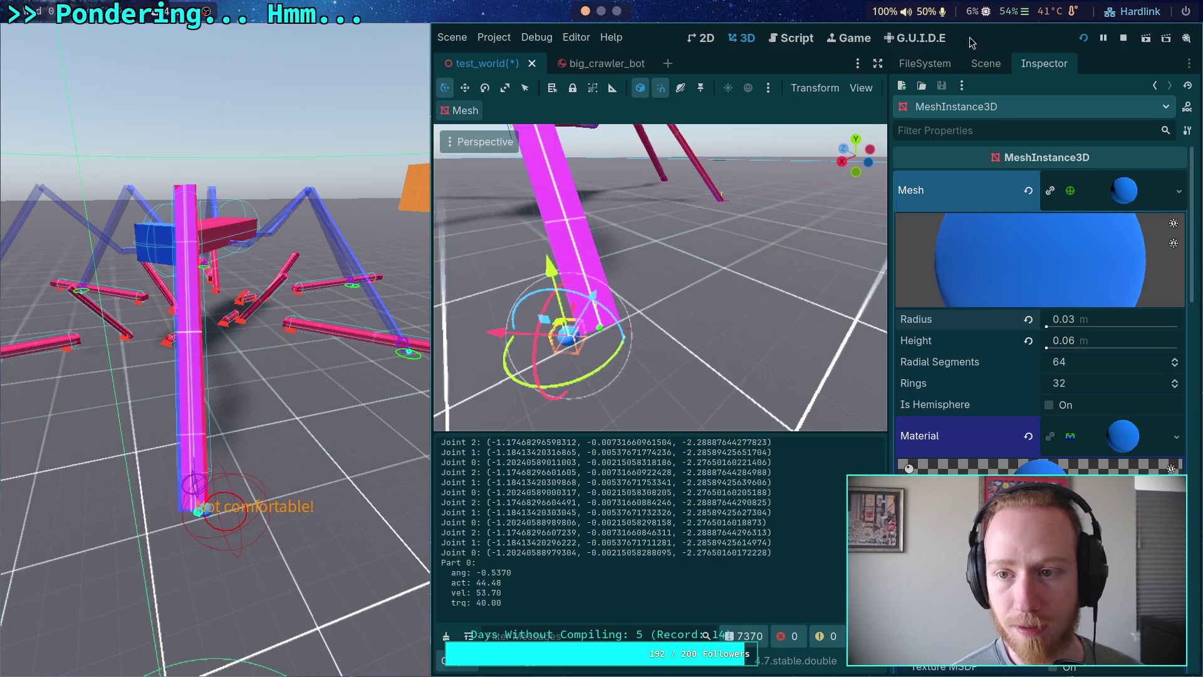
# In the big_crawler_bot scene, set the IKModifier's Error Correction to 0.9.
pyautogui.click(945, 66)
pyautogui.click(1031, 64)
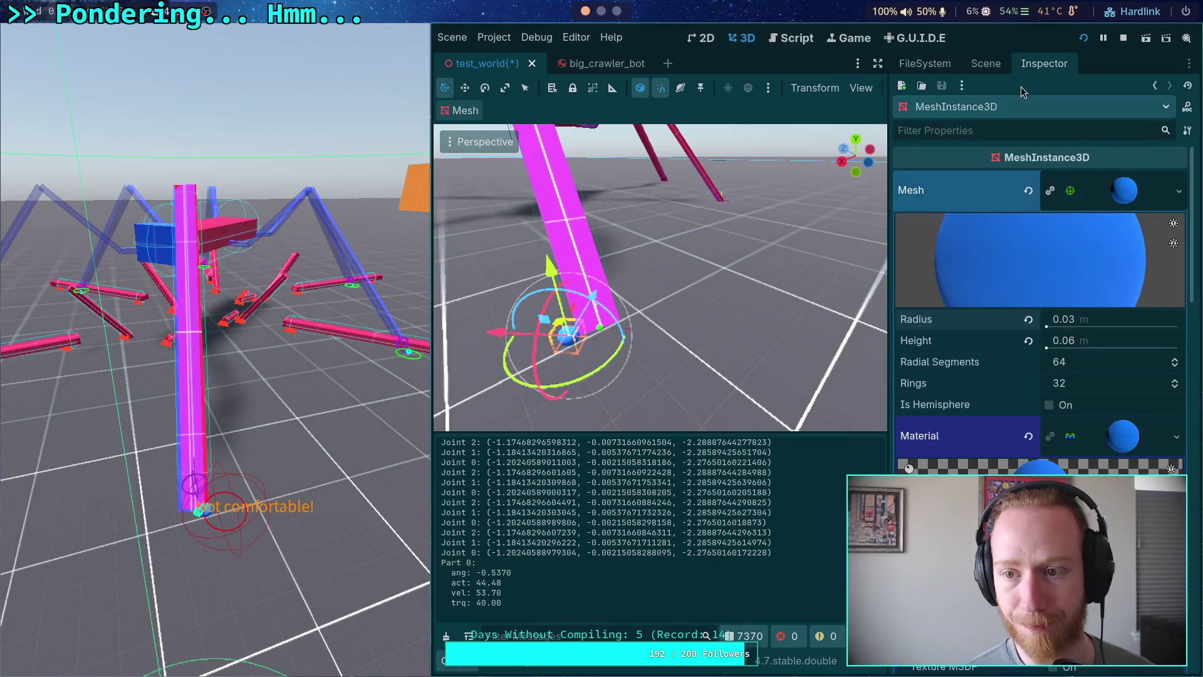
pyautogui.click(992, 66)
pyautogui.click(959, 307)
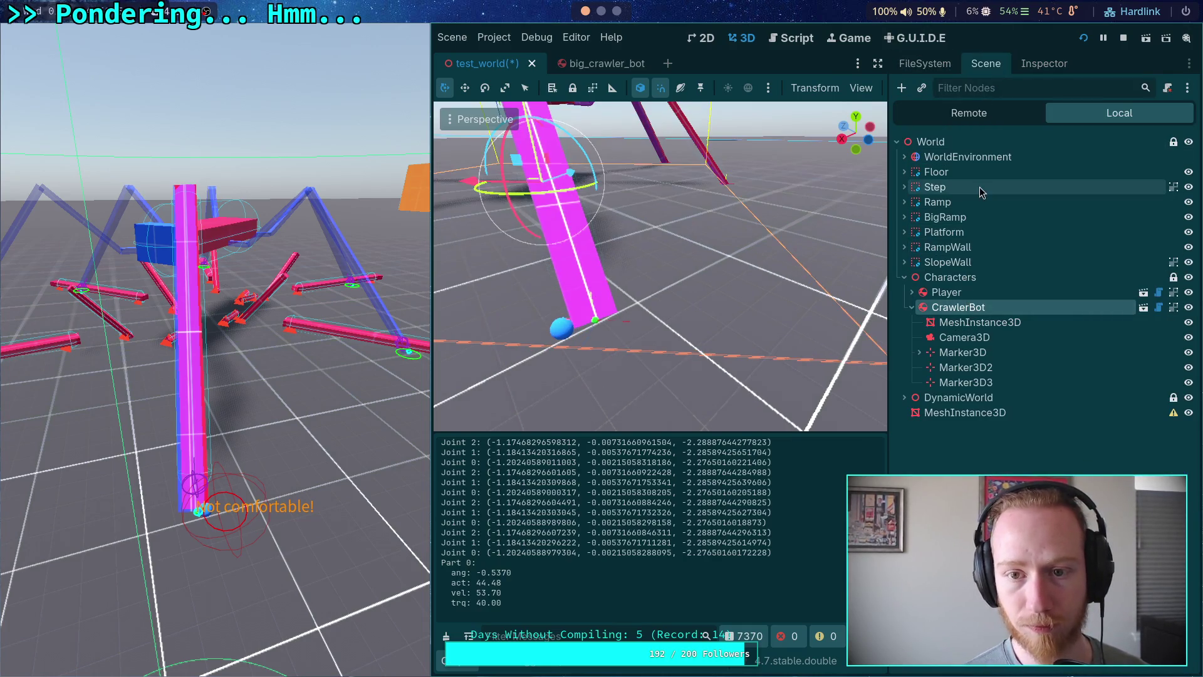
pyautogui.click(600, 63)
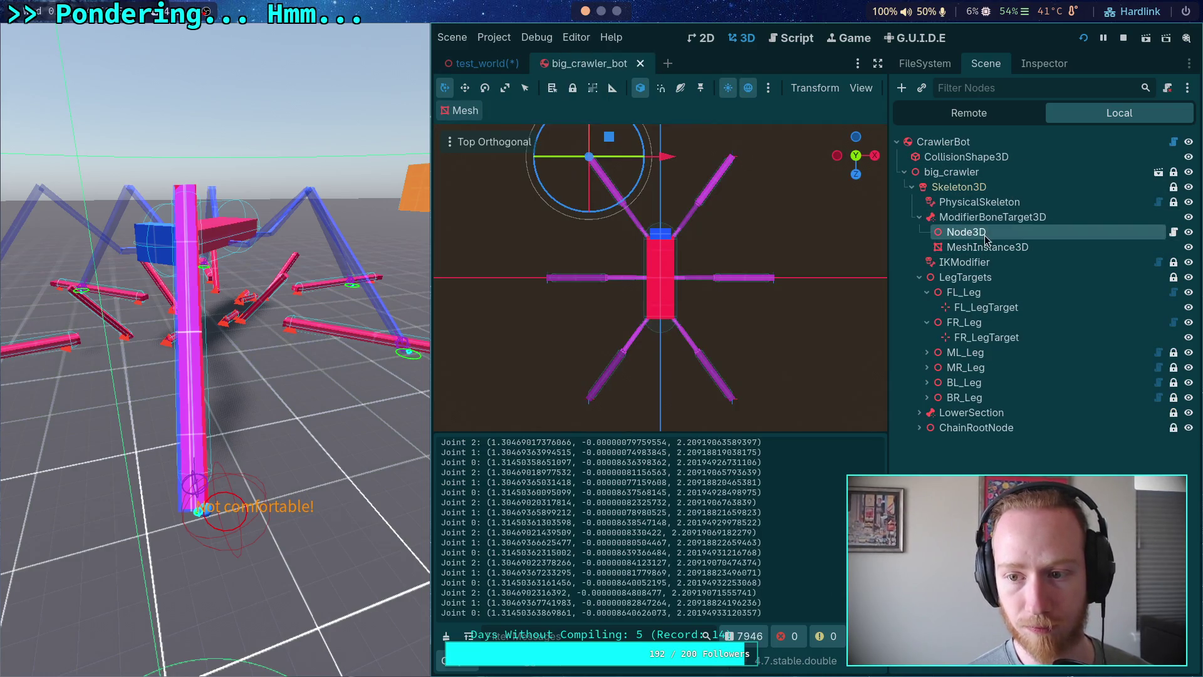
pyautogui.click(1045, 63)
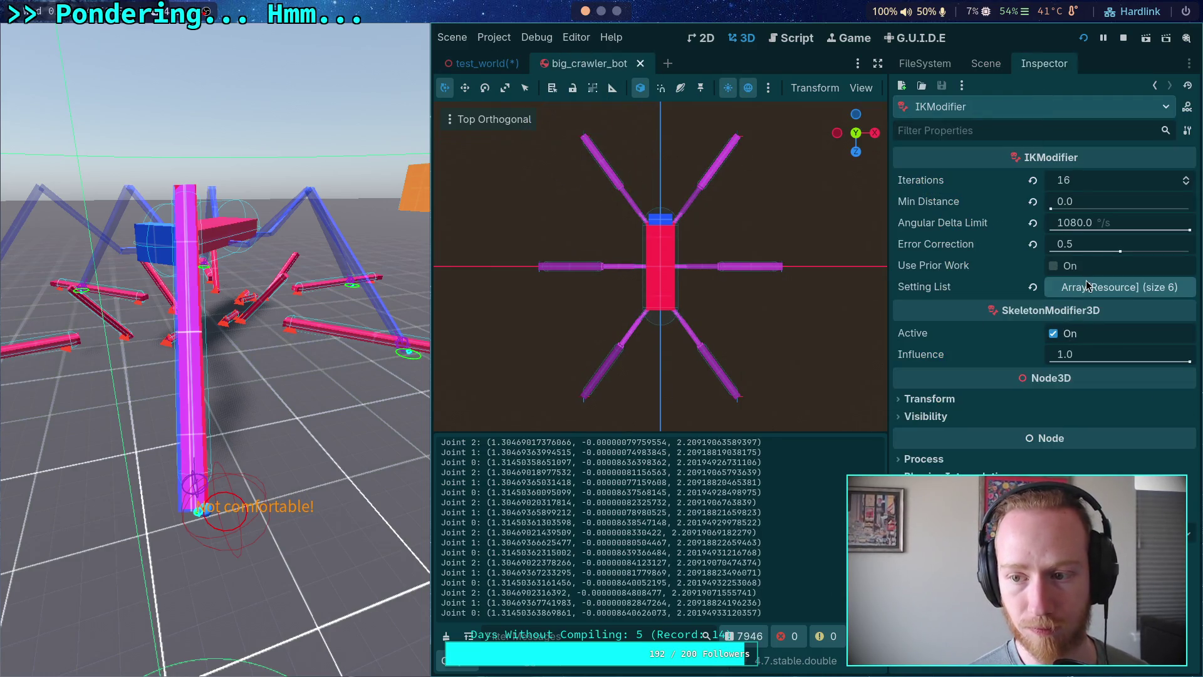
pyautogui.click(1092, 249)
pyautogui.write('0.9')
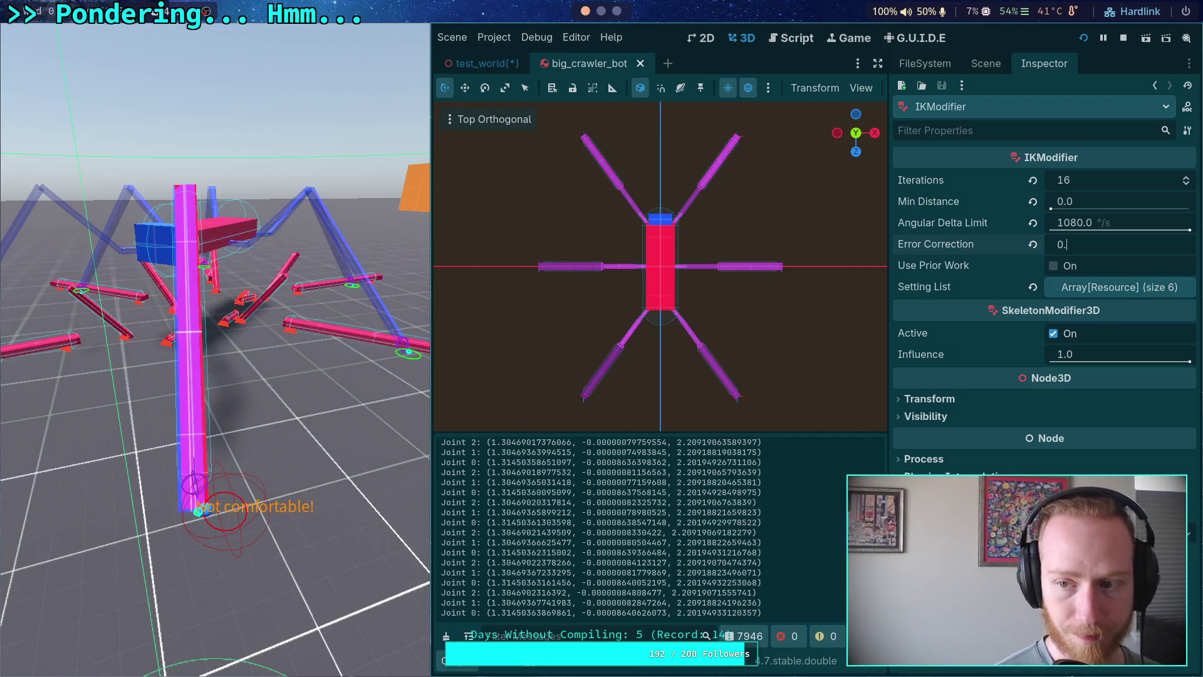
pyautogui.press('Return')
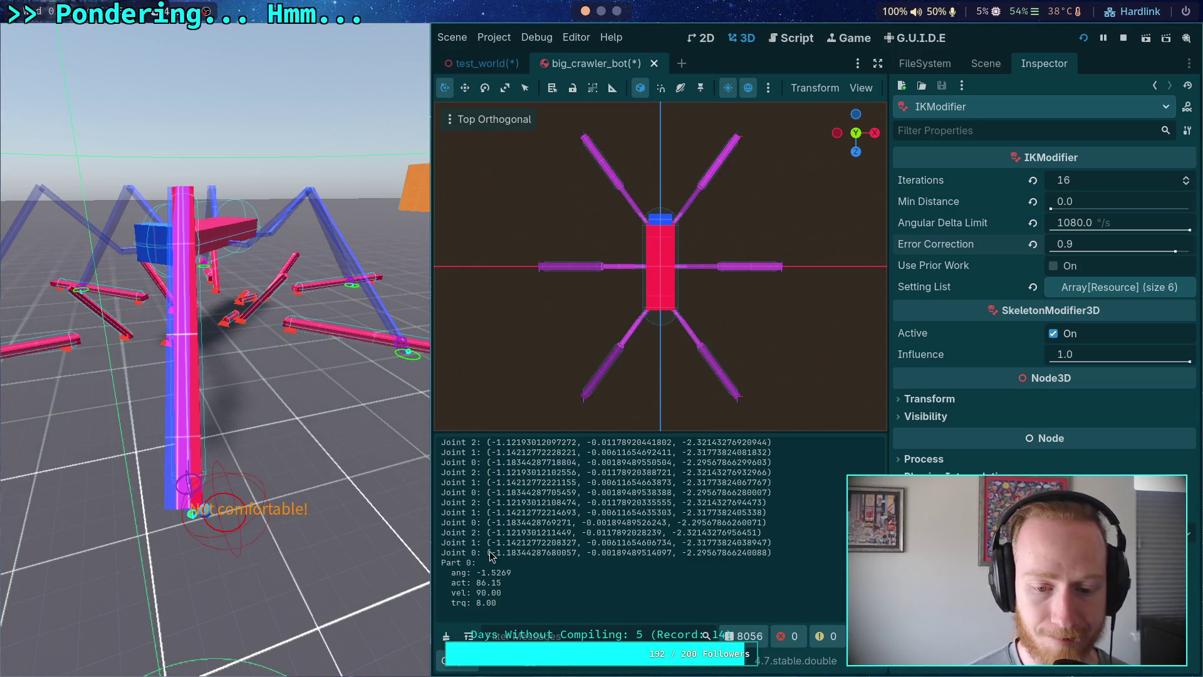
# Copy the x coordinate from the last Joint 0 log line.
pyautogui.moveTo(491, 554); pyautogui.dragTo(568, 554)
pyautogui.rightClick(544, 558)
pyautogui.click(567, 566)
# Switch to test_world and select CrawlerBot's debug sphere, collapsing its mesh settings.
pyautogui.click(986, 63)
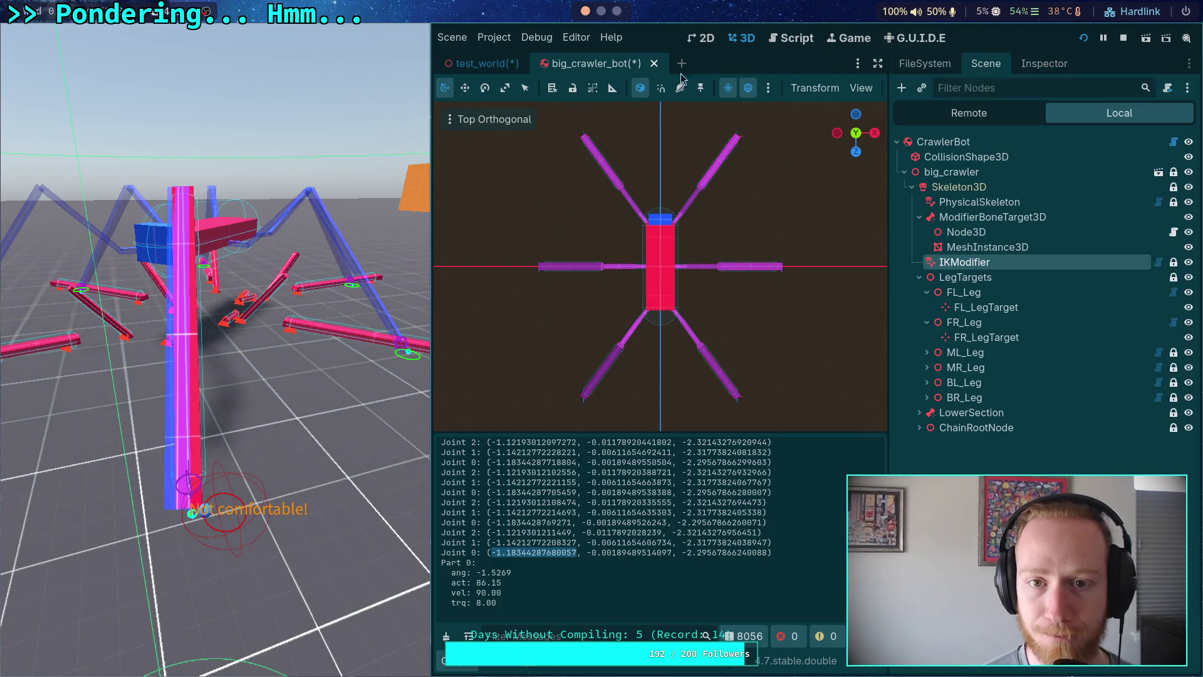
pyautogui.click(483, 63)
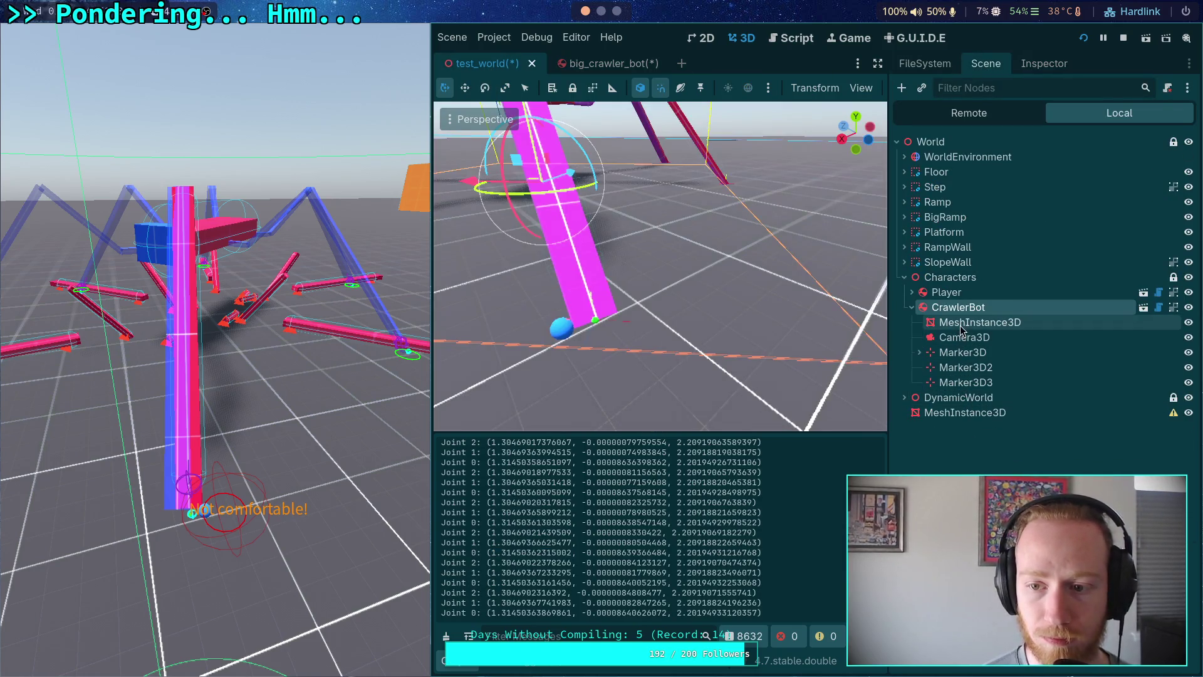
pyautogui.click(984, 322)
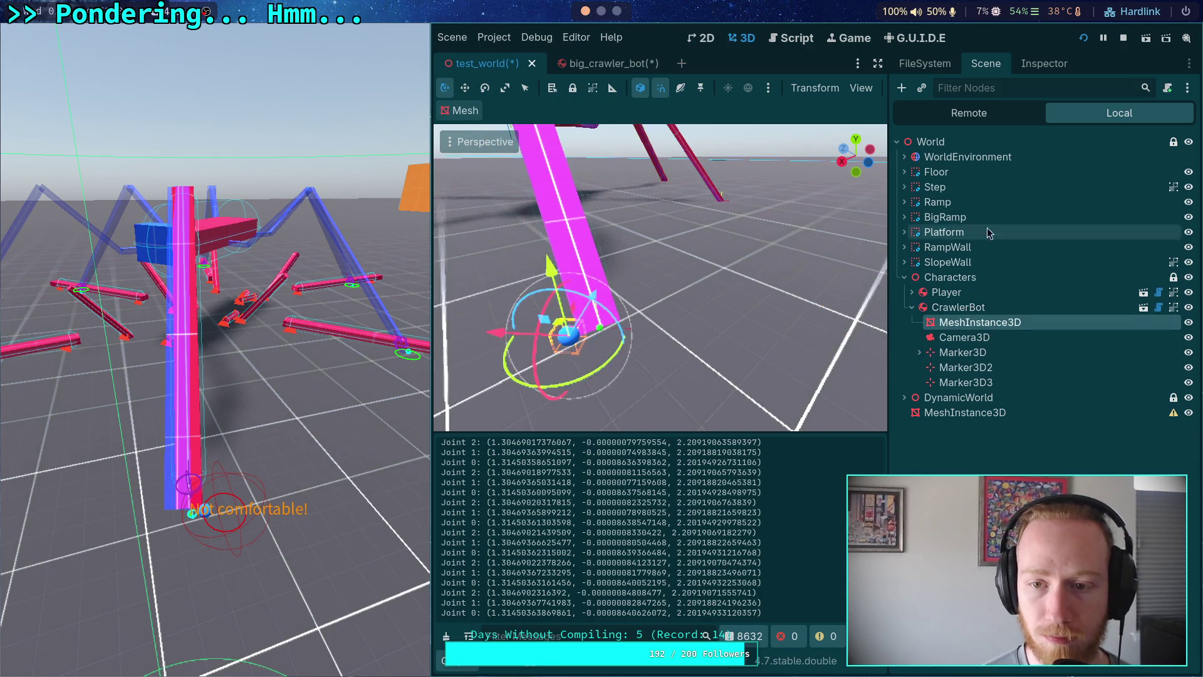
pyautogui.click(1044, 63)
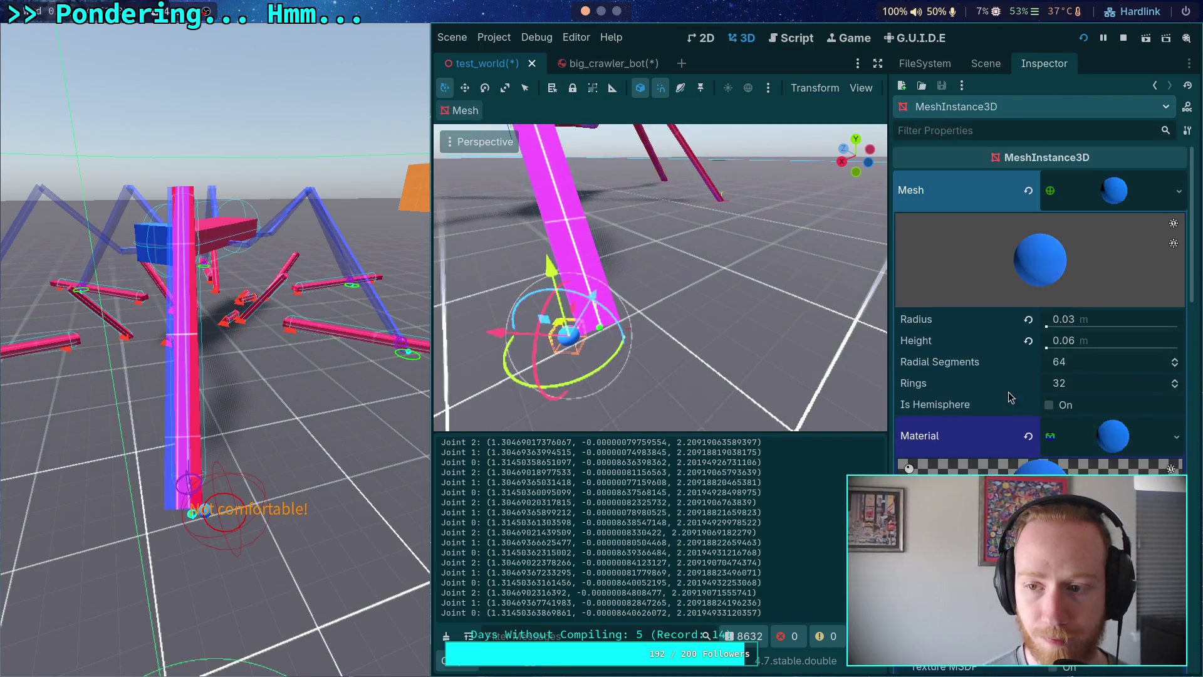
pyautogui.click(1114, 191)
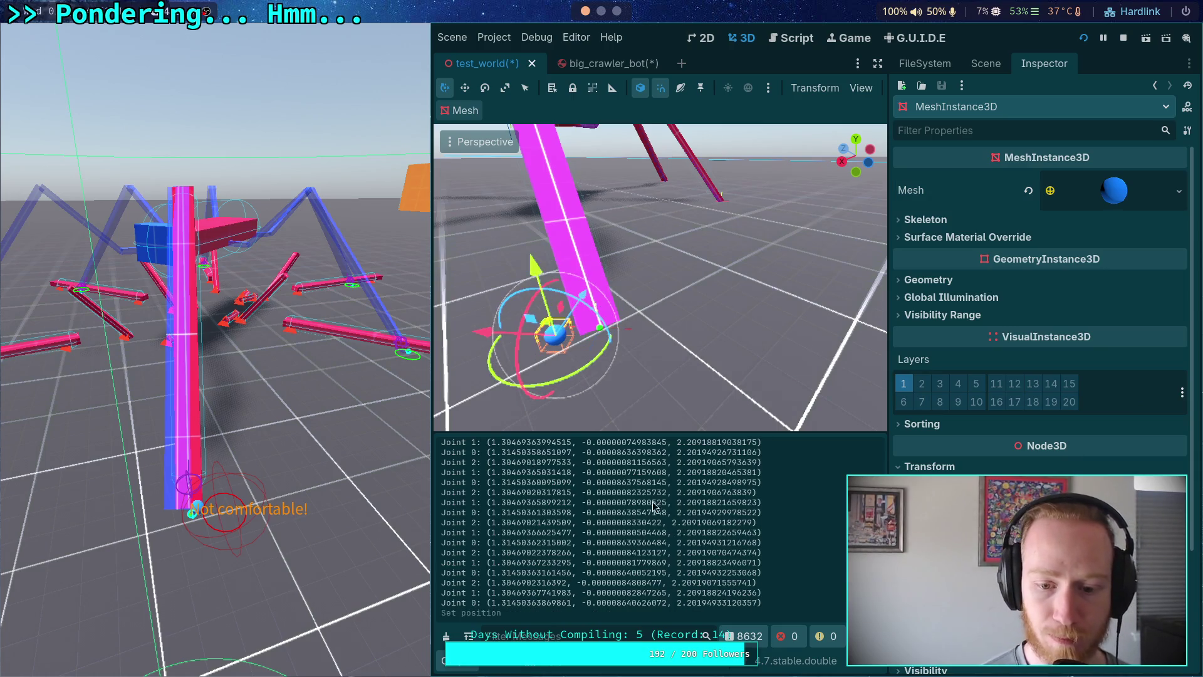
# Copy the Joint 0 y coordinate and reselect the x value.
pyautogui.moveTo(582, 605); pyautogui.dragTo(662, 606)
pyautogui.rightClick(659, 607)
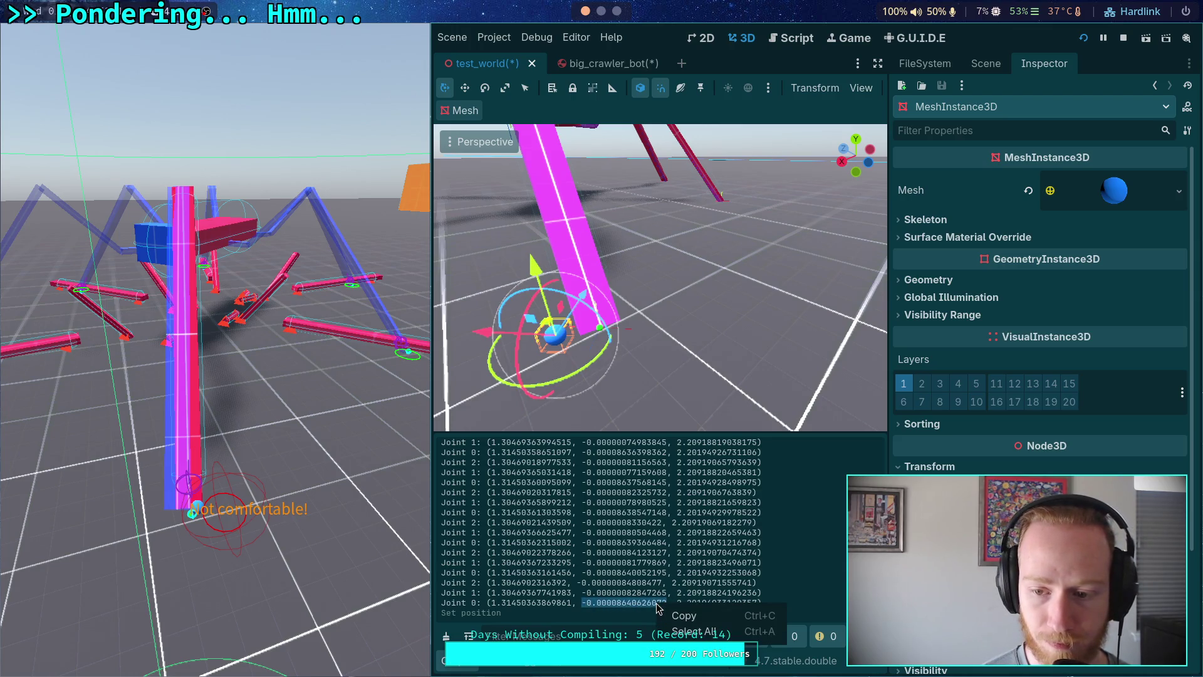
pyautogui.click(604, 603)
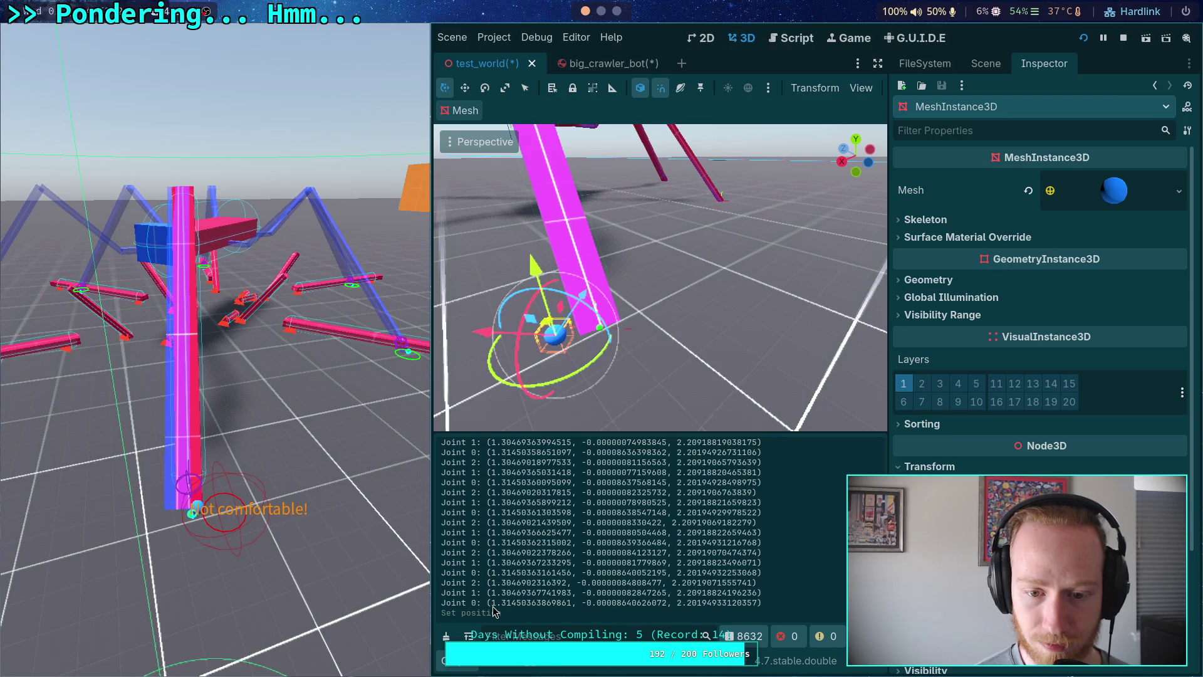
pyautogui.moveTo(492, 604); pyautogui.dragTo(572, 604)
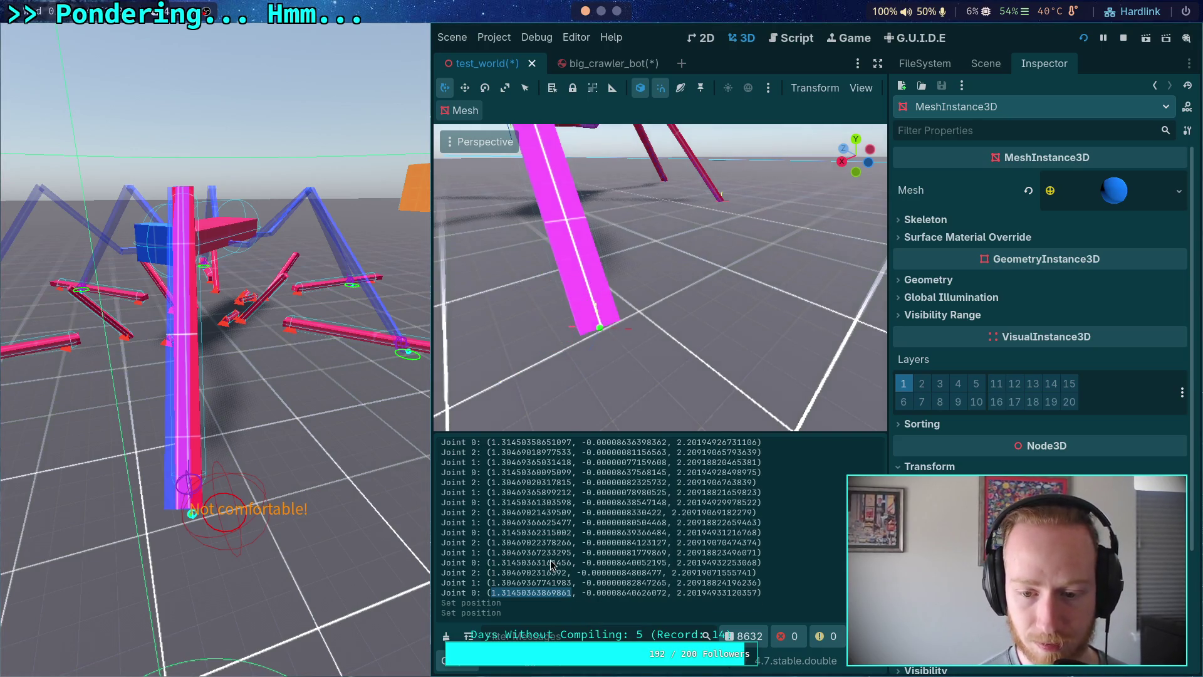
# Copy Joint 0's y value and its z value -2.30292846152463 from the log.
pyautogui.scroll(5, 559, 563)
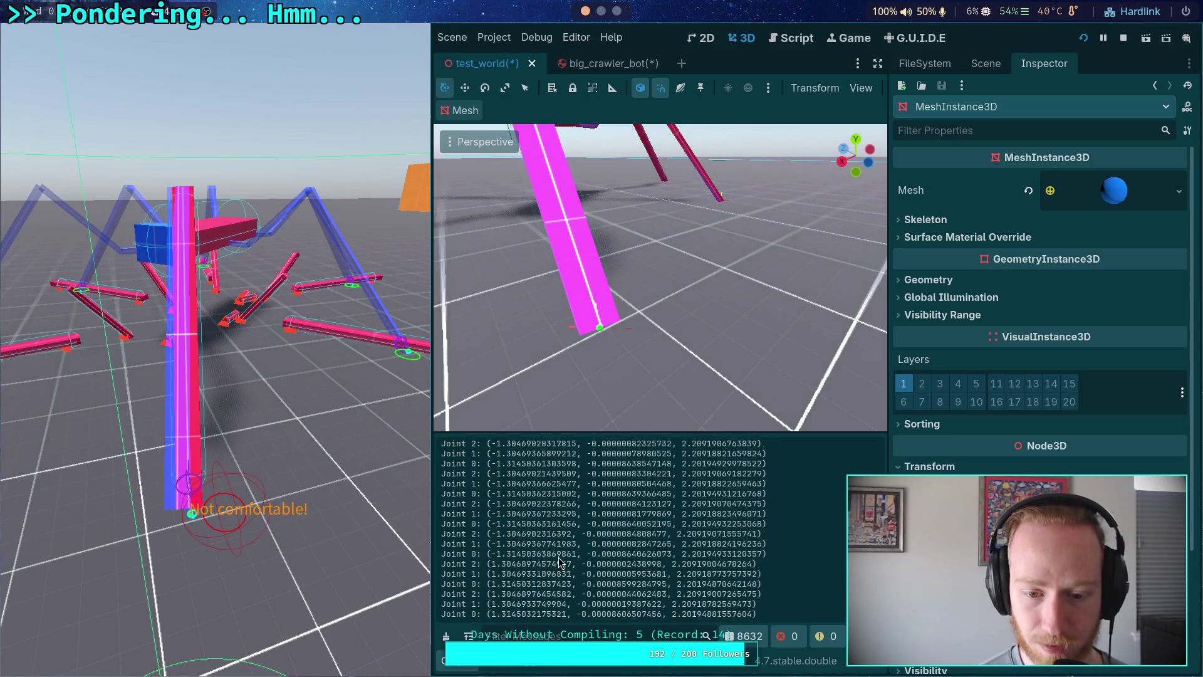
pyautogui.scroll(-5, 549, 552)
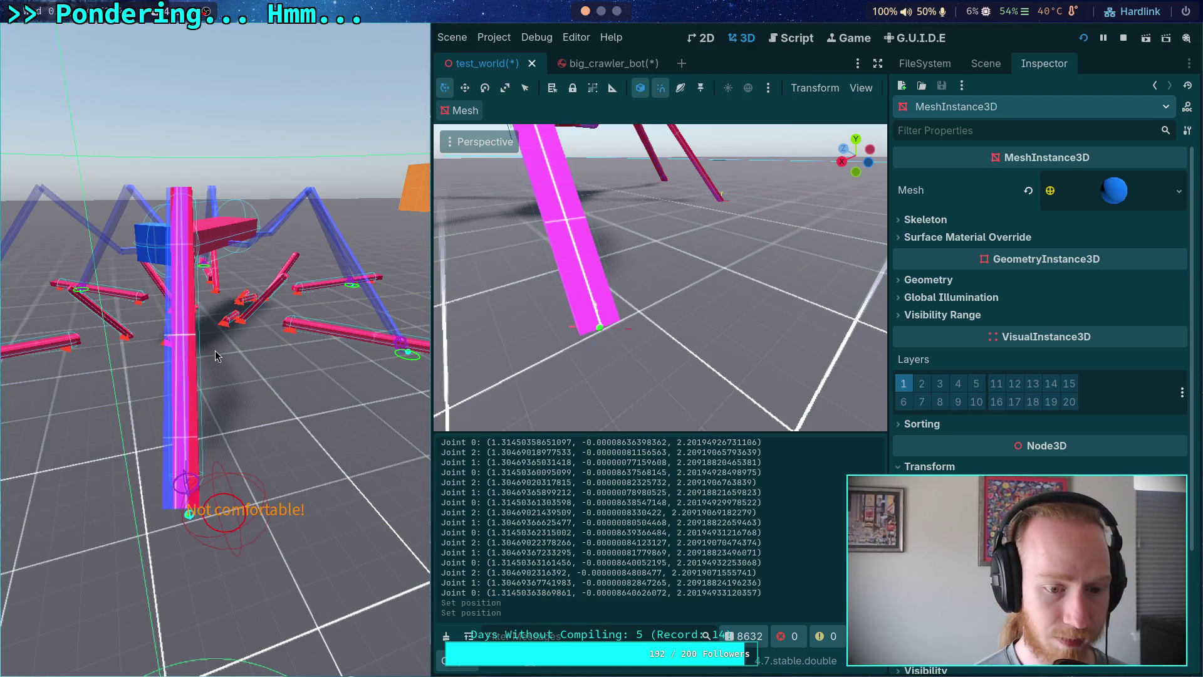
pyautogui.scroll(15, 512, 539)
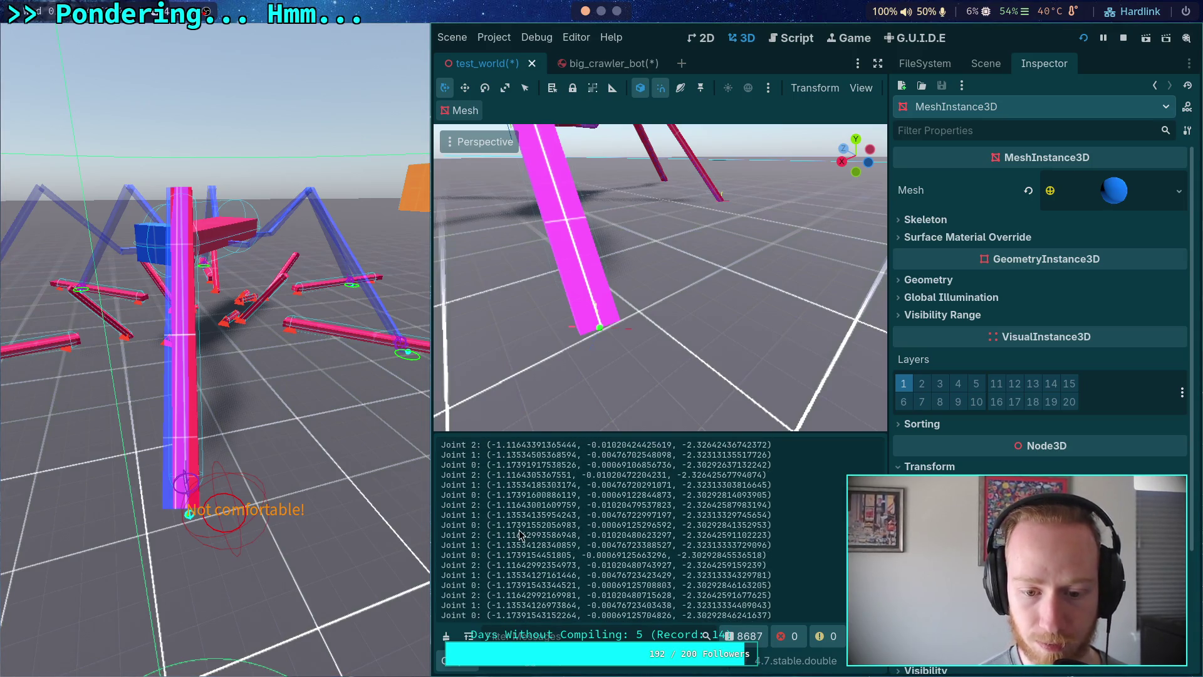
pyautogui.scroll(-3, 521, 522)
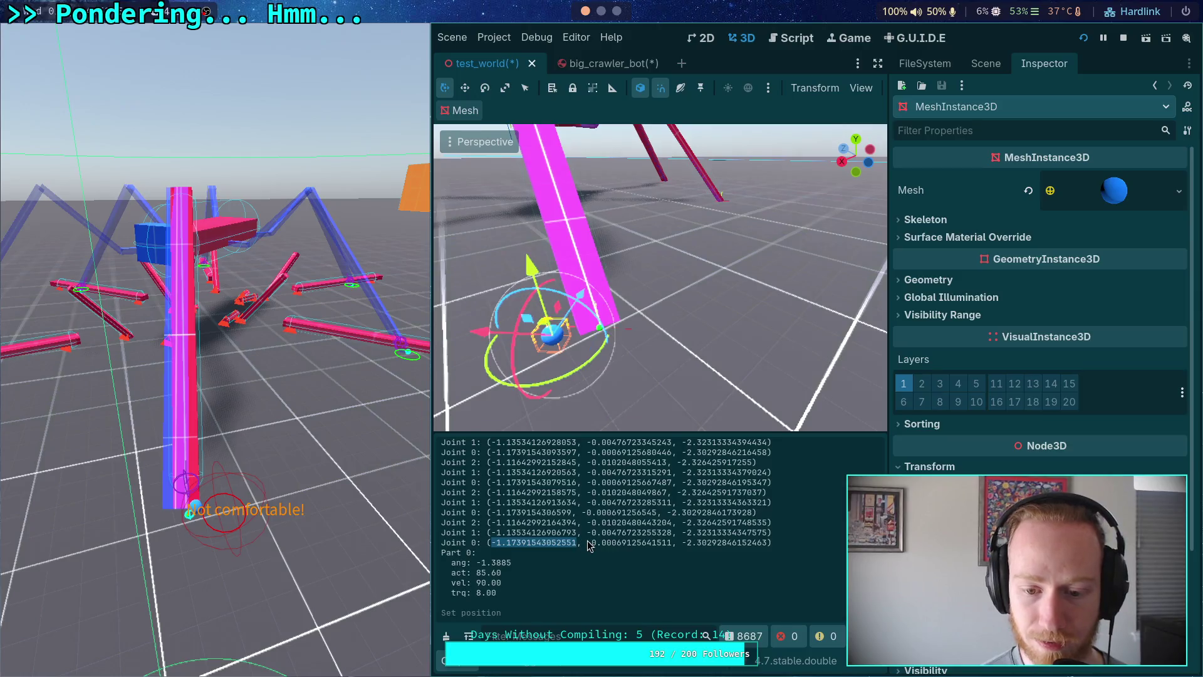
pyautogui.moveTo(588, 542); pyautogui.dragTo(670, 549)
pyautogui.doubleClick(664, 543)
pyautogui.rightClick(677, 475)
pyautogui.click(687, 484)
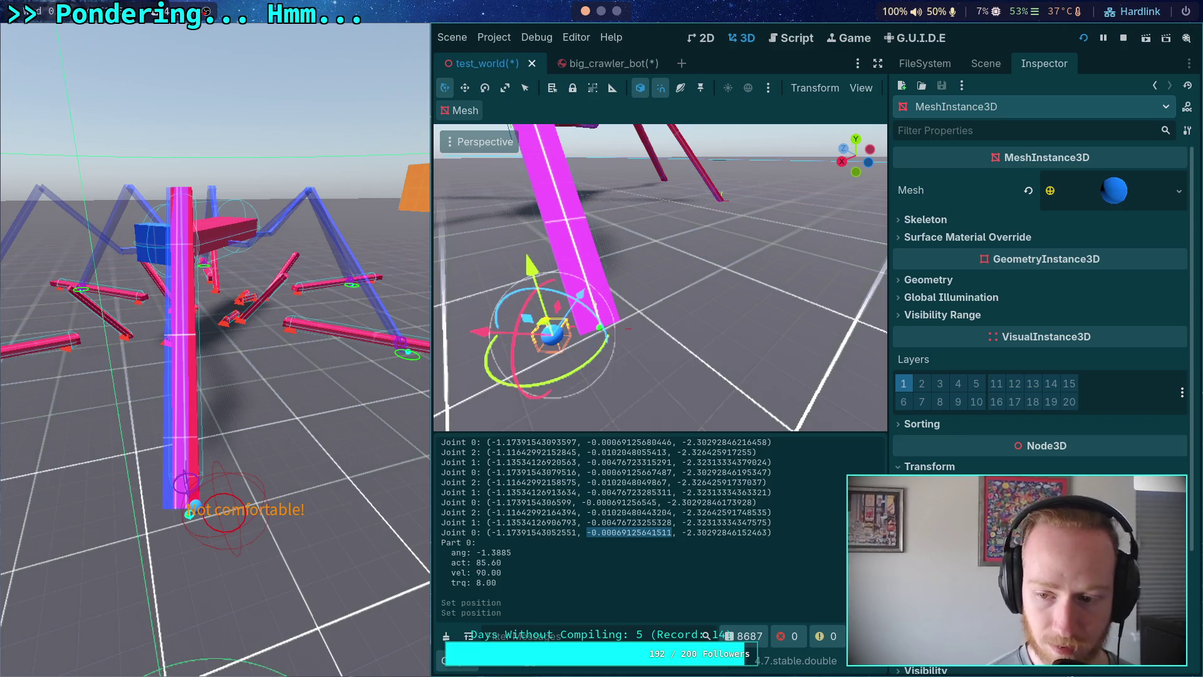
pyautogui.moveTo(684, 533); pyautogui.dragTo(766, 533)
pyautogui.rightClick(759, 534)
pyautogui.click(777, 546)
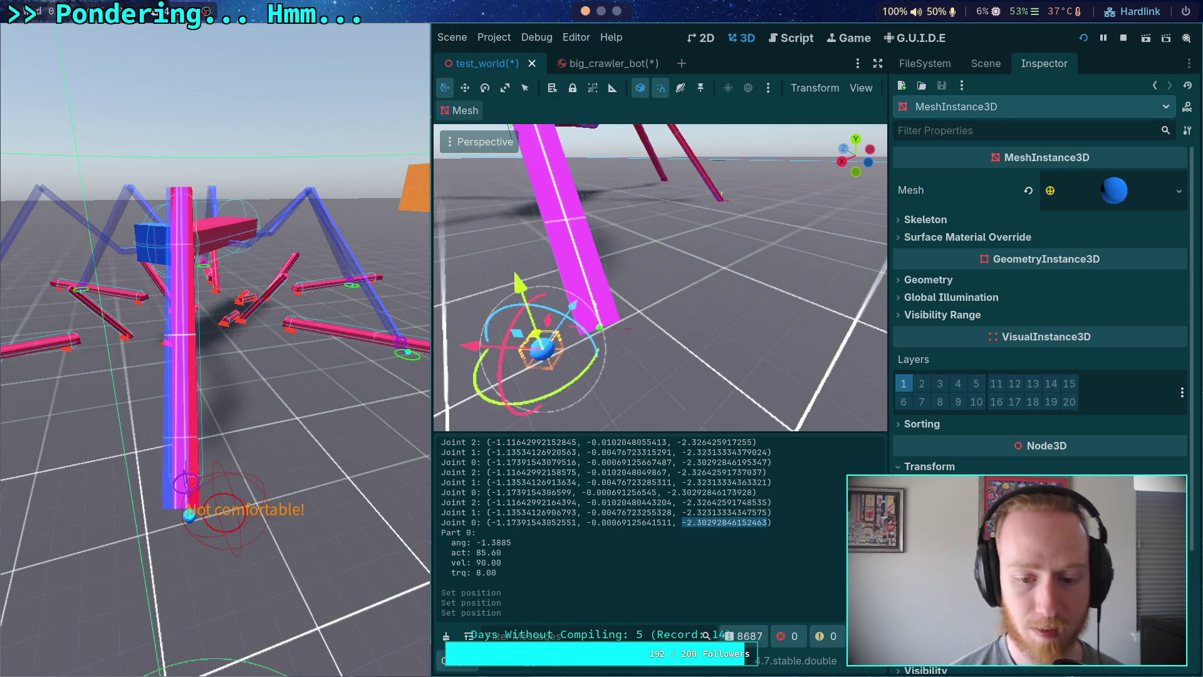
# Copy Joint 2's x (-1.11642992164394), y (-0.01020480443204) and z (-2.32642591748535) values.
pyautogui.moveTo(491, 503); pyautogui.dragTo(569, 503)
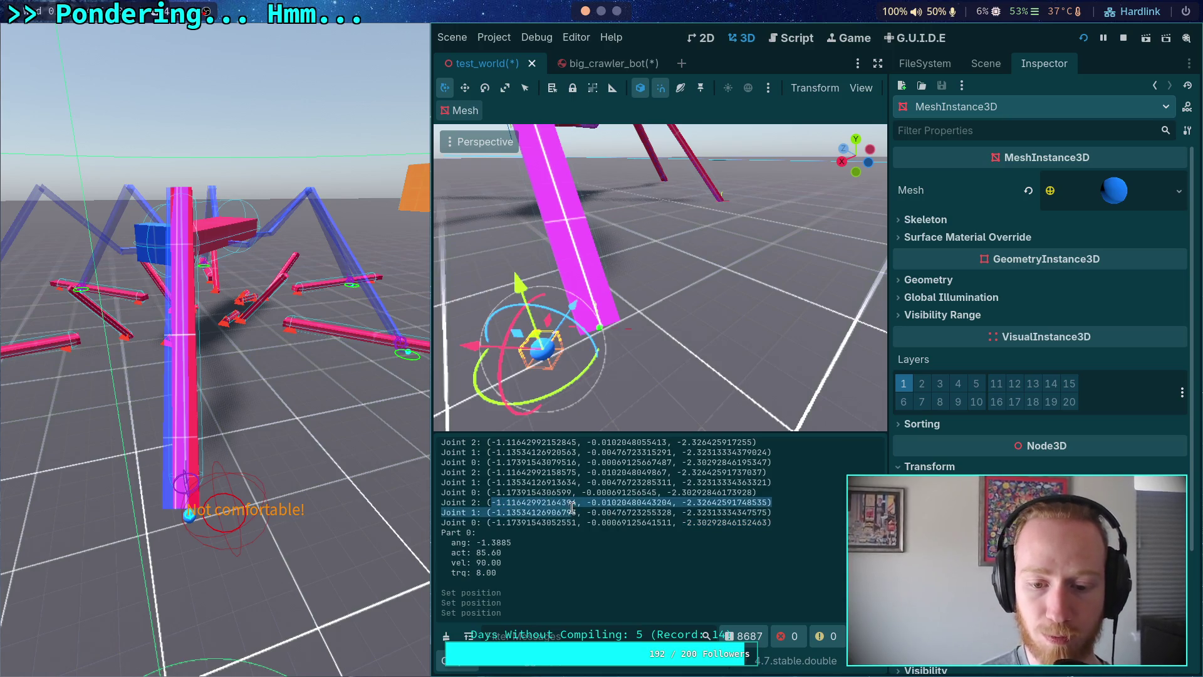
pyautogui.rightClick(566, 507)
pyautogui.click(591, 514)
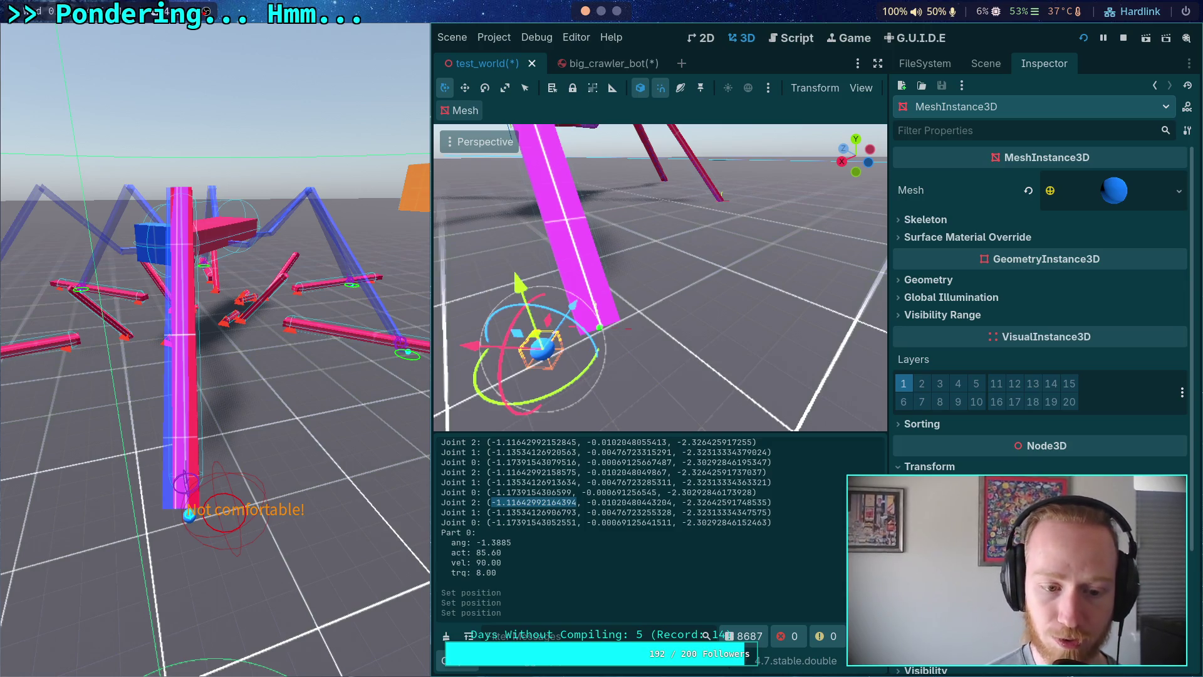
pyautogui.moveTo(588, 492); pyautogui.dragTo(672, 494)
pyautogui.rightClick(669, 493)
pyautogui.click(687, 506)
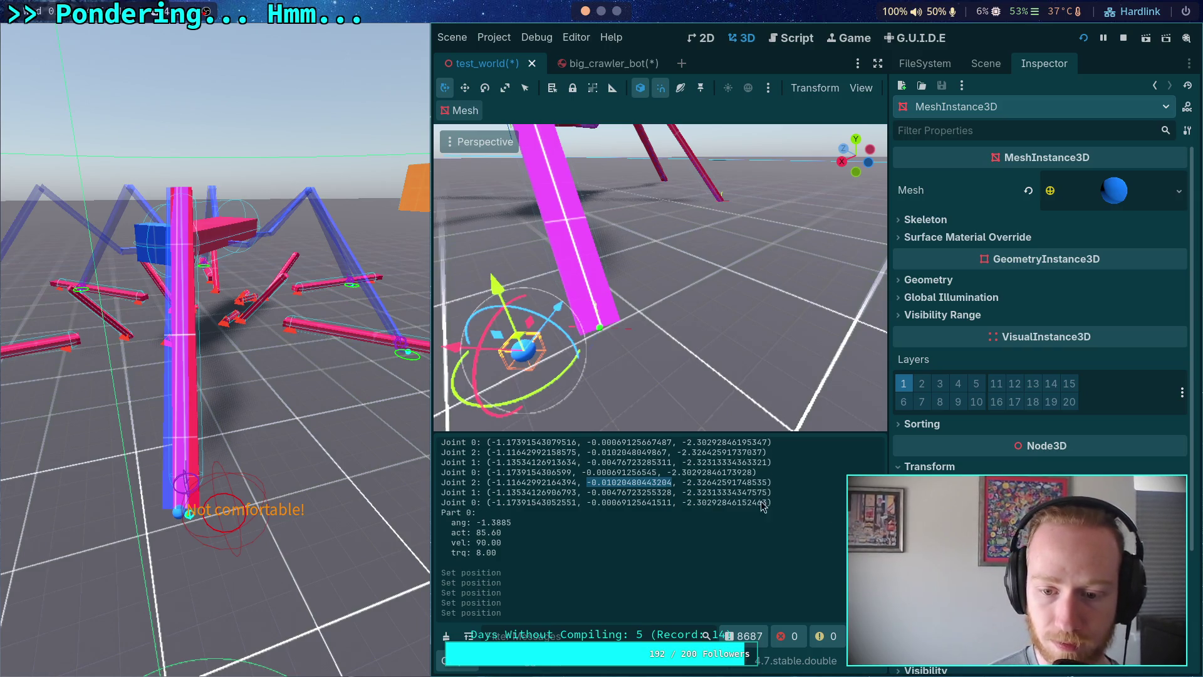
pyautogui.moveTo(683, 483); pyautogui.dragTo(768, 485)
pyautogui.rightClick(767, 485)
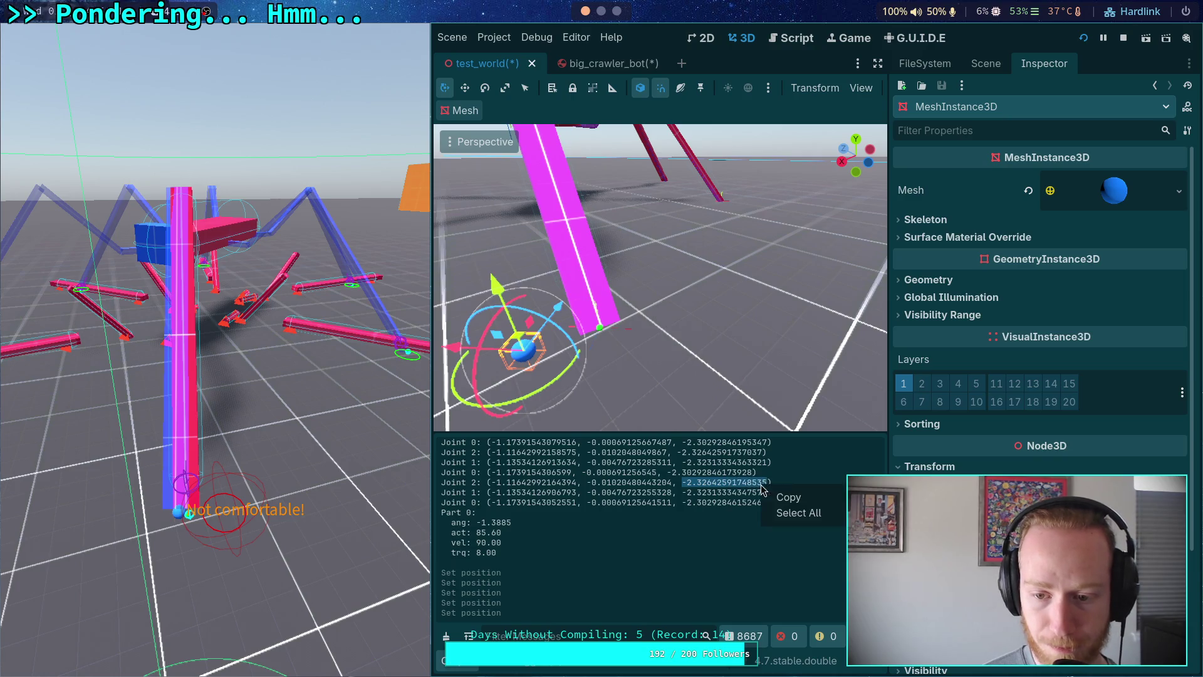
pyautogui.click(784, 498)
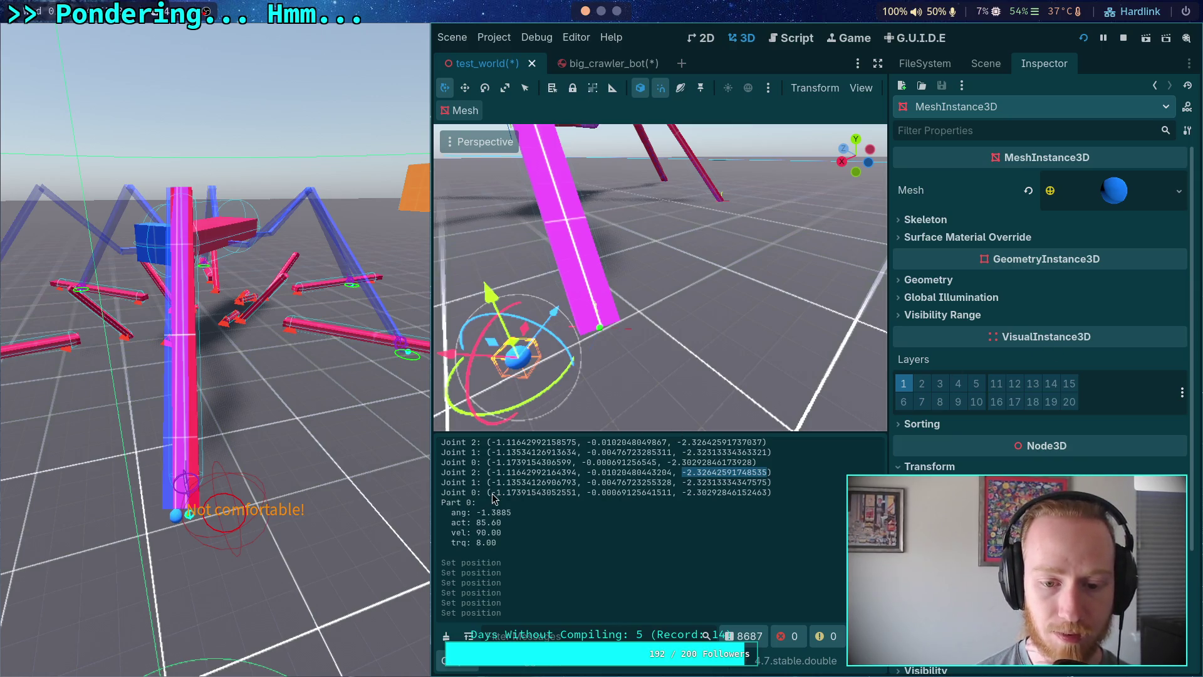
# Copy Joint 0's x (-1.17391543052551), y and z (-2.30292846152463) values.
pyautogui.moveTo(491, 492); pyautogui.dragTo(581, 495)
pyautogui.rightClick(570, 505)
pyautogui.click(586, 509)
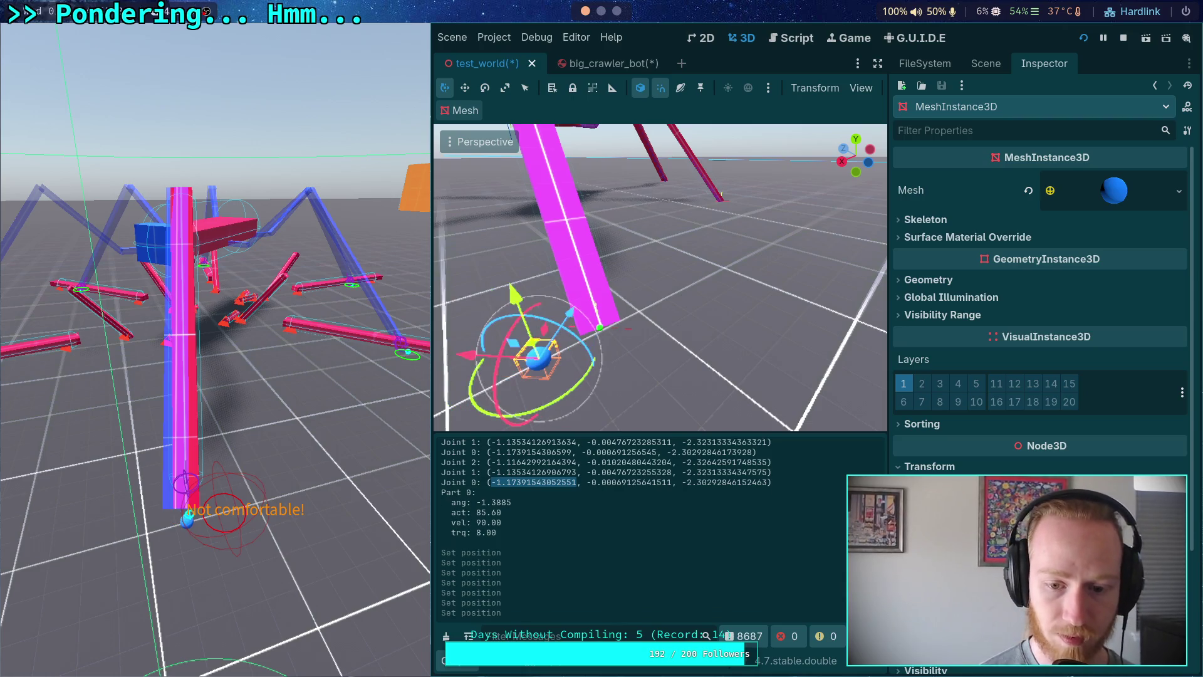
pyautogui.moveTo(592, 482); pyautogui.dragTo(665, 482)
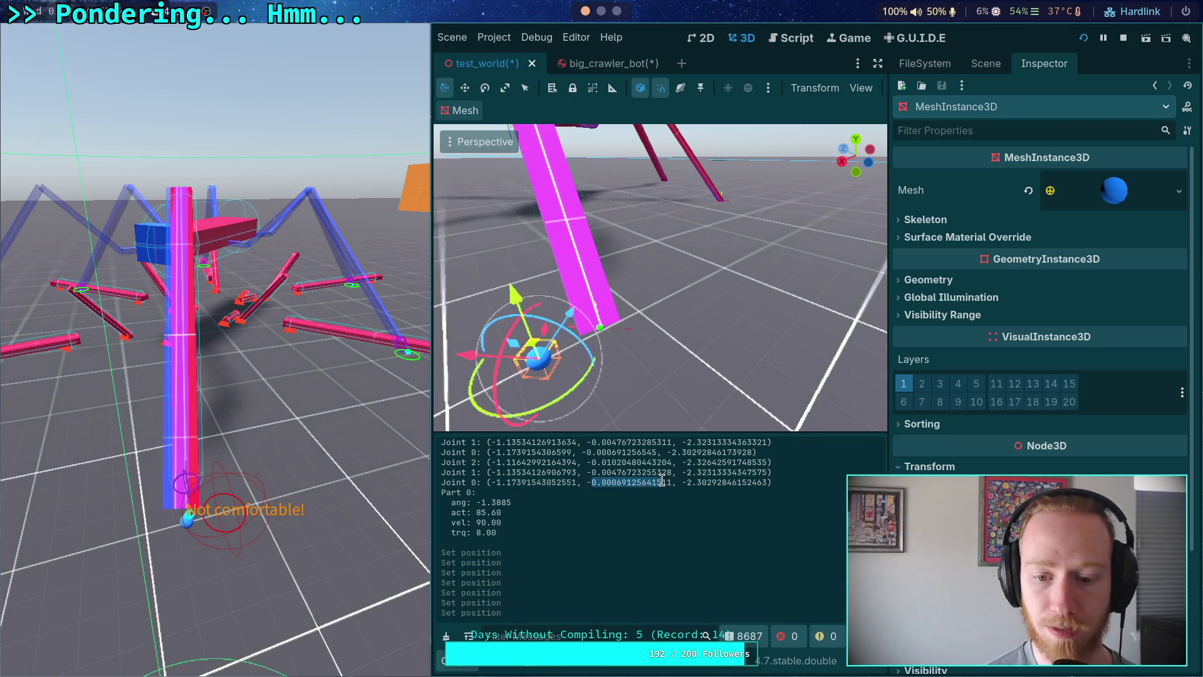
pyautogui.moveTo(588, 482); pyautogui.dragTo(670, 479)
pyautogui.rightClick(670, 479)
pyautogui.click(690, 492)
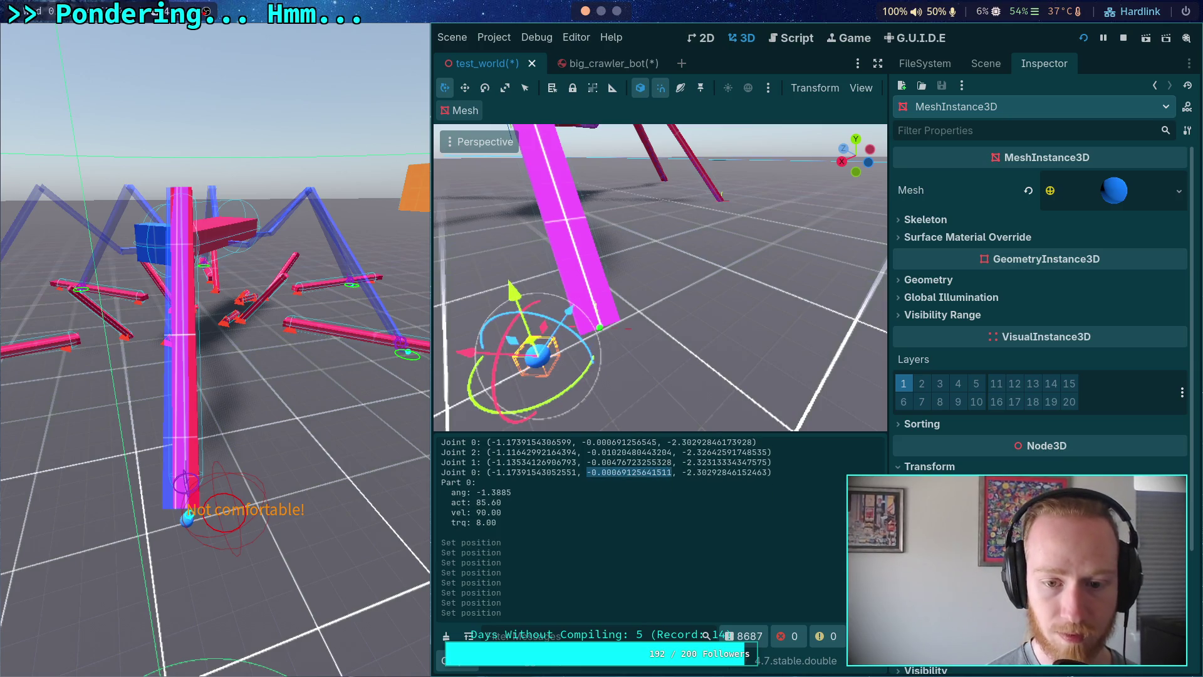
pyautogui.click(686, 472)
pyautogui.moveTo(684, 472); pyautogui.dragTo(771, 473)
pyautogui.rightClick(769, 483)
pyautogui.click(778, 485)
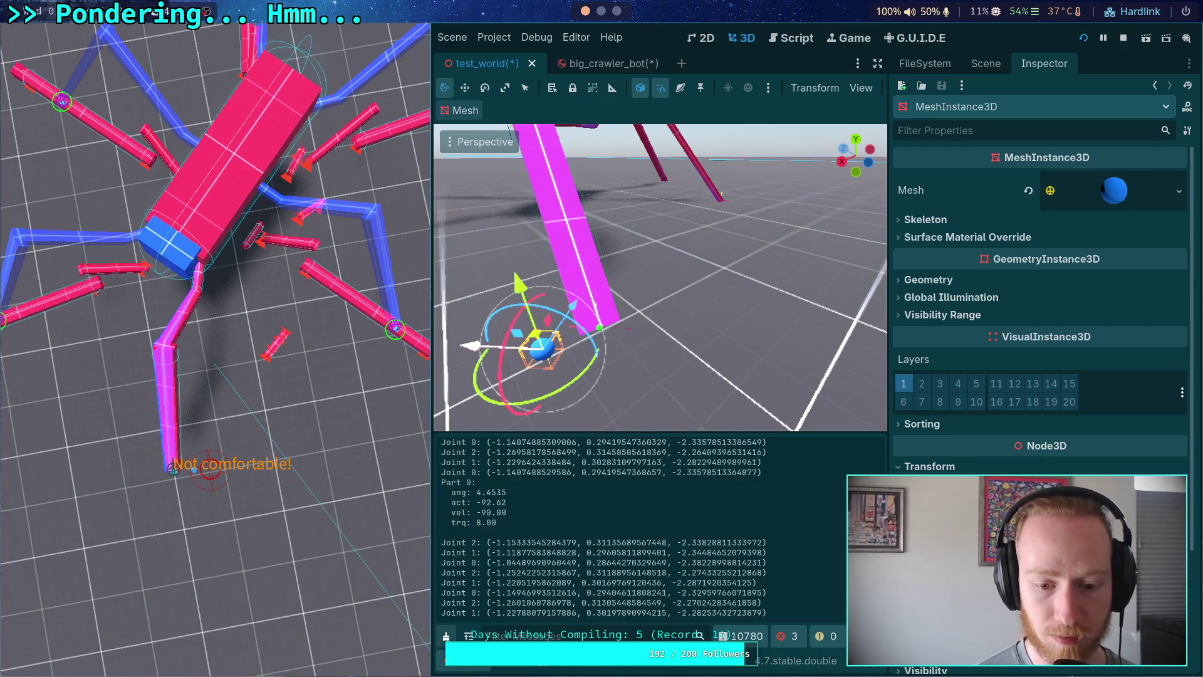
# Clear the output log and copy the new Joint 0 x value -1.35347760263305.
pyautogui.click(446, 636)
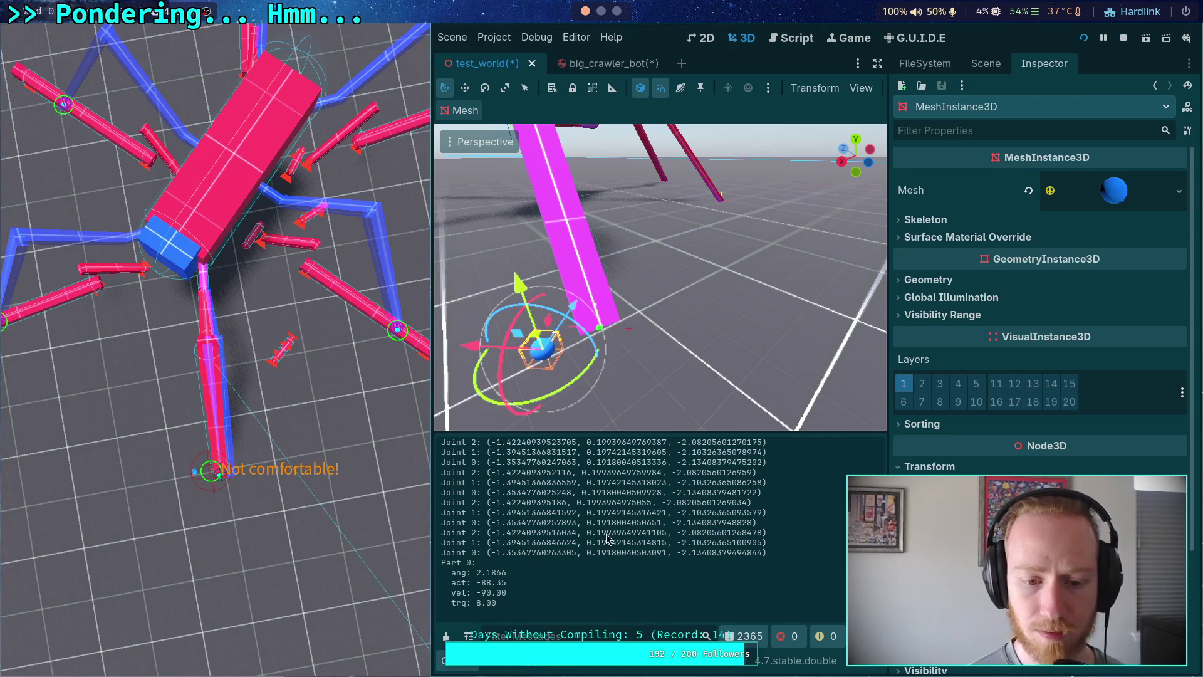
pyautogui.moveTo(492, 554); pyautogui.dragTo(577, 554)
pyautogui.rightClick(571, 560)
pyautogui.click(595, 566)
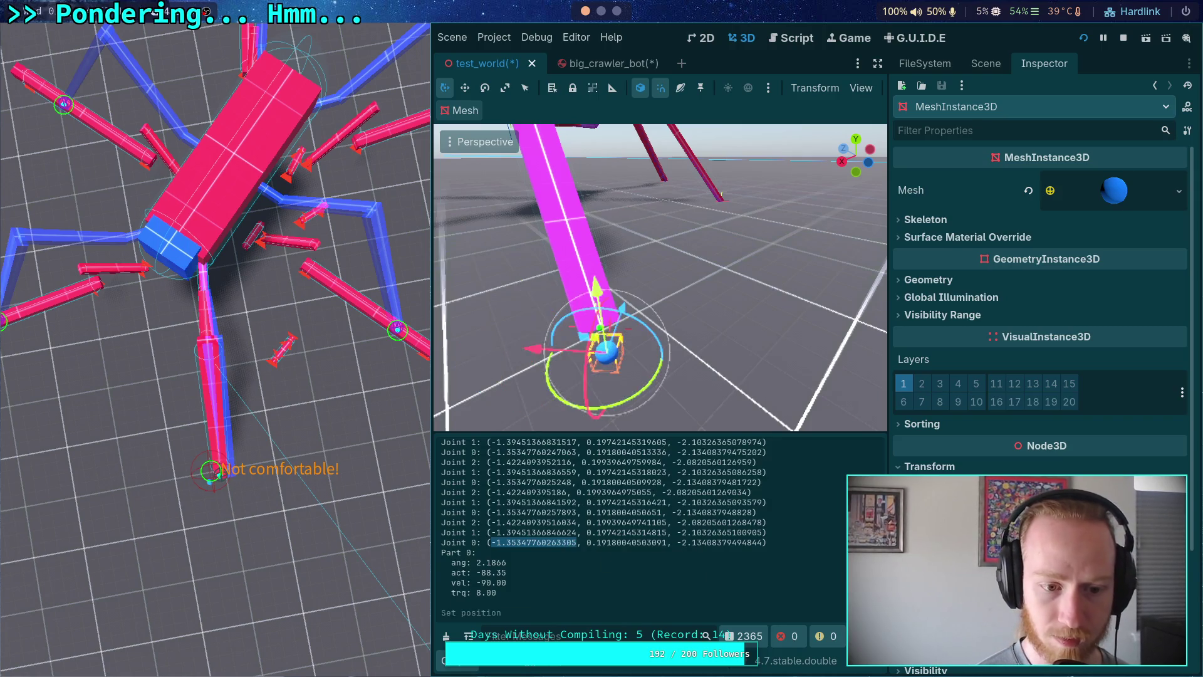
# Copy Joint 0's y value 0.19180040503091, select z -2.13408379494844, and bring up the IK script.
pyautogui.moveTo(587, 543)
pyautogui.mouseDown()
pyautogui.moveTo(478, 553)
pyautogui.moveTo(666, 544)
pyautogui.mouseUp()
pyautogui.rightClick(669, 557)
pyautogui.click(671, 557)
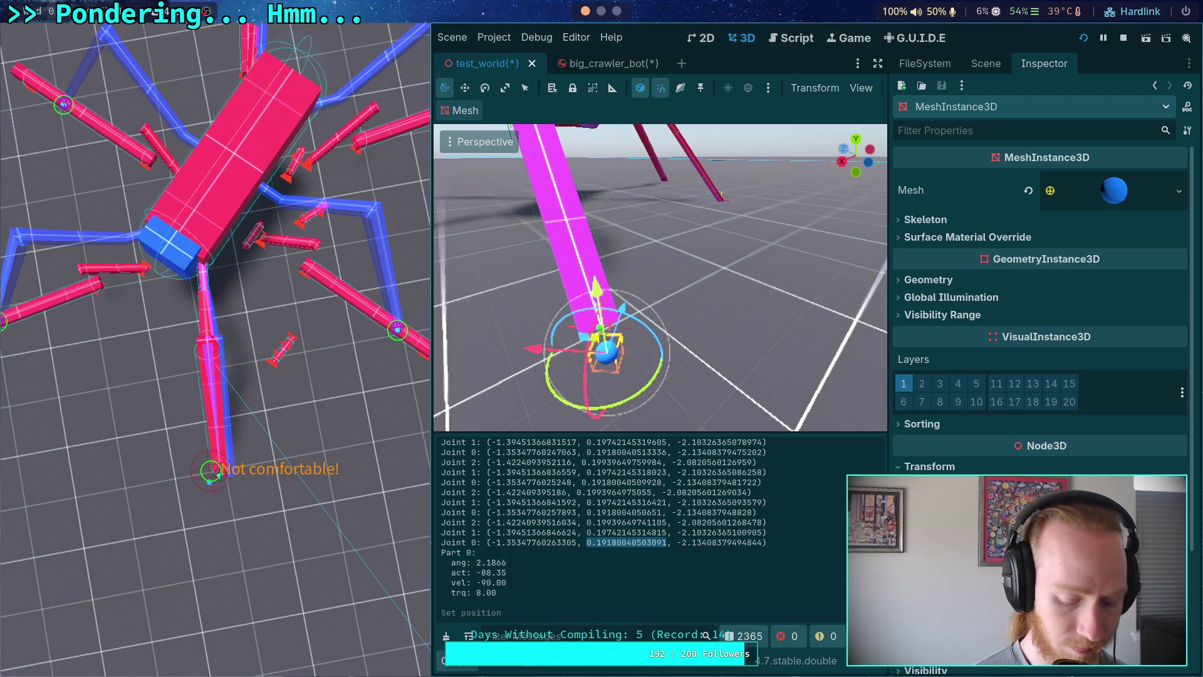
pyautogui.moveTo(678, 533); pyautogui.dragTo(758, 537)
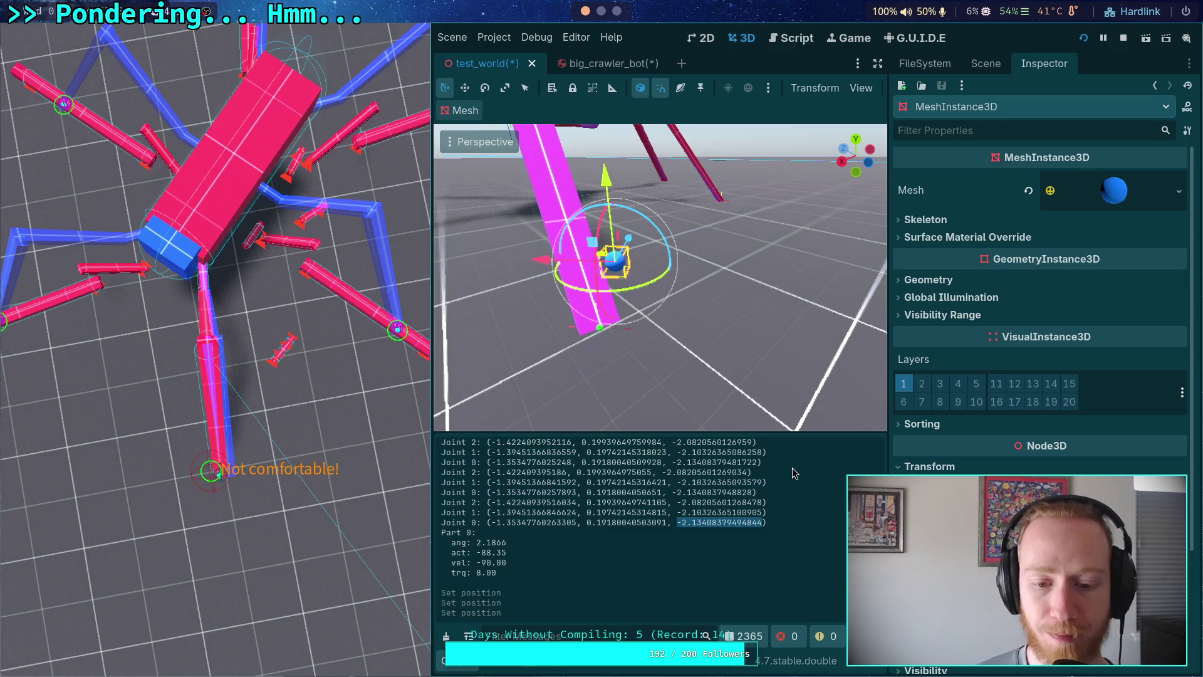
pyautogui.click(786, 38)
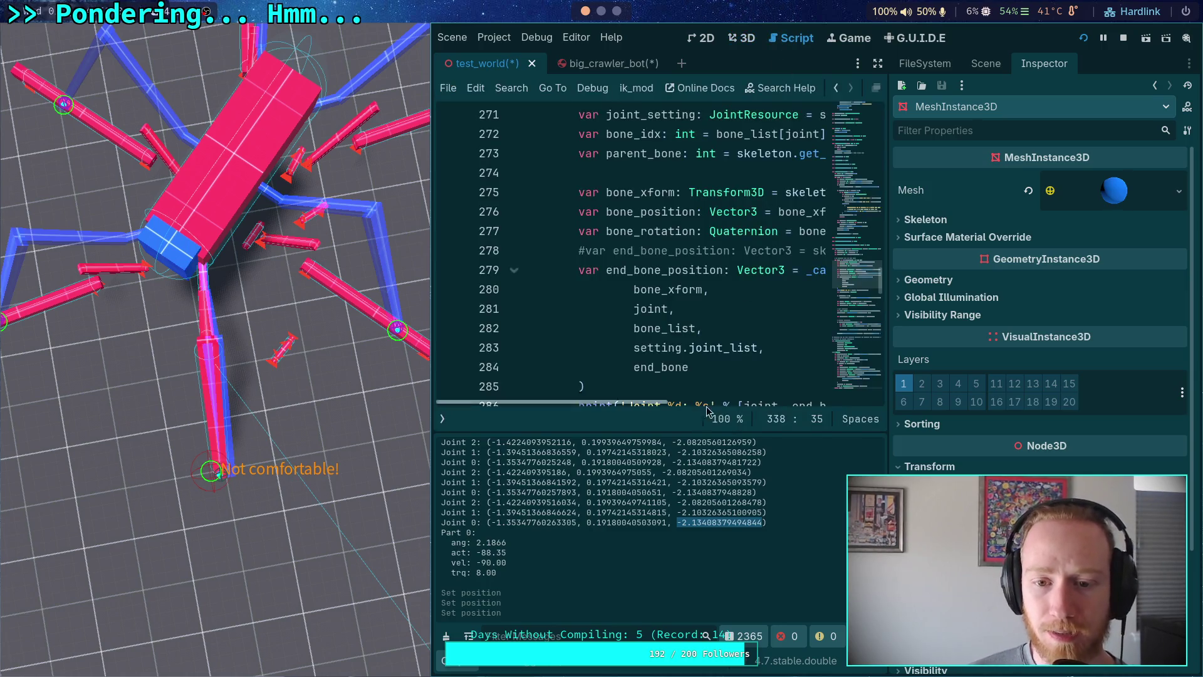
# Enlarge the script editor by narrowing the inspector, collapsing the output log and hiding the side docks.
pyautogui.moveTo(885, 390); pyautogui.dragTo(934, 390)
pyautogui.click(466, 663)
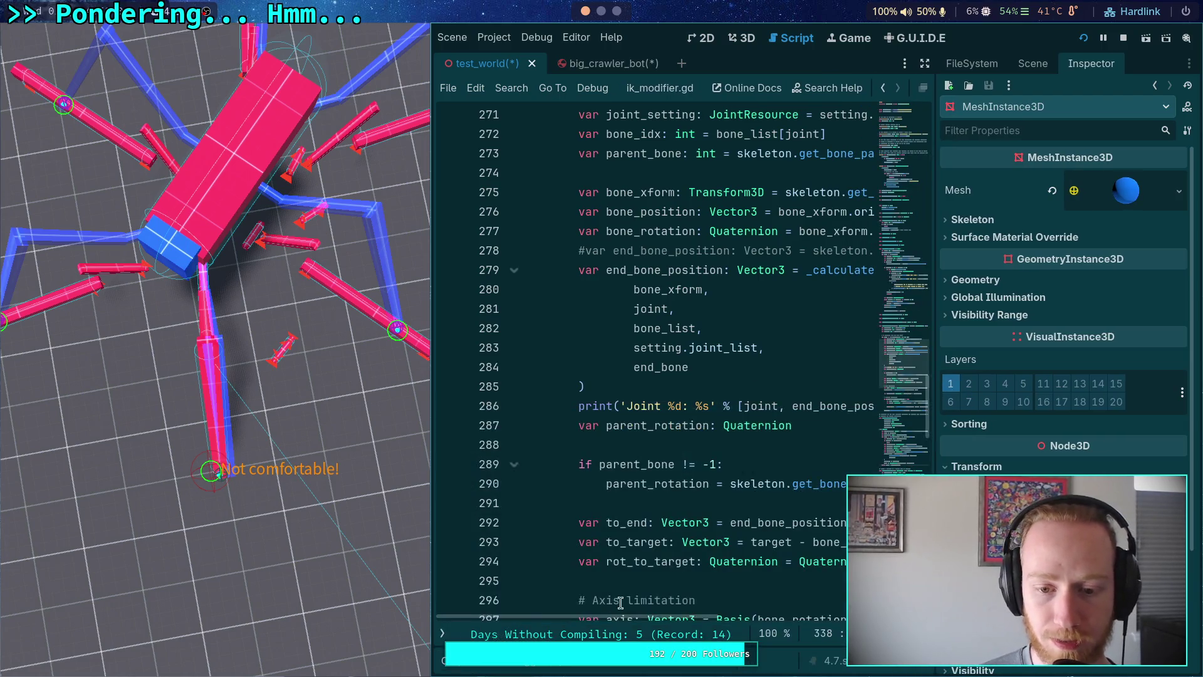
pyautogui.moveTo(649, 617)
pyautogui.mouseDown()
pyautogui.moveTo(692, 613)
pyautogui.moveTo(649, 613)
pyautogui.mouseUp()
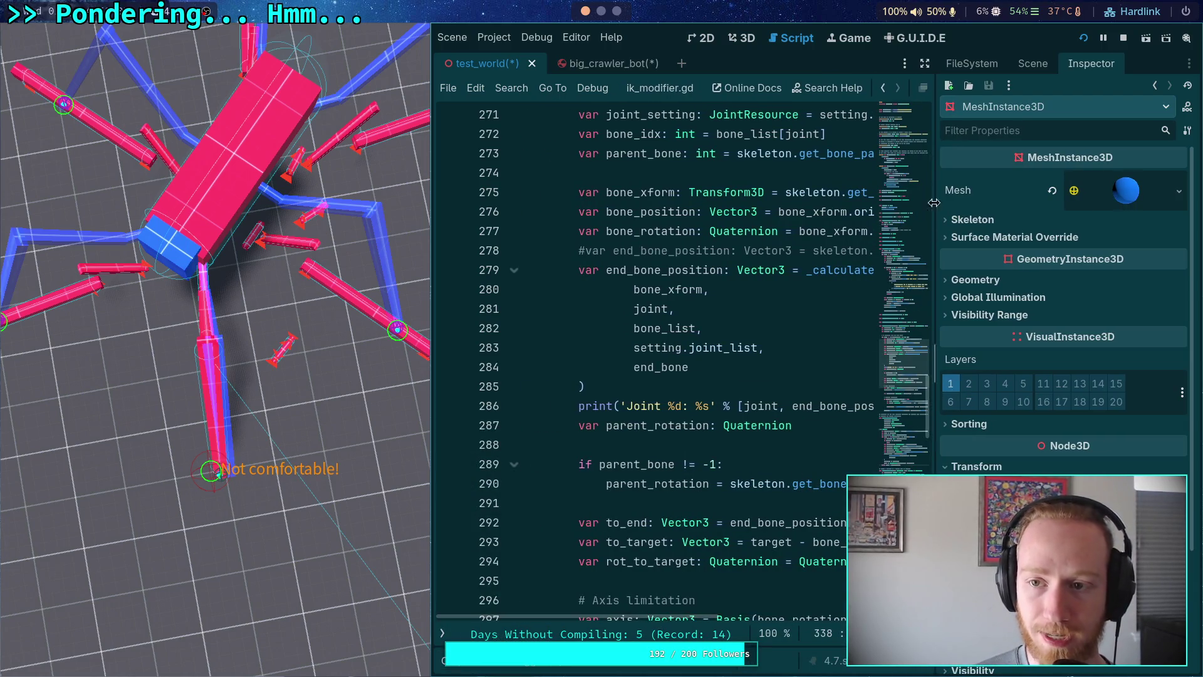
pyautogui.click(925, 63)
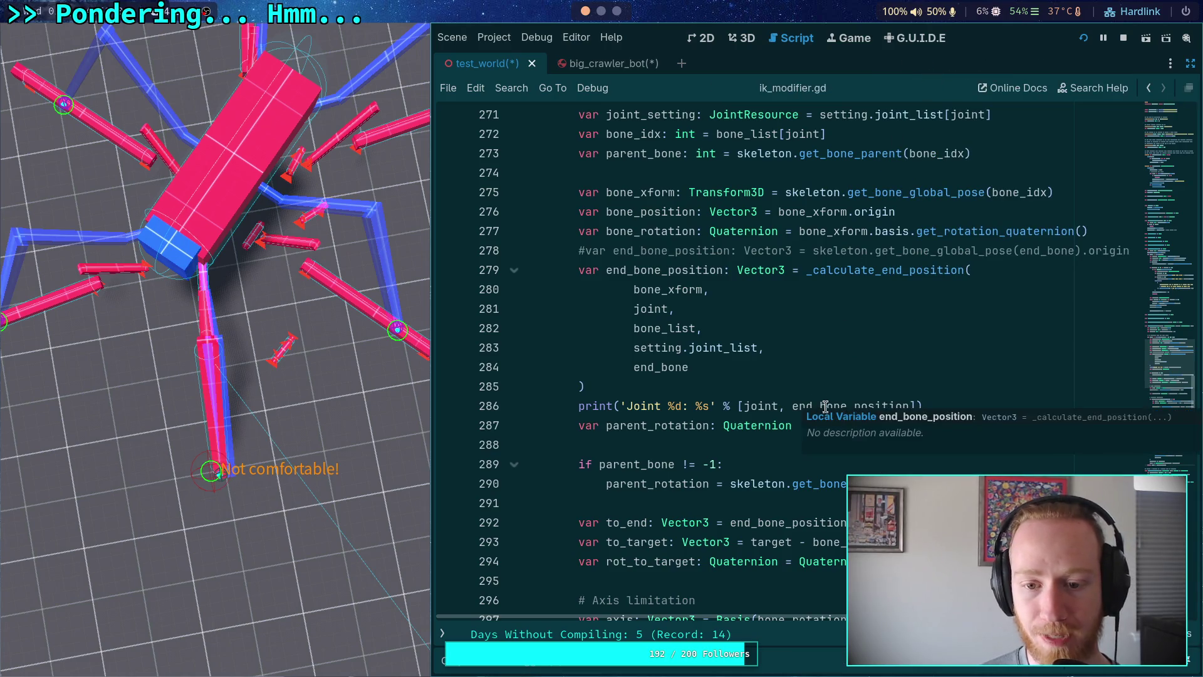
# Highlight every use of end_bone_position and bone_position in ik_modifier.gd.
pyautogui.doubleClick(651, 270)
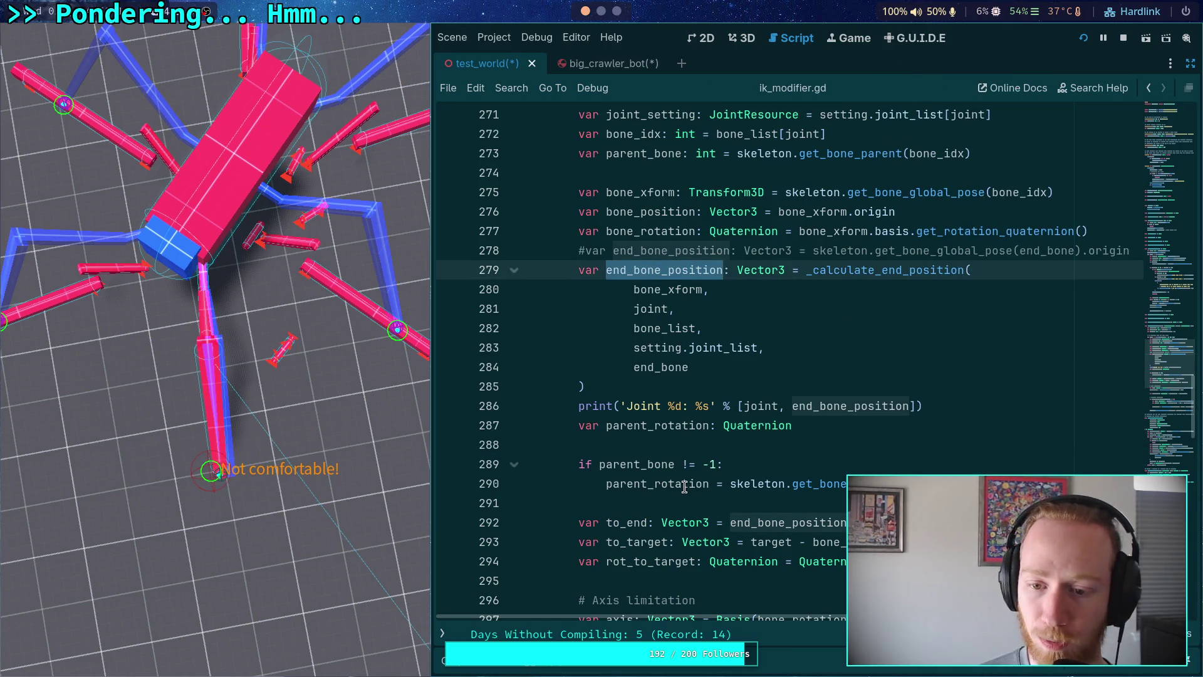
pyautogui.scroll(-1, 667, 480)
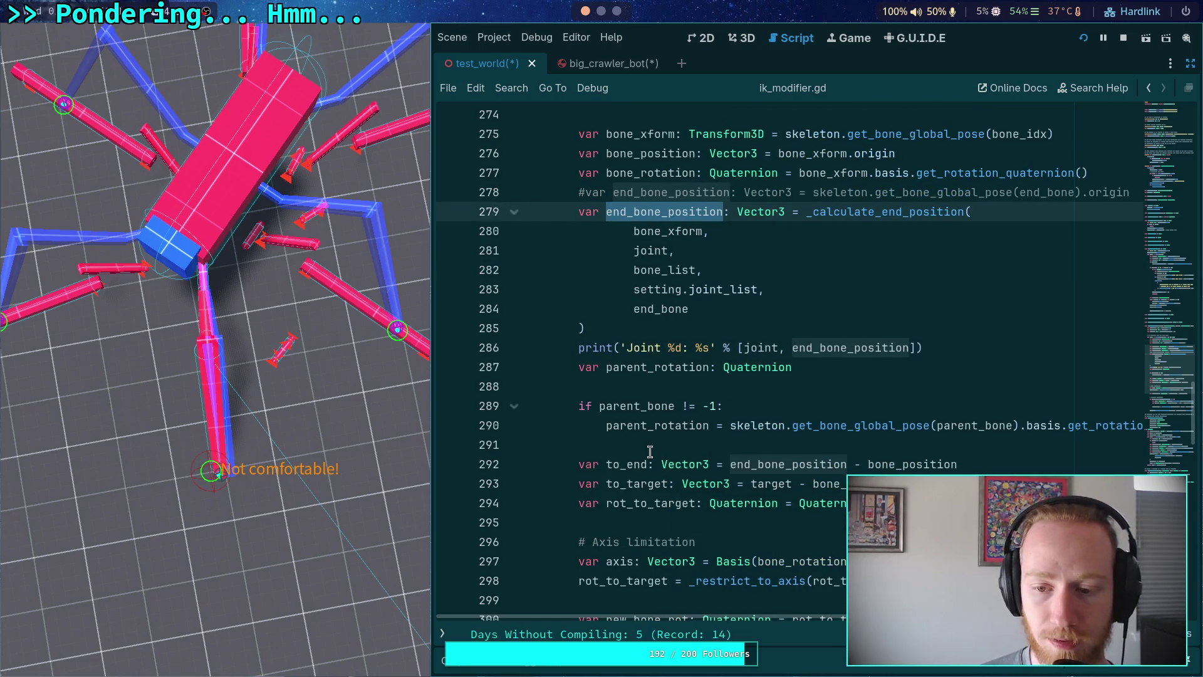
pyautogui.doubleClick(913, 464)
pyautogui.scroll(1, 804, 435)
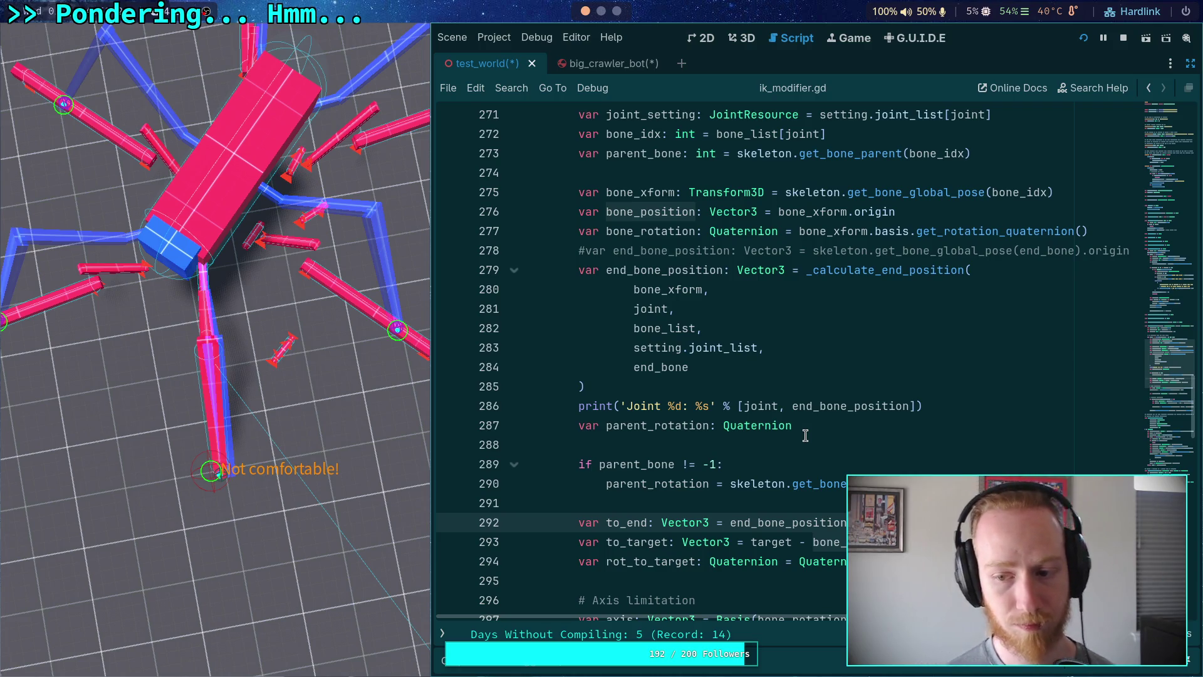
pyautogui.scroll(4, 805, 431)
pyautogui.scroll(3, 809, 429)
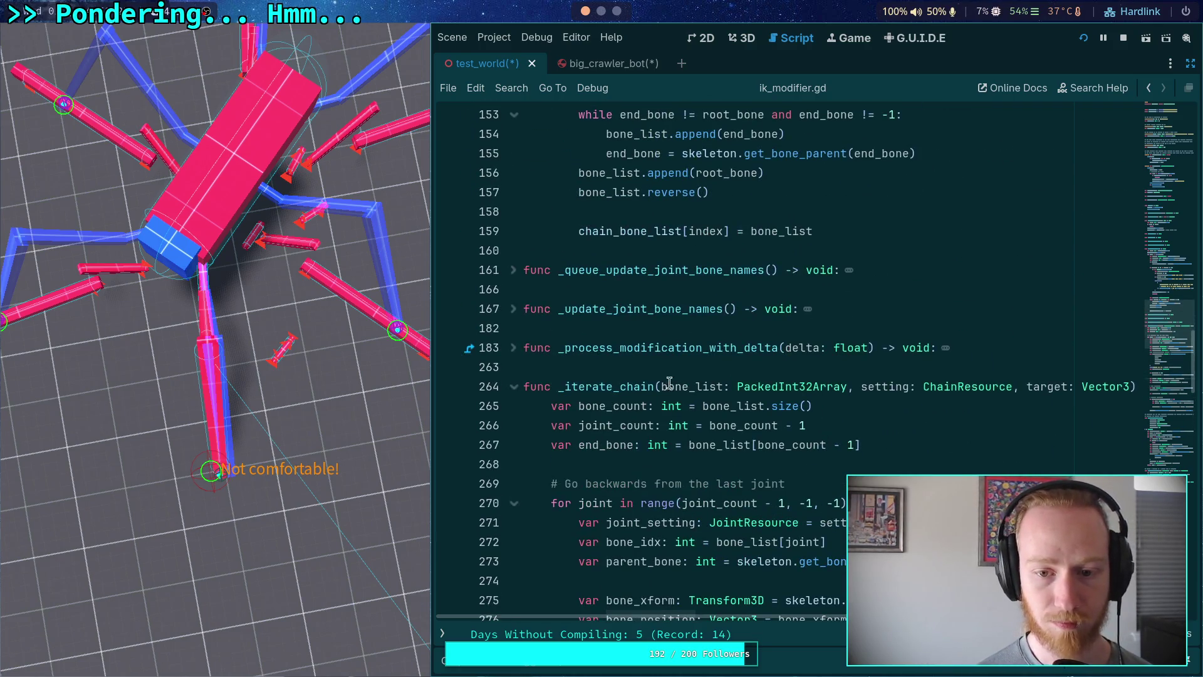
# Trace target_node inside _process_modification_with_delta, then restore the side dock with MeshInstance3D's properties.
pyautogui.click(512, 350)
pyautogui.scroll(-5, 793, 379)
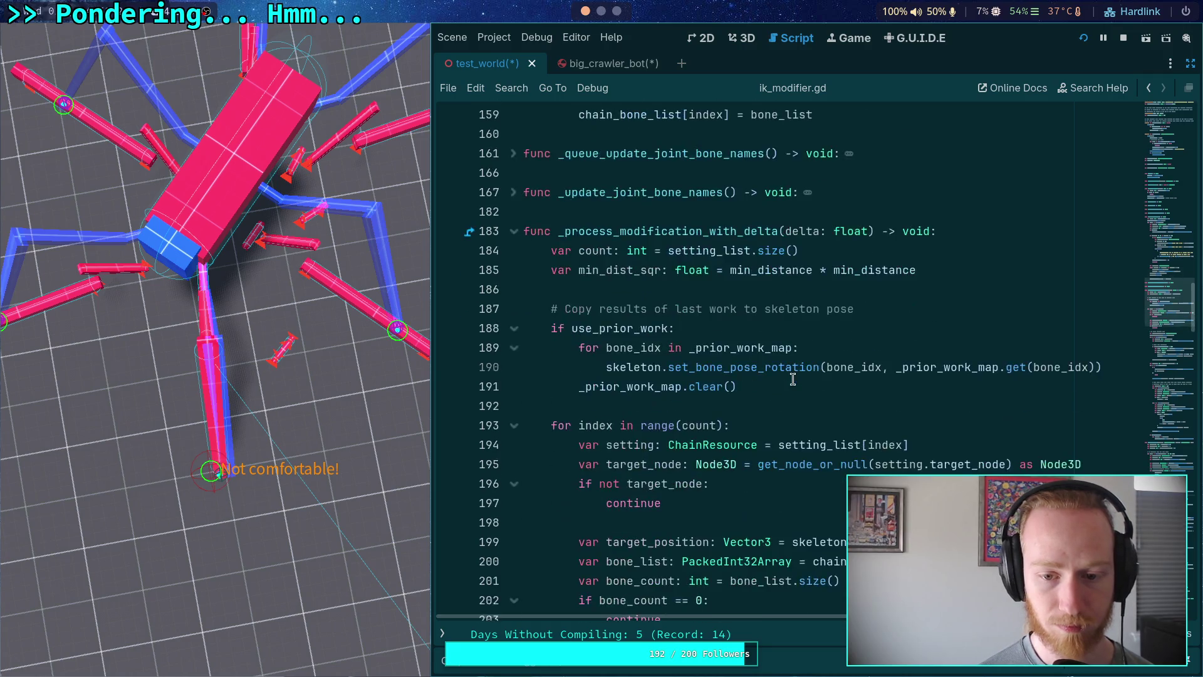
pyautogui.doubleClick(643, 291)
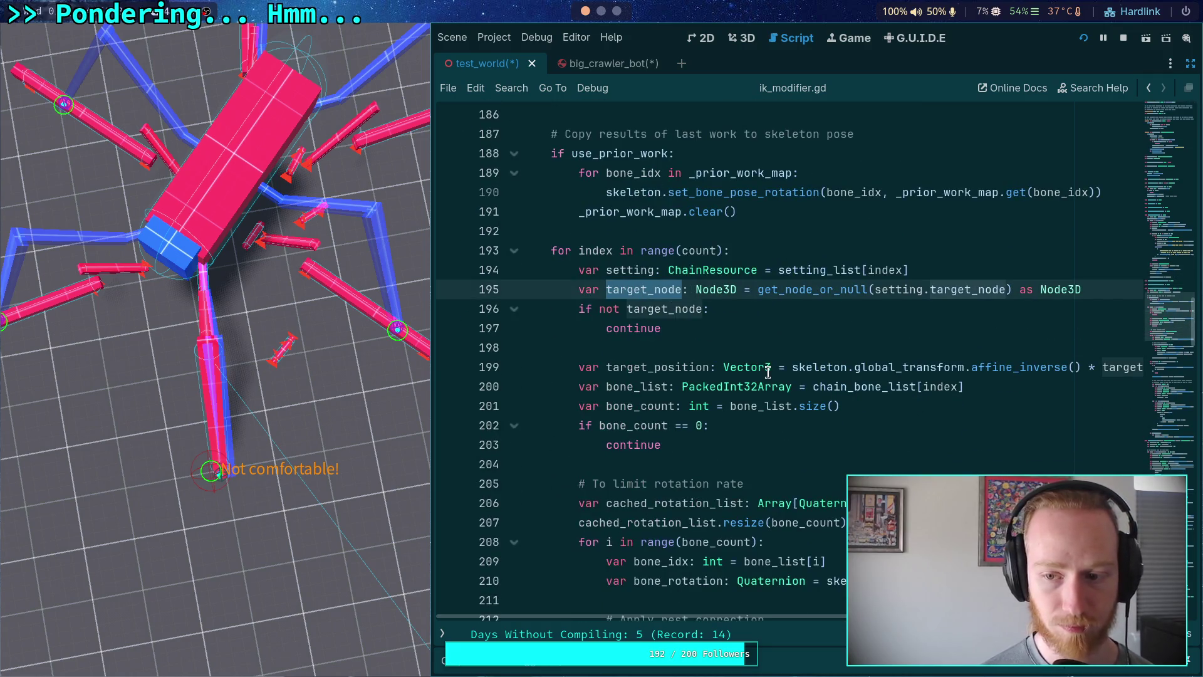
pyautogui.scroll(2, 675, 348)
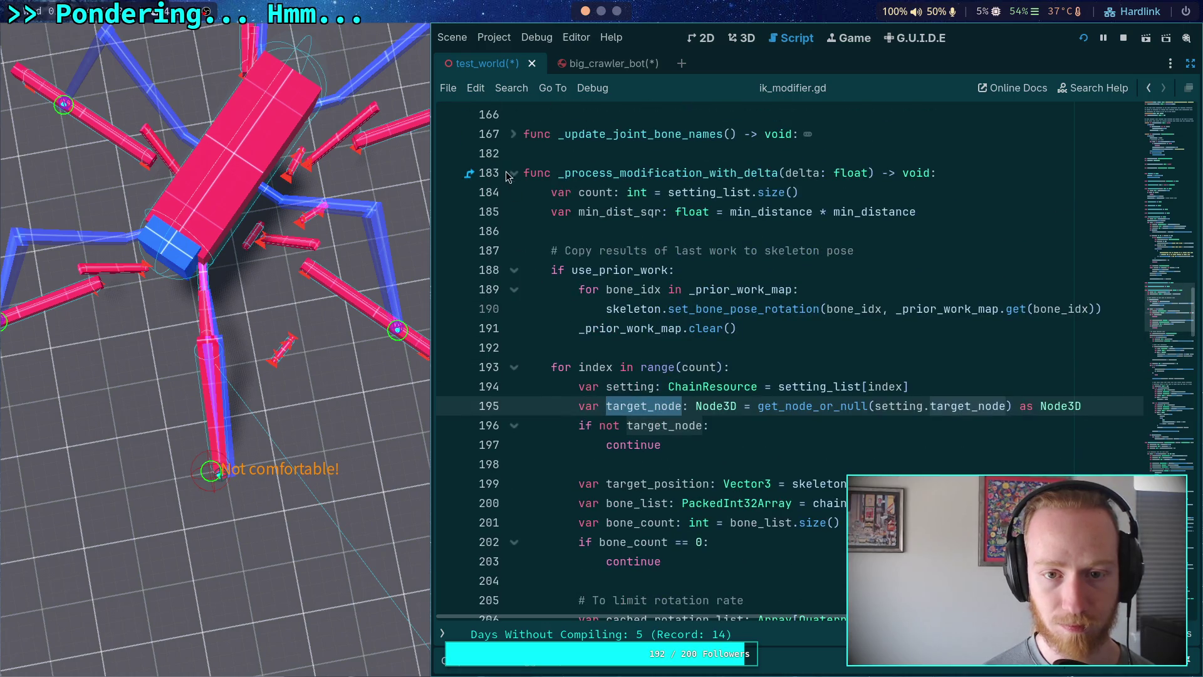
pyautogui.click(514, 173)
pyautogui.scroll(-2, 581, 217)
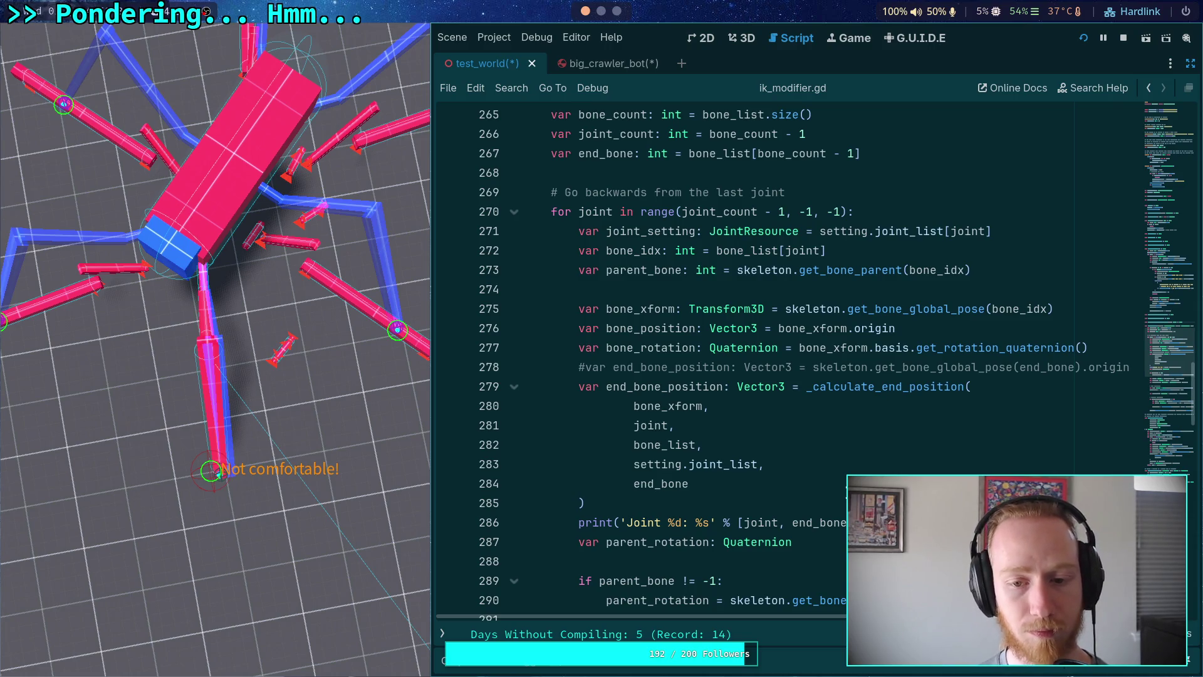
pyautogui.scroll(-2, 675, 348)
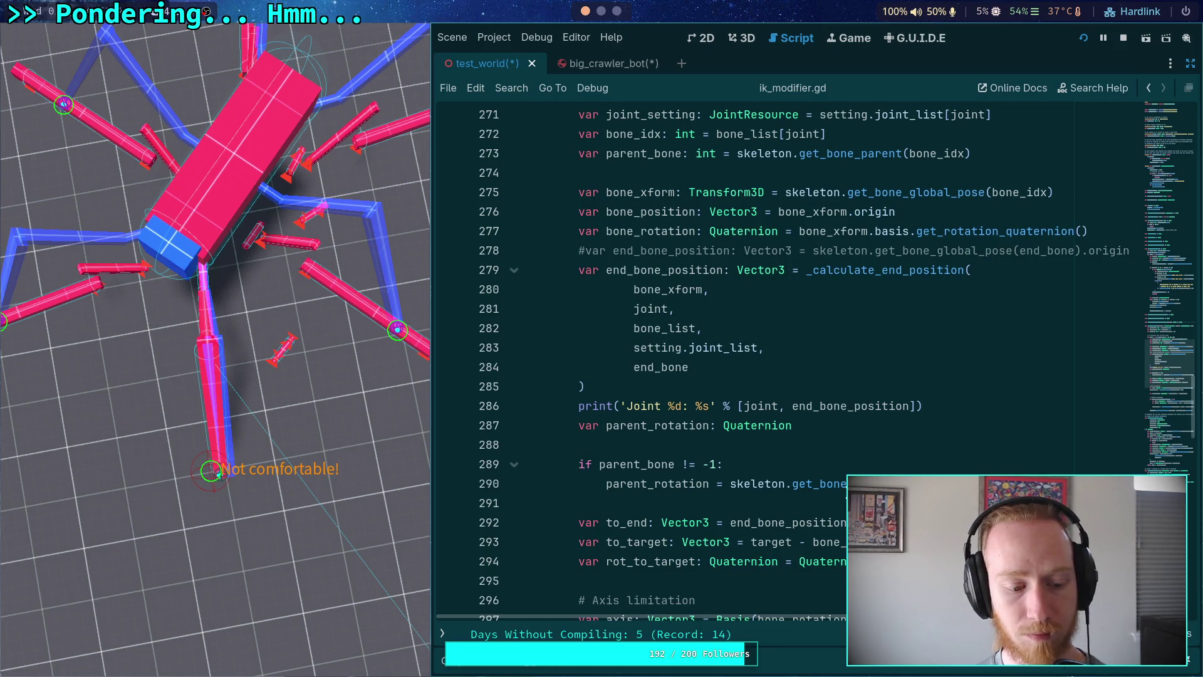
pyautogui.moveTo(878, 484)
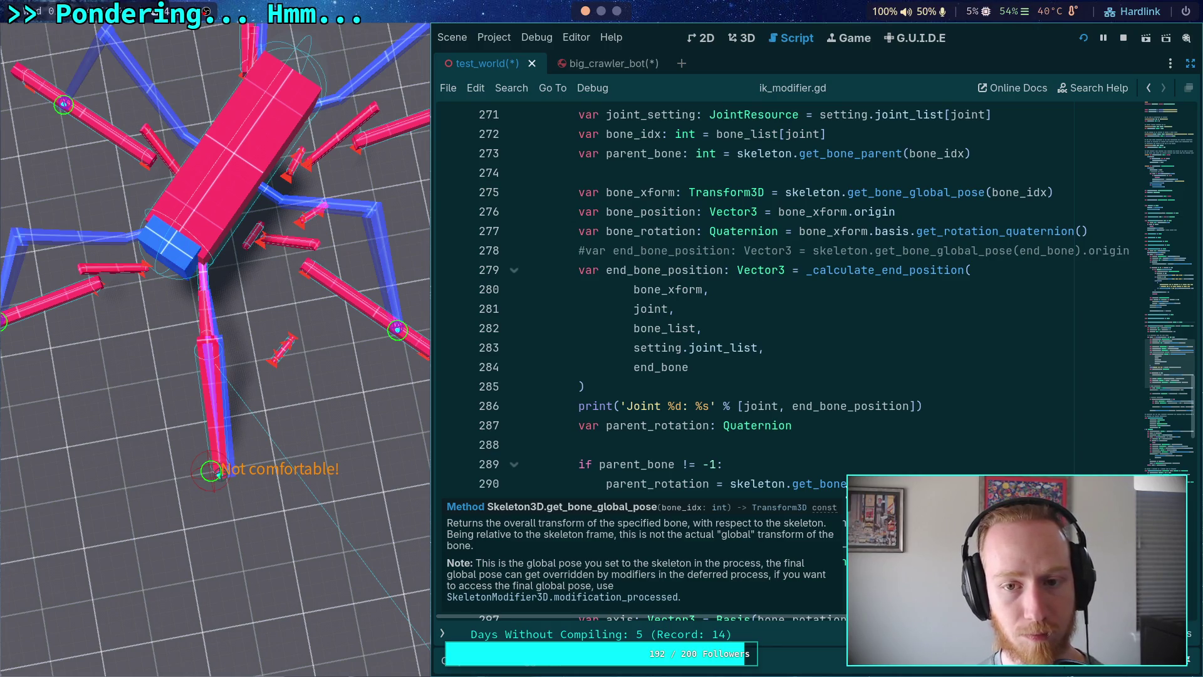
pyautogui.scroll(-2, 790, 361)
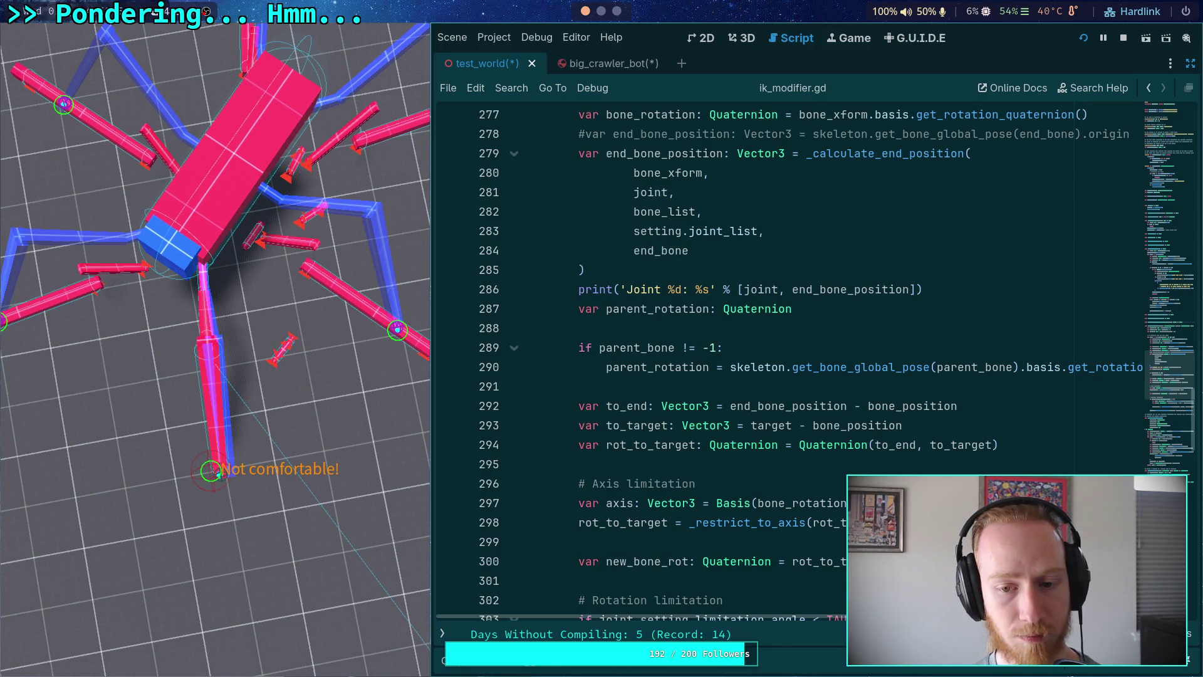
pyautogui.scroll(1, 790, 361)
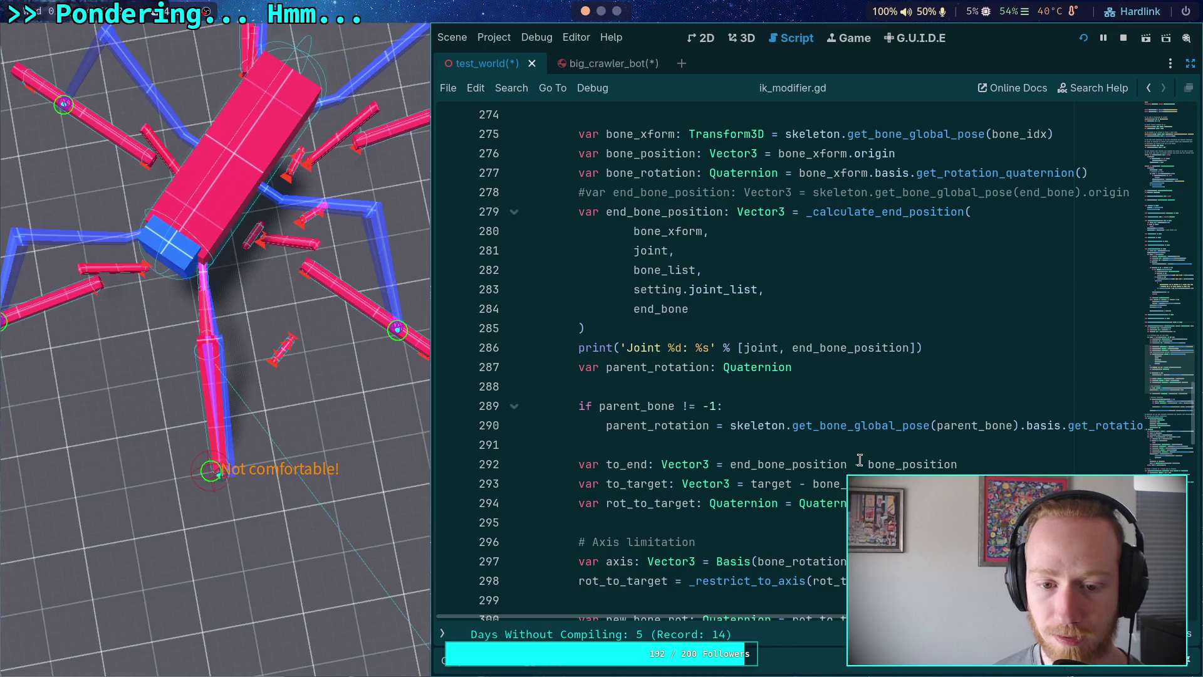
pyautogui.click(1191, 64)
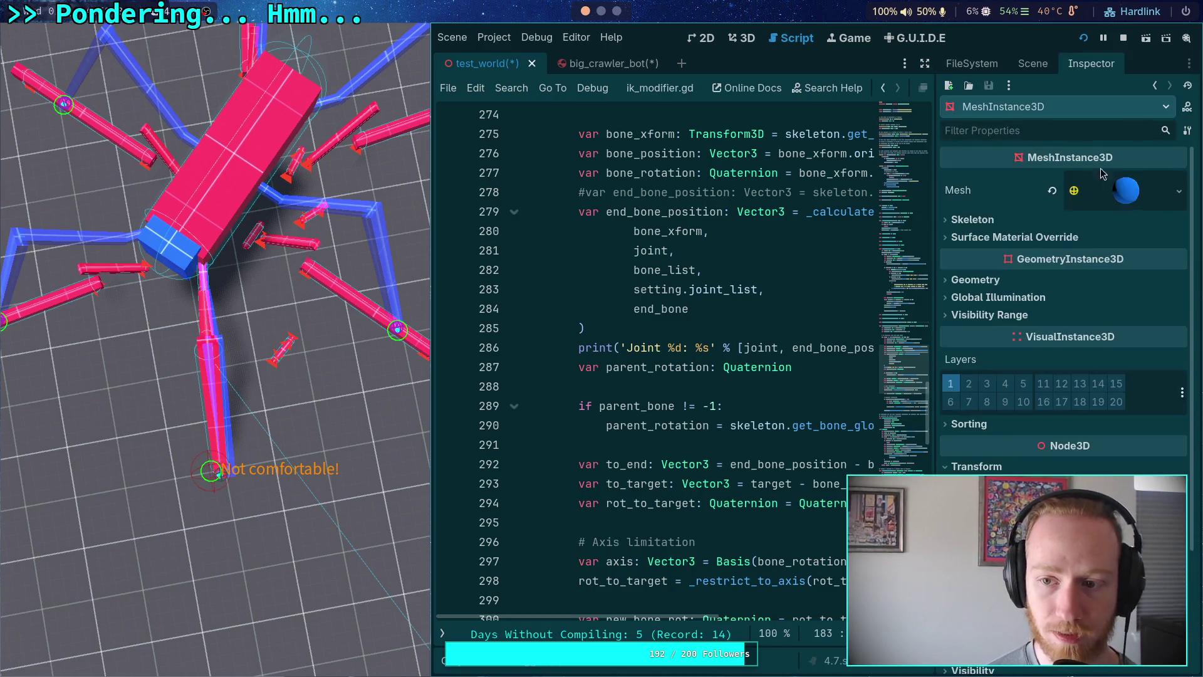
# Select CrawlerBot in big_crawler_bot and set its Max Speed to 12.
pyautogui.click(1034, 64)
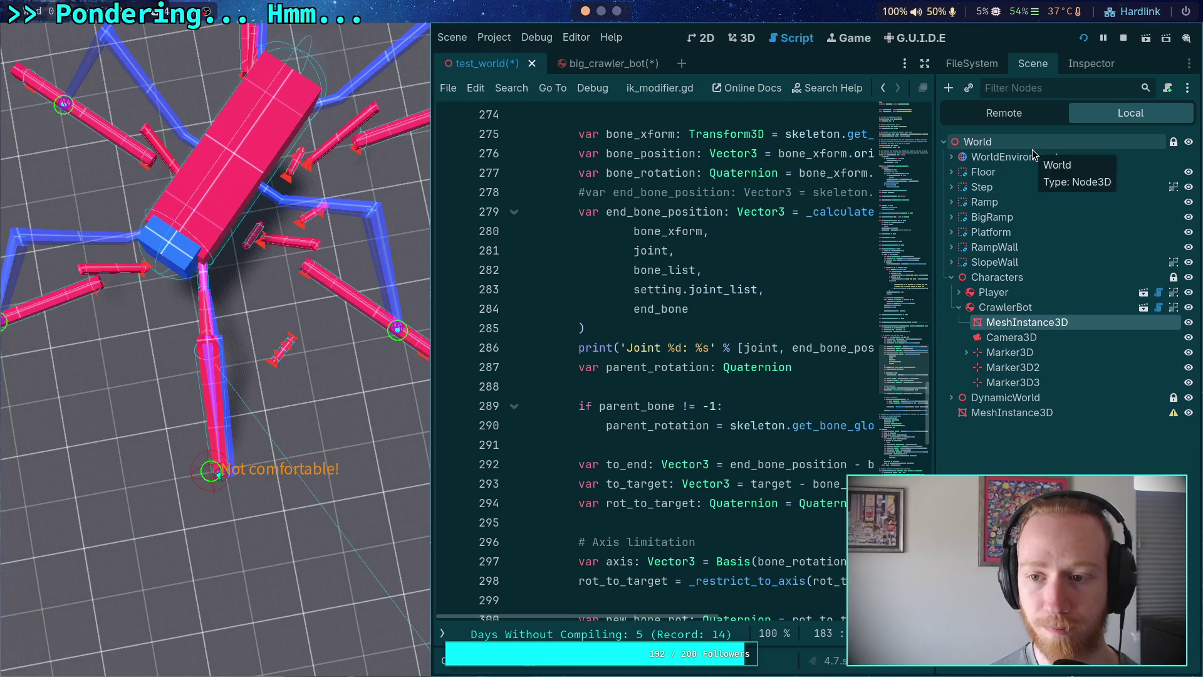
pyautogui.click(1015, 307)
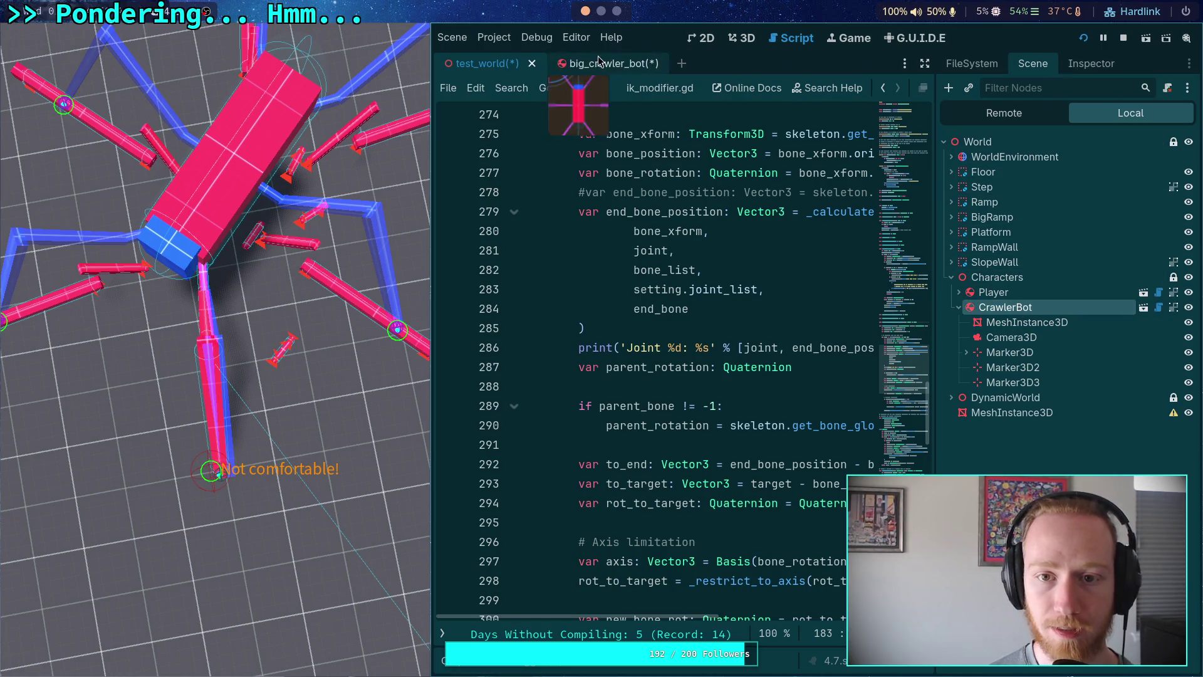
pyautogui.click(1084, 71)
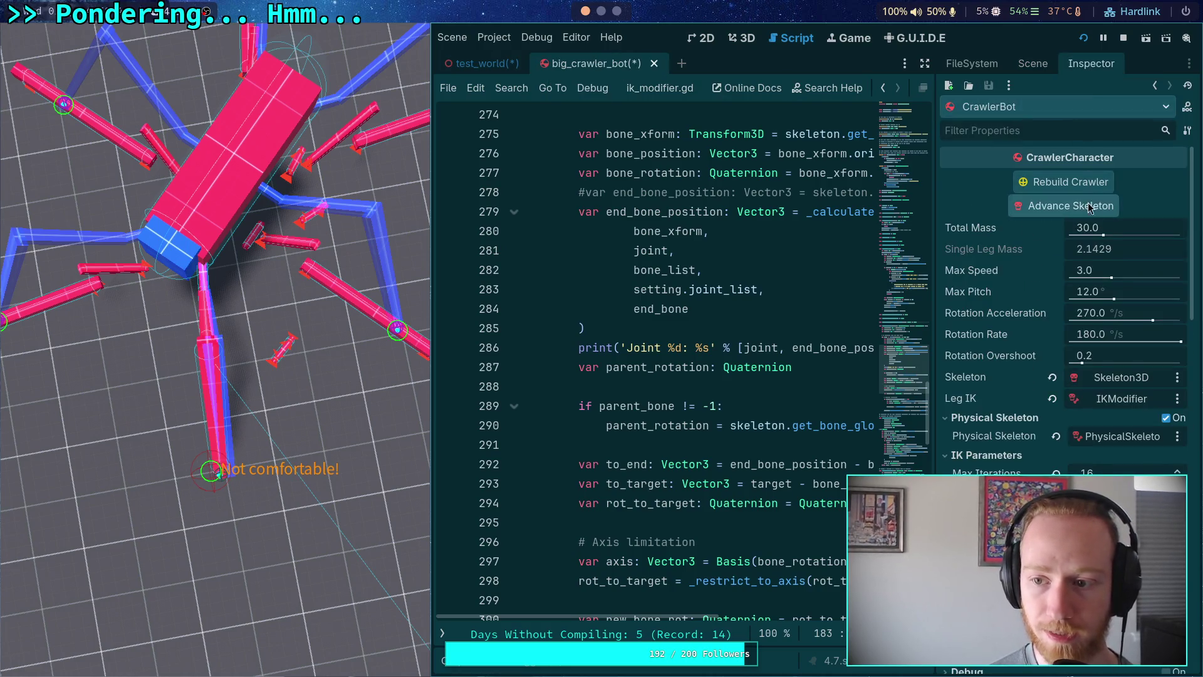
pyautogui.click(1104, 270)
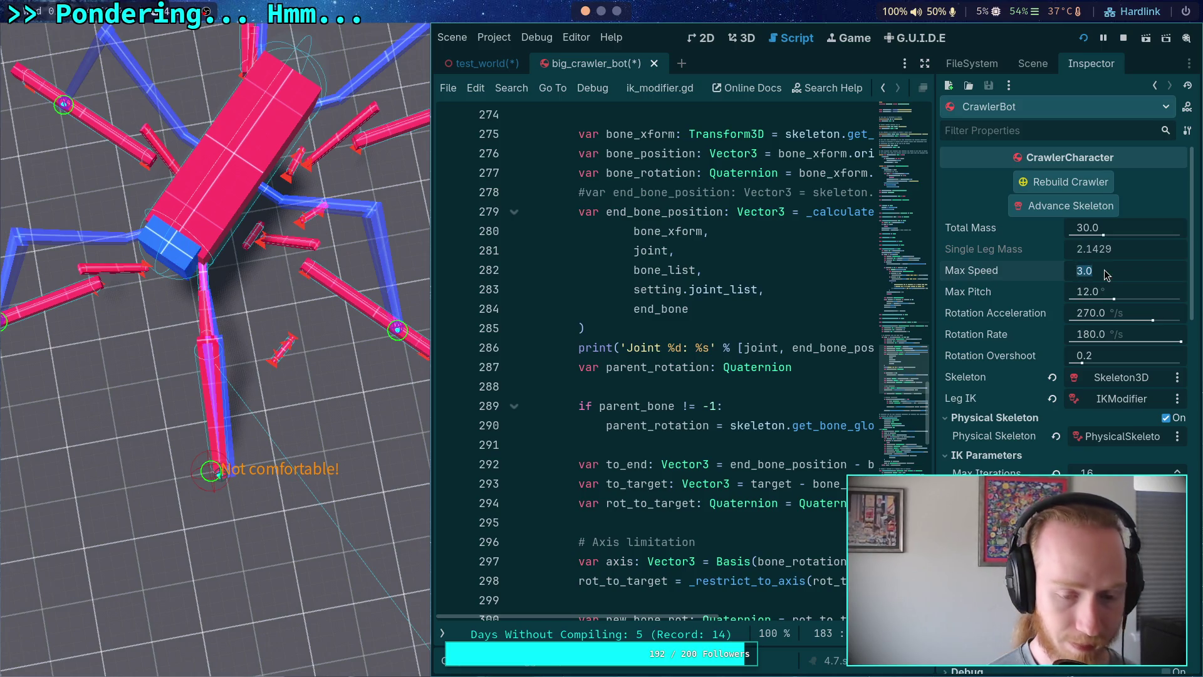
pyautogui.write('12')
pyautogui.press('Return')
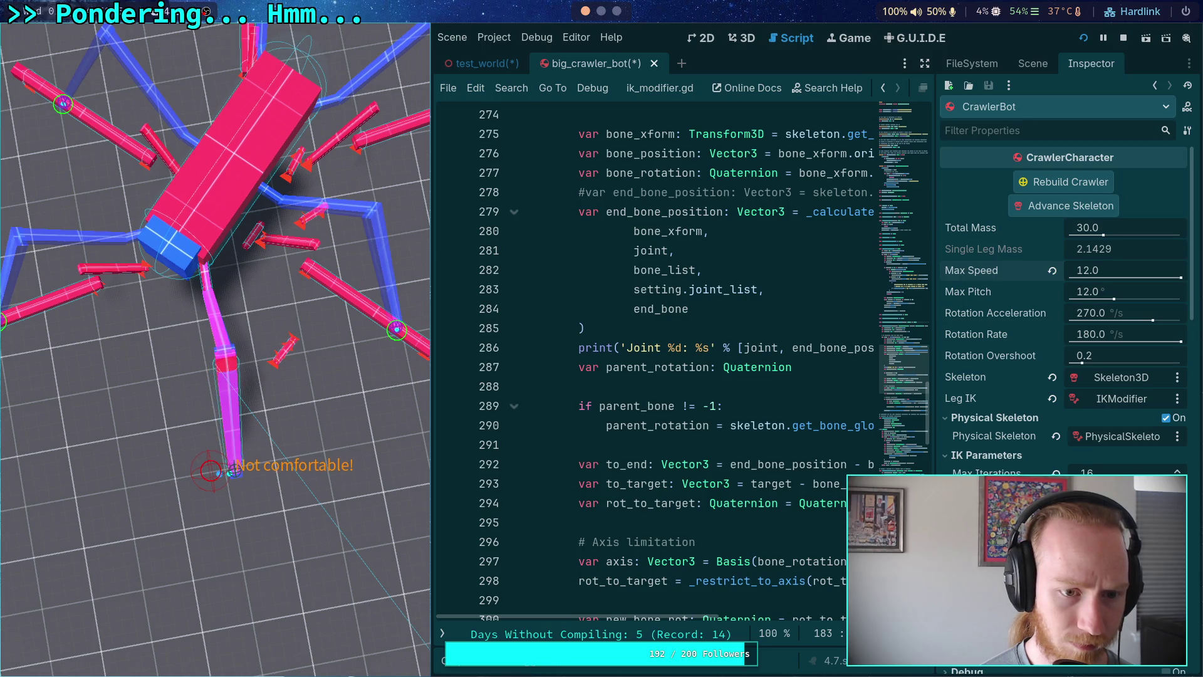
# Show the output log and raise Max Speed further to 20.
pyautogui.hotkey('alt', 'o')
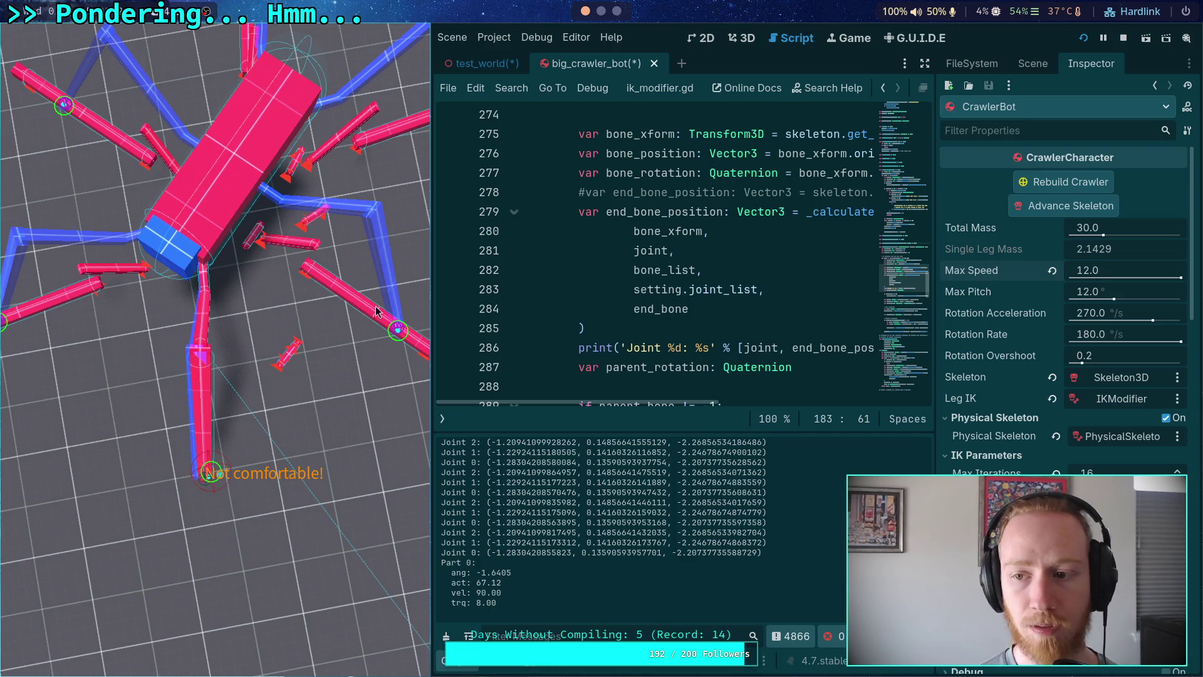
pyautogui.click(1127, 273)
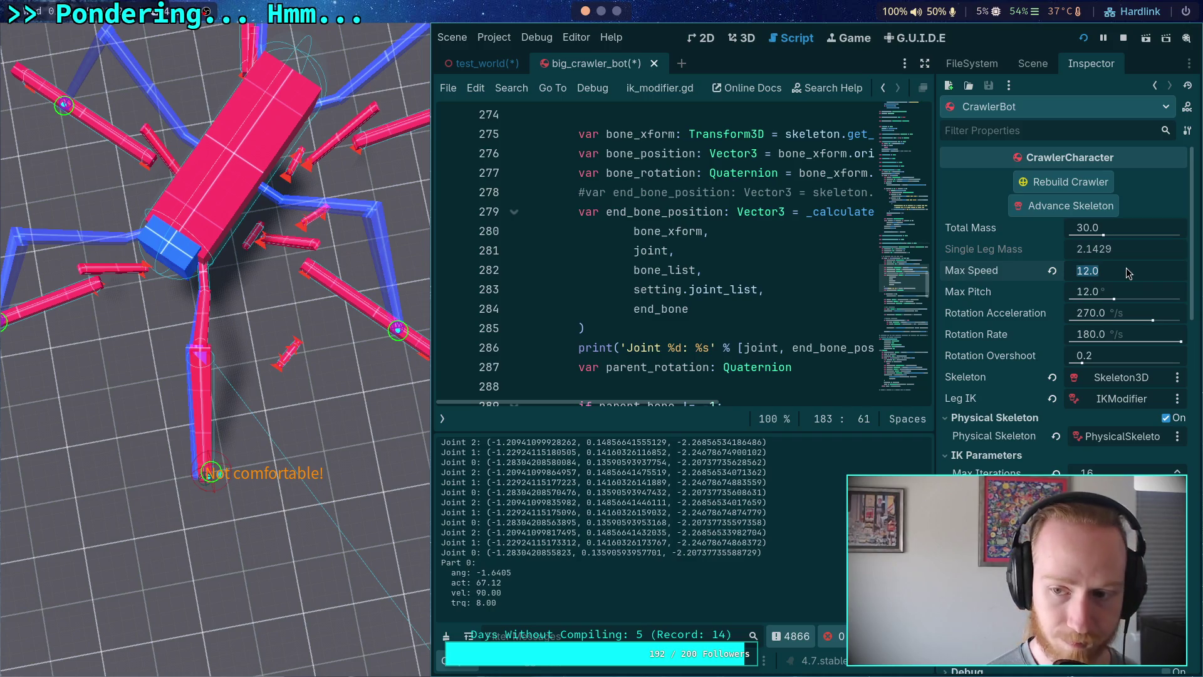
pyautogui.write('20')
pyautogui.press('Return')
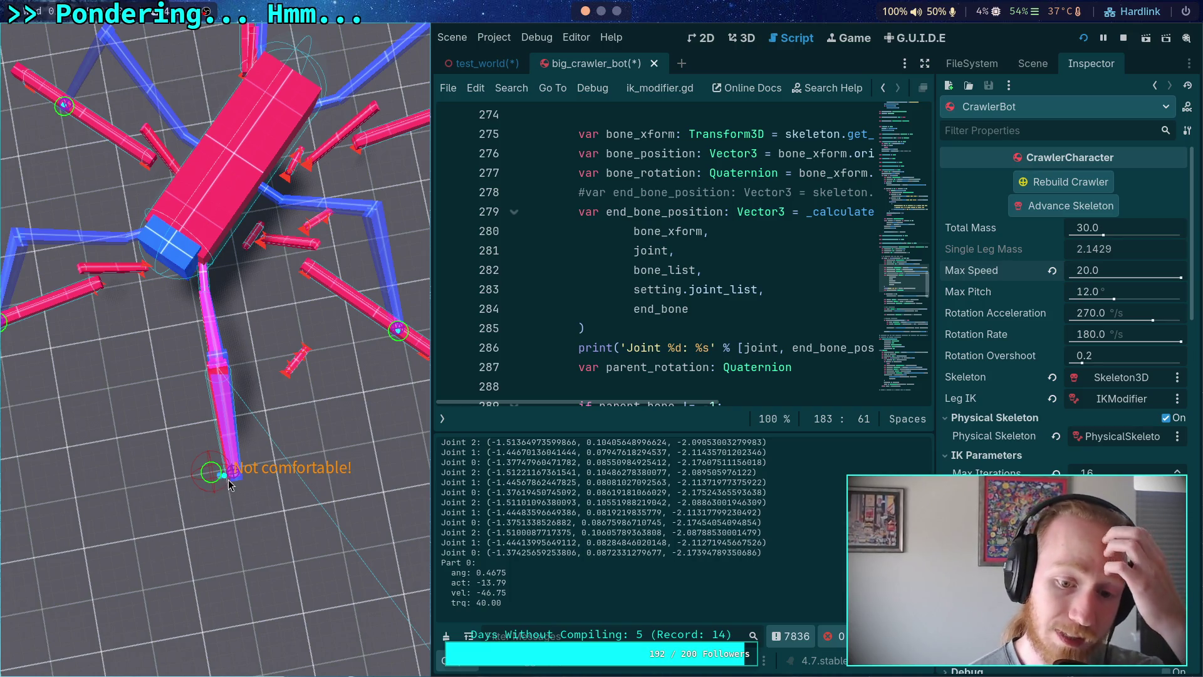
# Copy Joint 0's first logged coordinate and switch the side dock to the project files.
pyautogui.moveTo(490, 553); pyautogui.dragTo(576, 553)
pyautogui.rightClick(573, 554)
pyautogui.click(586, 564)
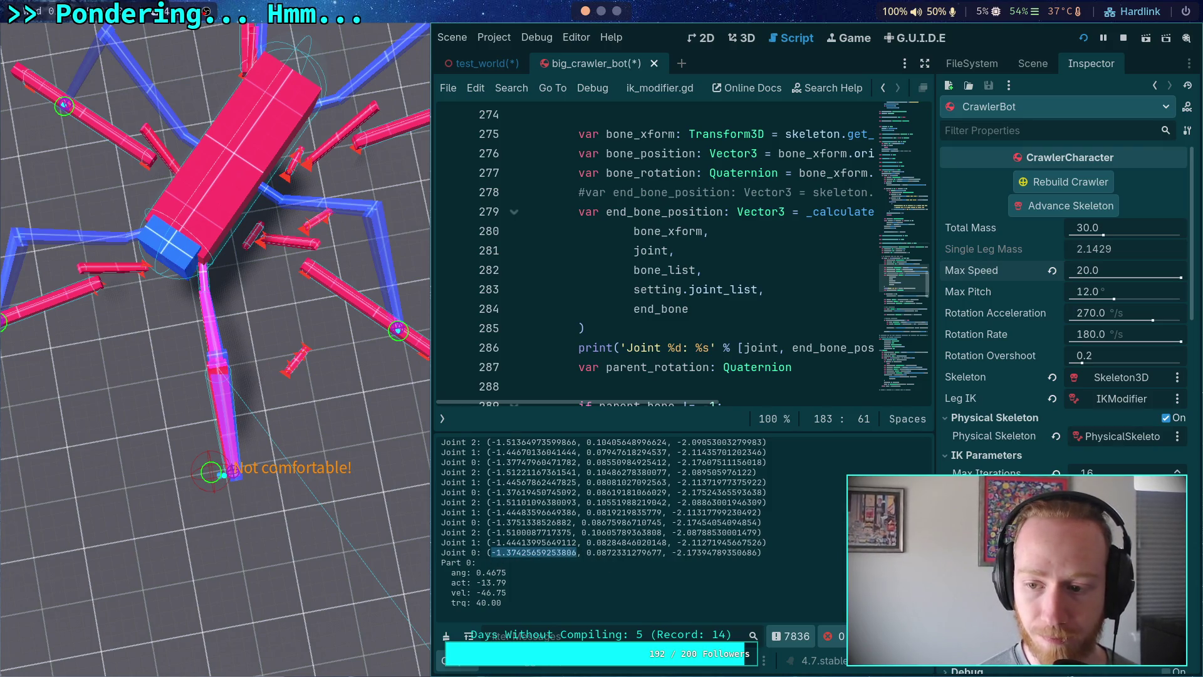
pyautogui.click(1033, 66)
pyautogui.click(980, 69)
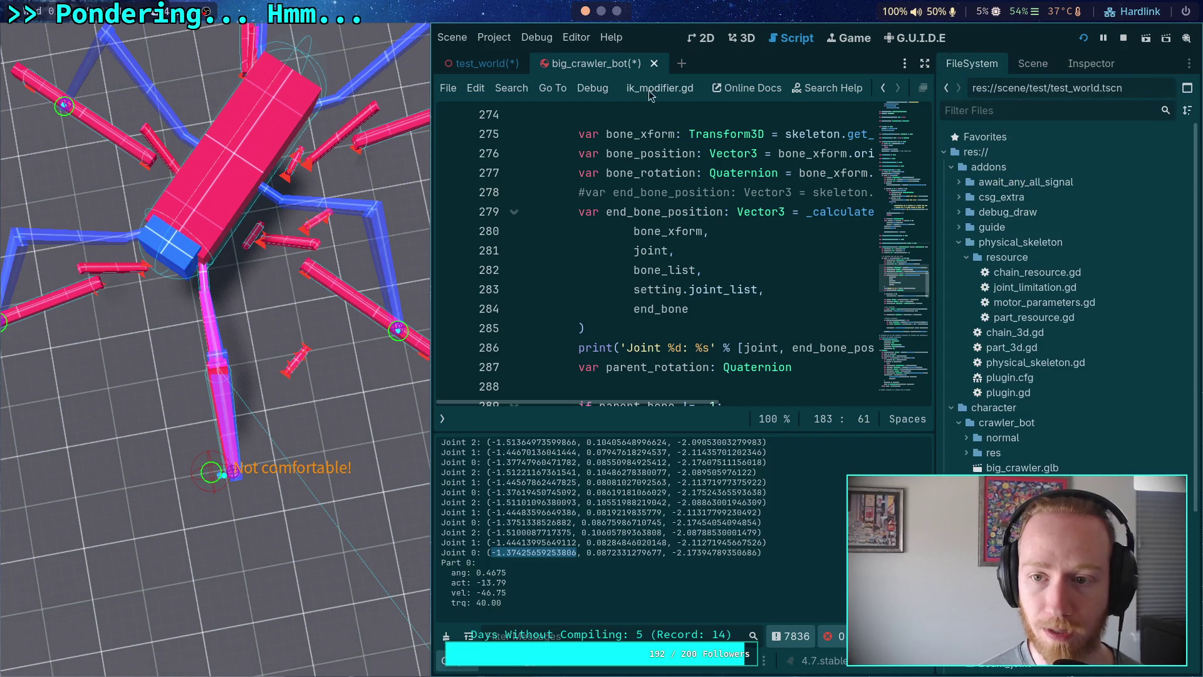
# Switch to test_world and show the CrawlerBot debug sphere's MeshInstance3D properties in the Inspector.
pyautogui.click(482, 66)
pyautogui.click(1033, 63)
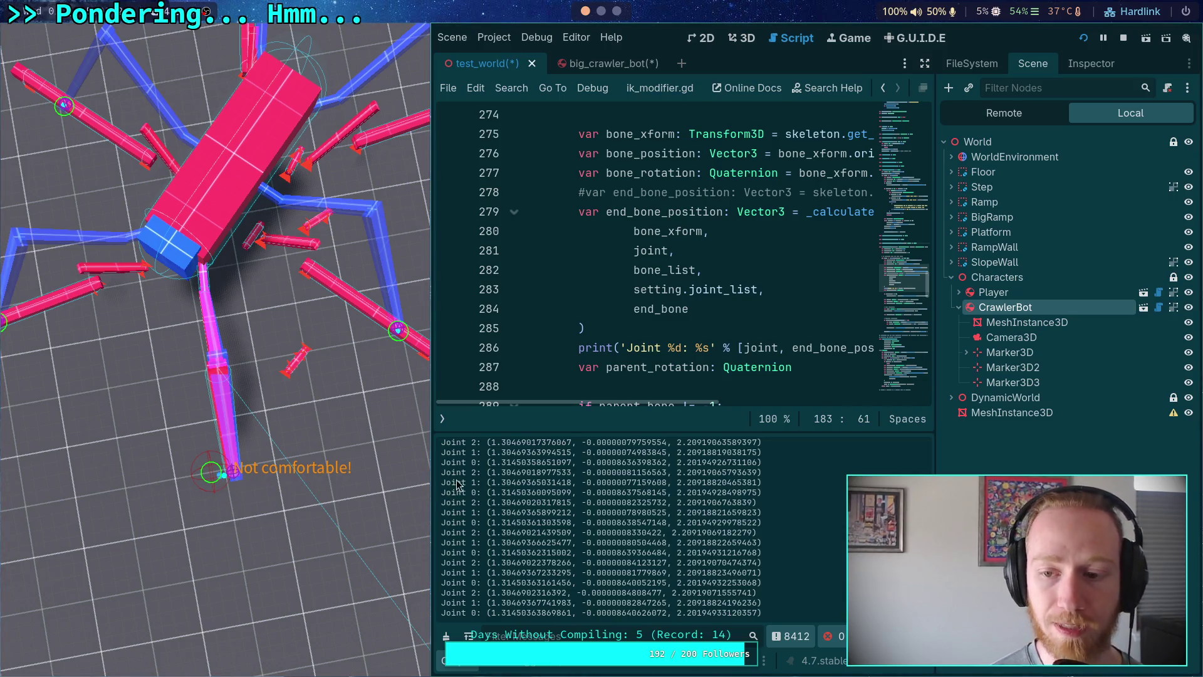
pyautogui.click(1016, 322)
pyautogui.click(1092, 63)
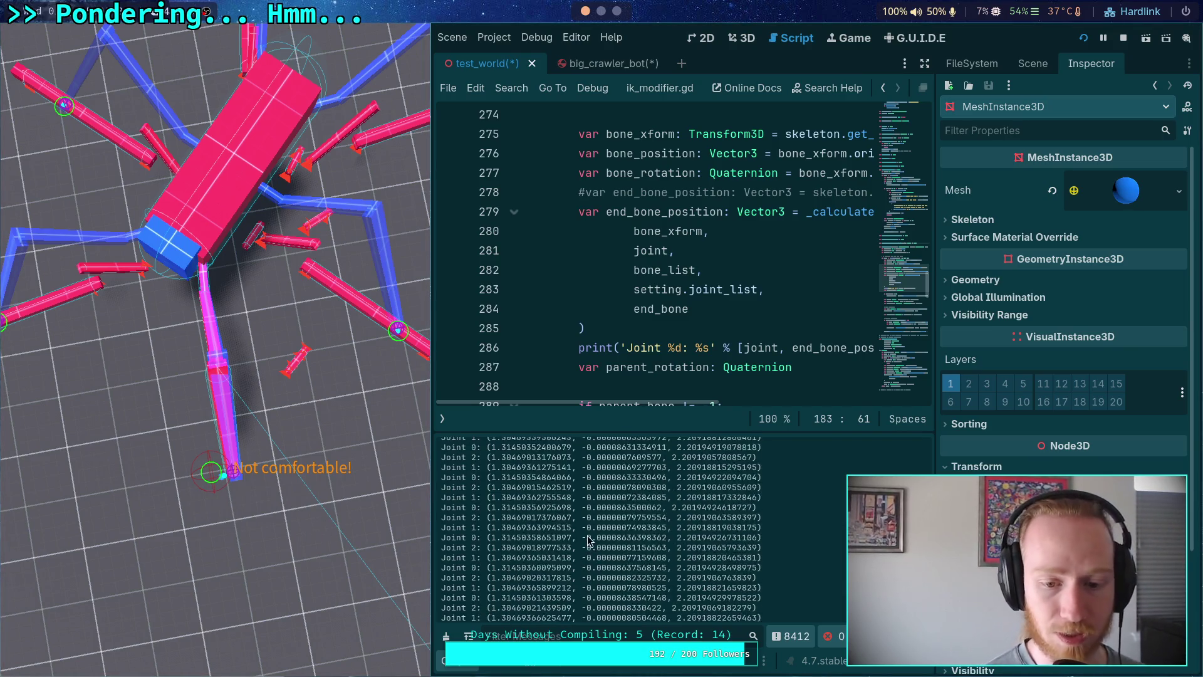
# Restart the running game with F5 to get a fresh joint log.
pyautogui.scroll(5, 566, 538)
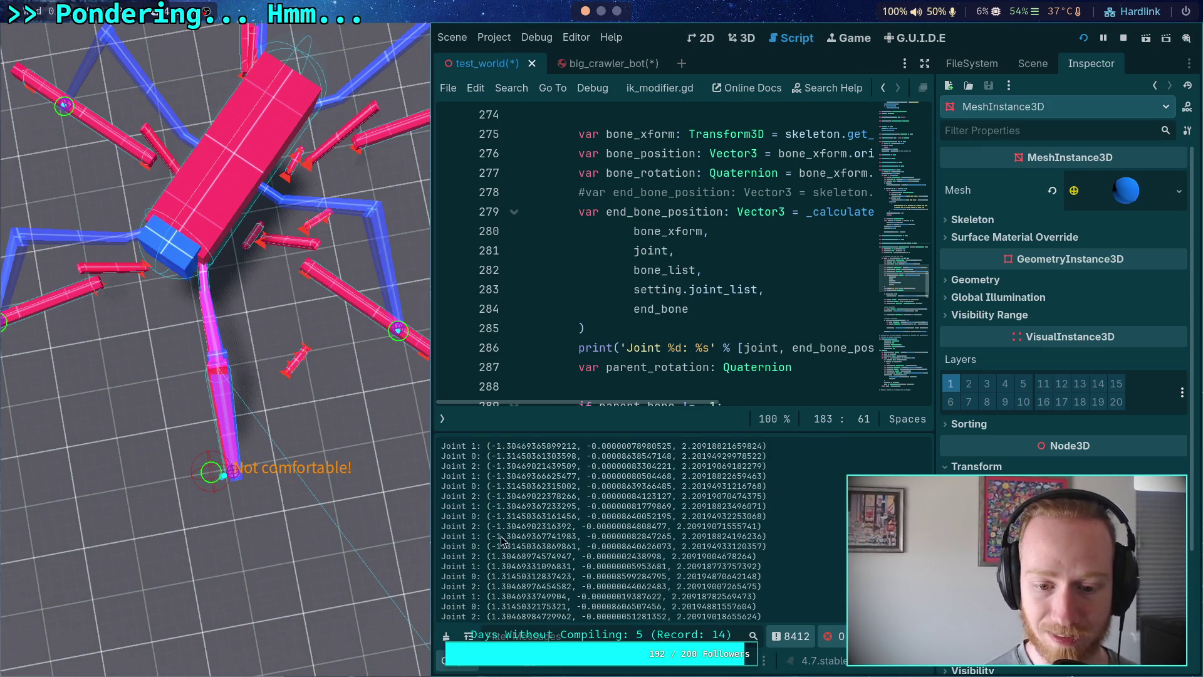
pyautogui.scroll(-10, 513, 546)
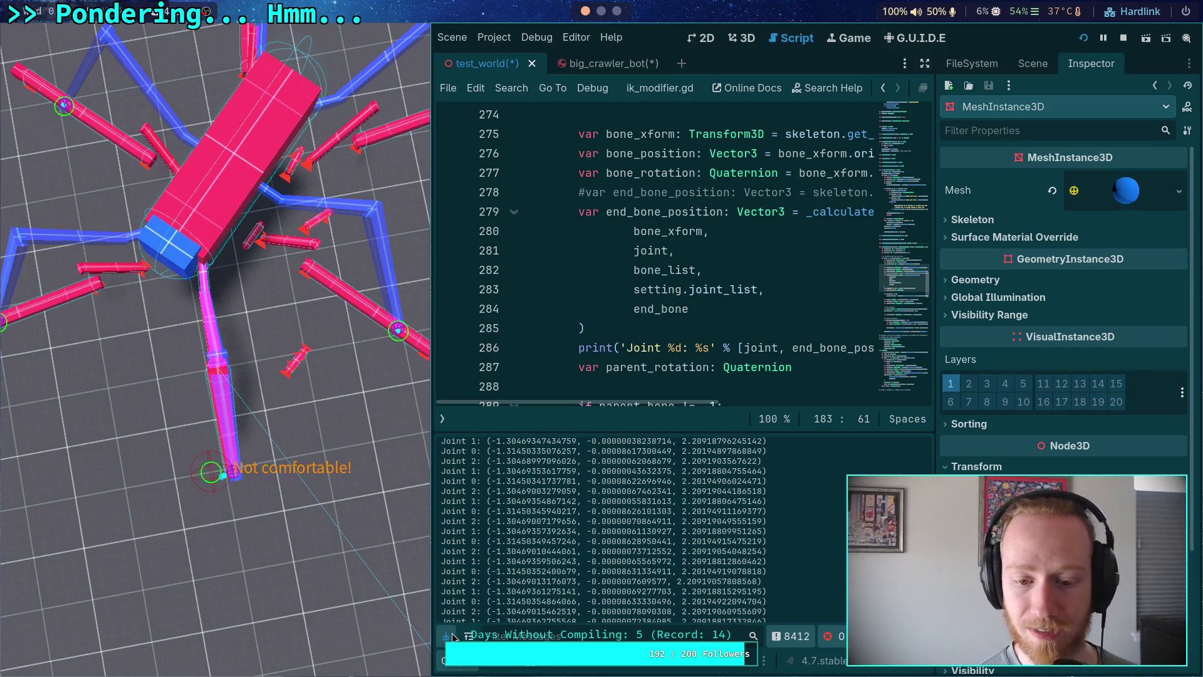
pyautogui.press('F5')
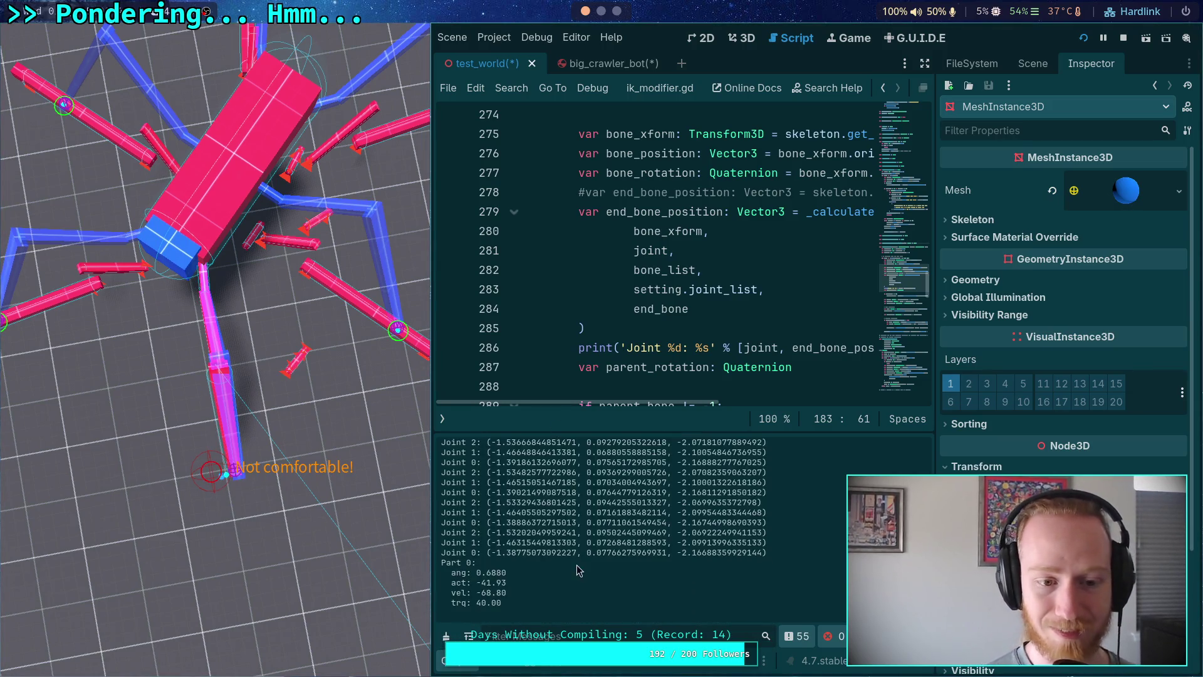
# Copy Joint 0's latest coordinates -1.38775073092227, 0.07766275969931 and -2.16688359929144 from the Output log.
pyautogui.moveTo(491, 552); pyautogui.dragTo(577, 554)
pyautogui.rightClick(569, 562)
pyautogui.click(595, 570)
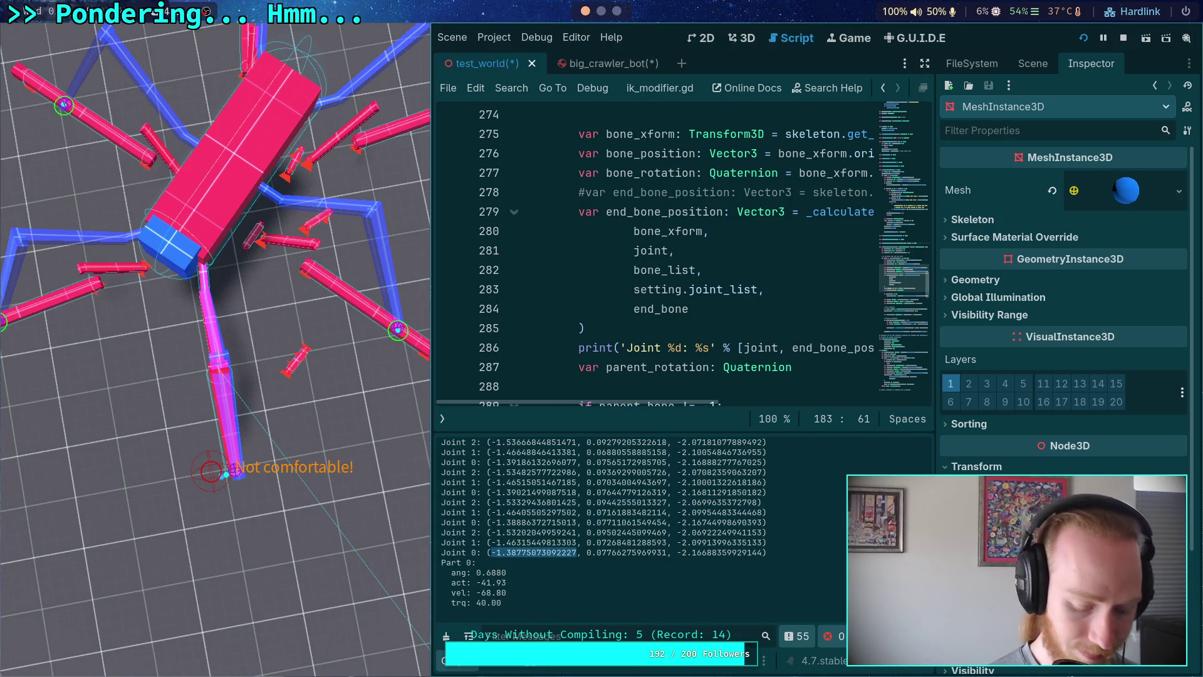
pyautogui.moveTo(587, 543); pyautogui.dragTo(666, 543)
pyautogui.rightClick(666, 543)
pyautogui.click(689, 552)
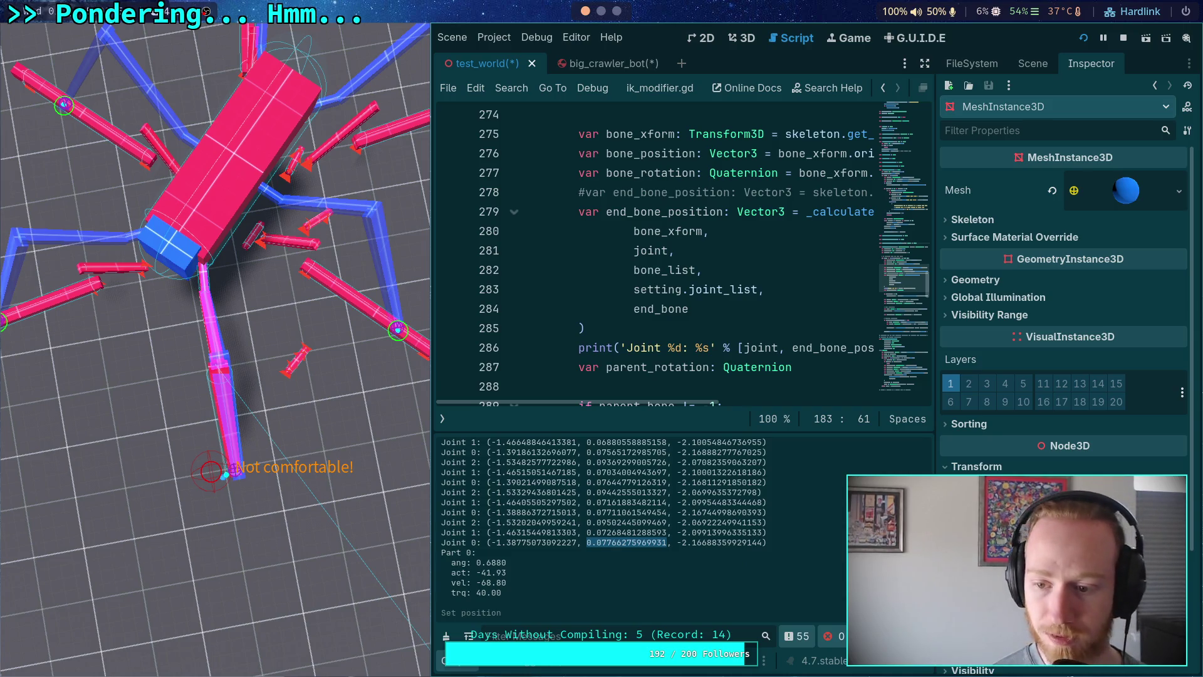
pyautogui.moveTo(677, 533); pyautogui.dragTo(761, 533)
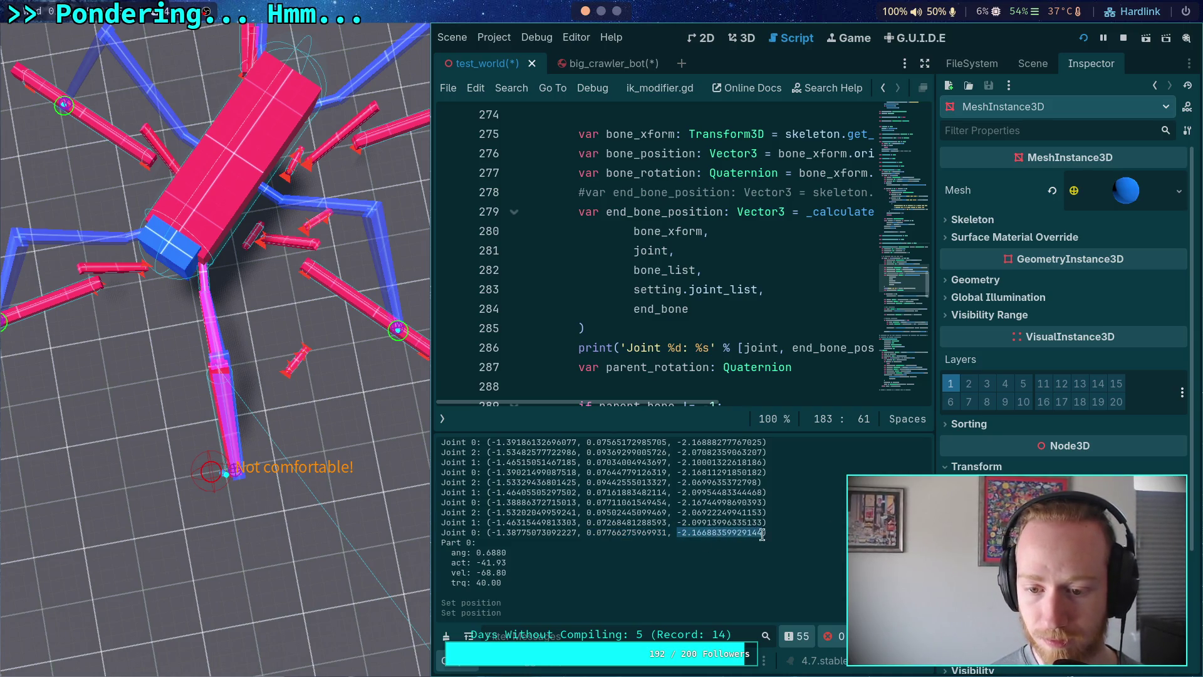
pyautogui.moveTo(677, 533); pyautogui.dragTo(760, 534)
pyautogui.rightClick(759, 534)
pyautogui.click(791, 544)
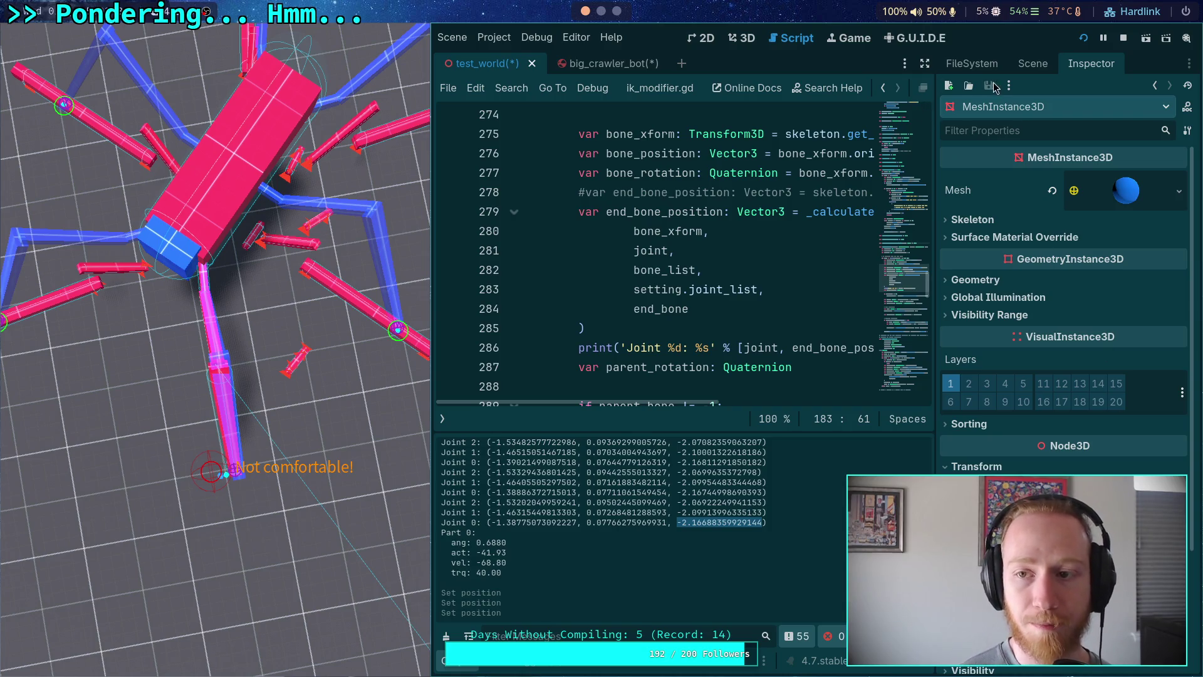
# Inspect the IKModifier node's properties in big_crawler_bot, switching briefly to test_world and back.
pyautogui.click(1033, 63)
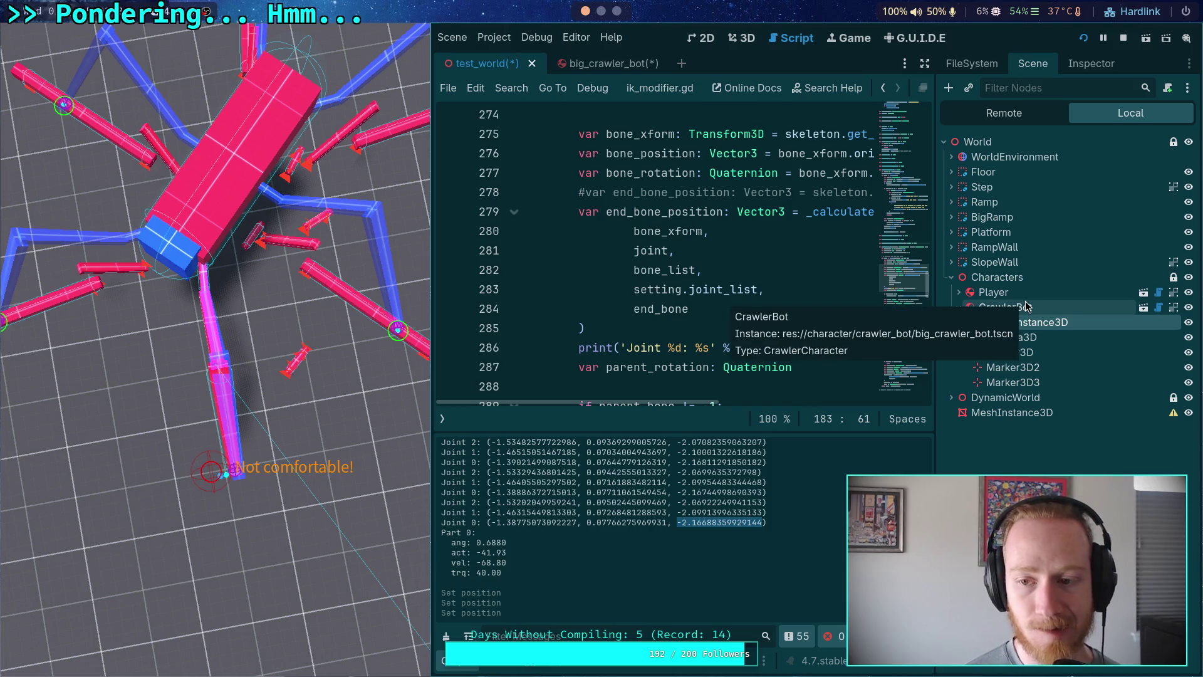
pyautogui.click(601, 64)
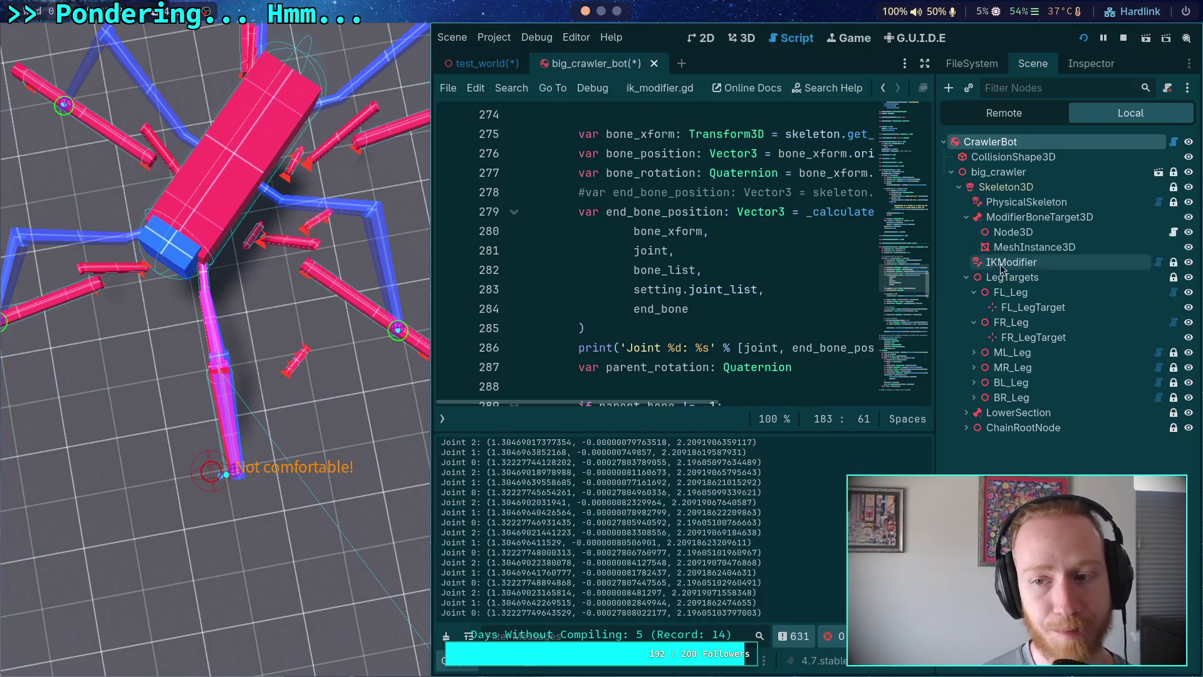
pyautogui.click(1015, 262)
pyautogui.click(1079, 66)
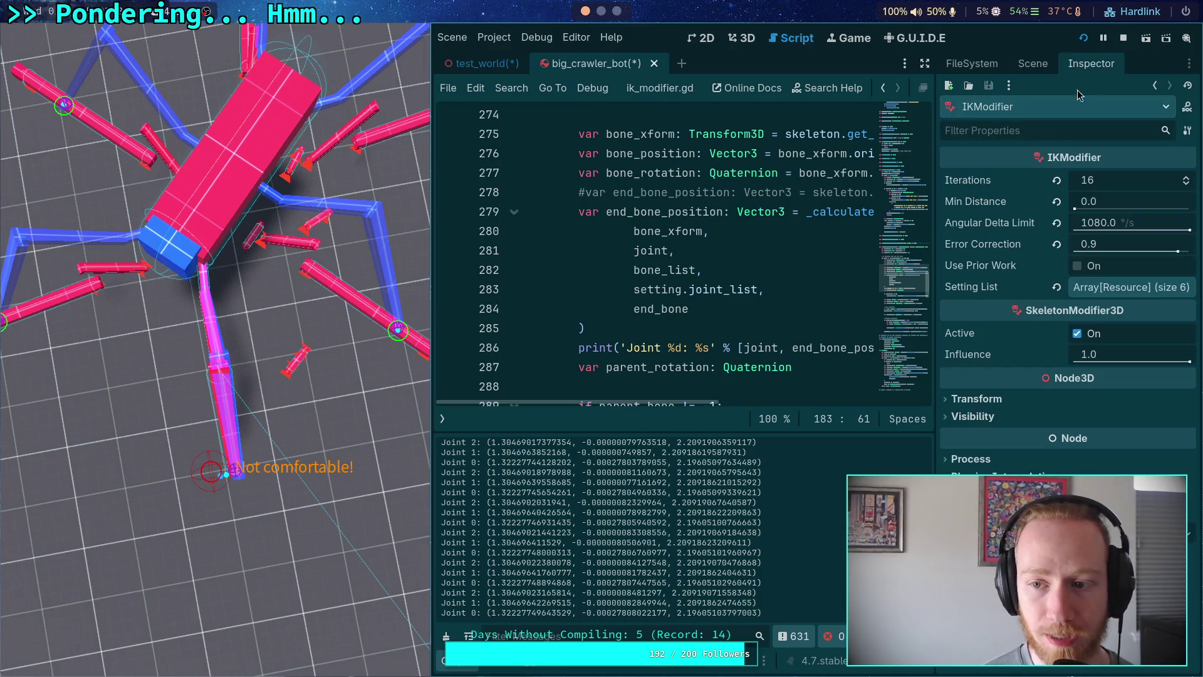
pyautogui.moveTo(1006, 435)
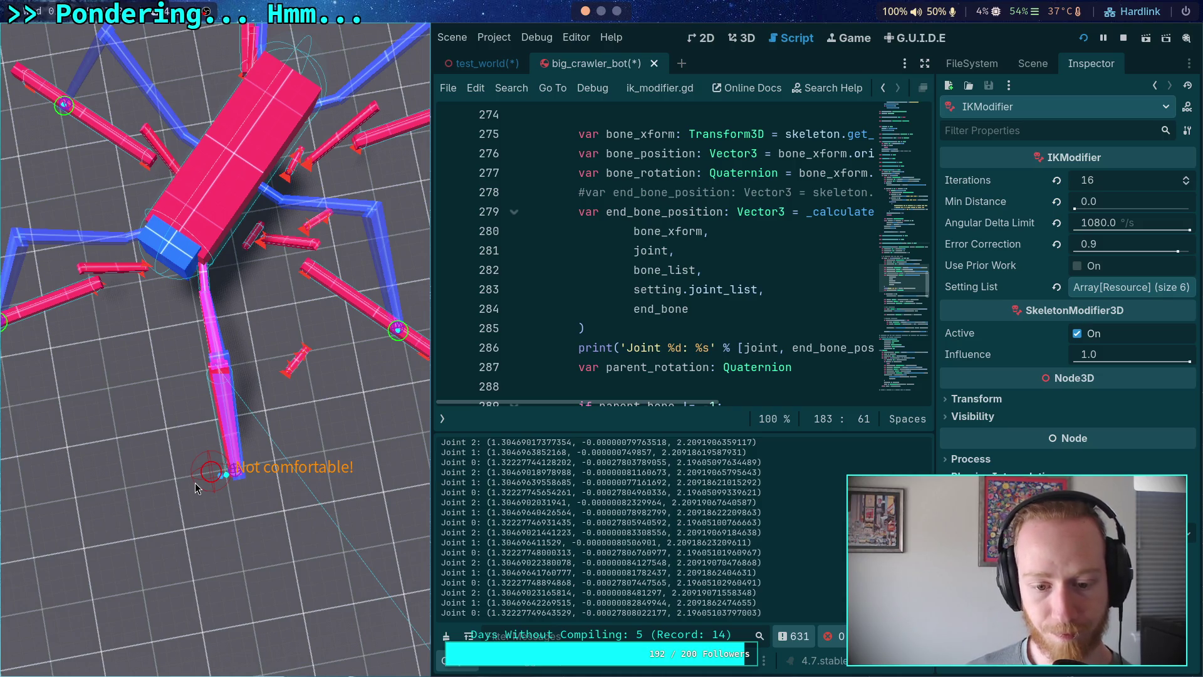
pyautogui.click(464, 65)
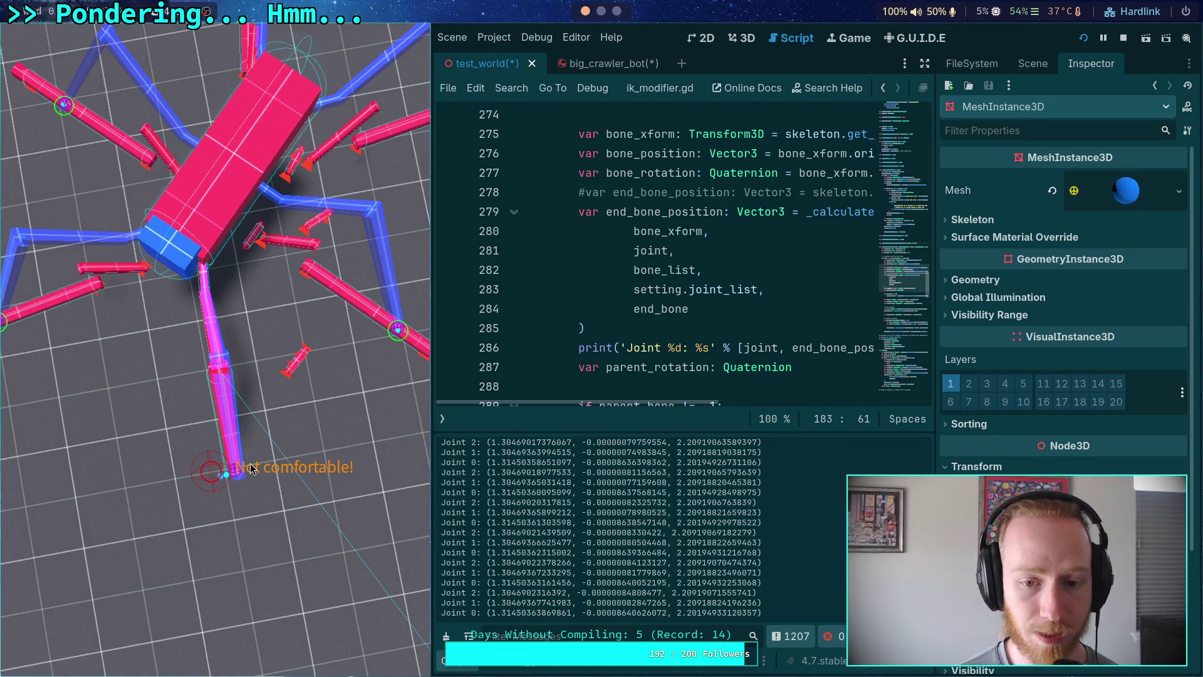
pyautogui.click(595, 64)
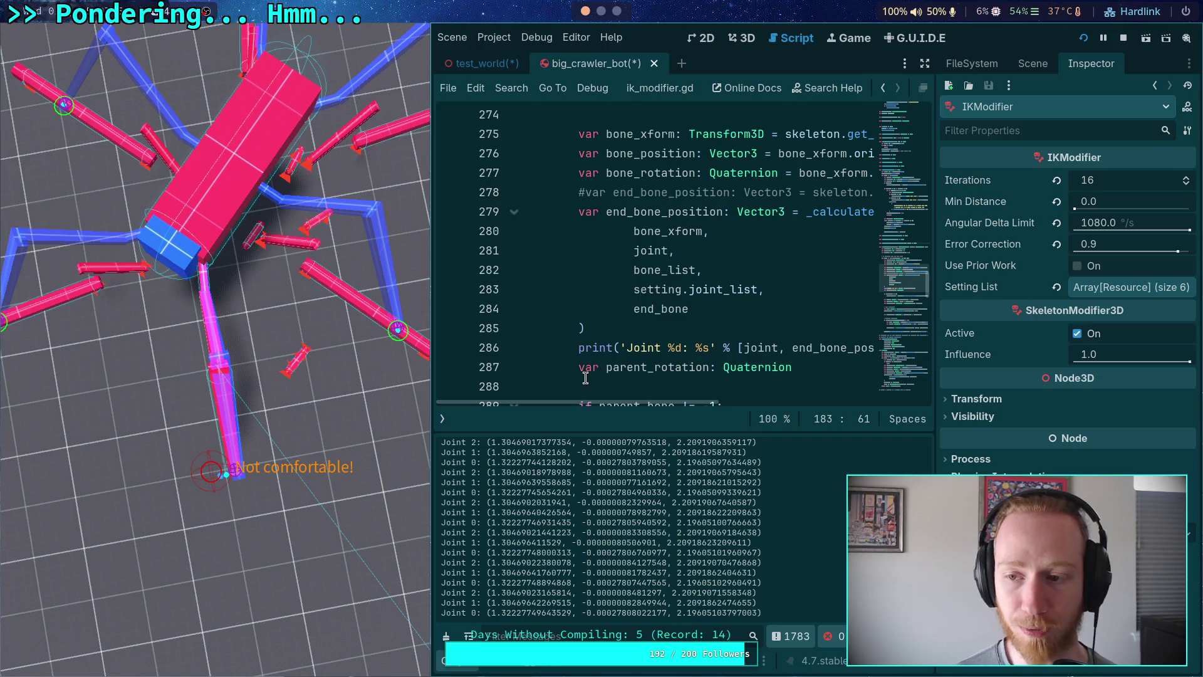
pyautogui.scroll(15, 553, 395)
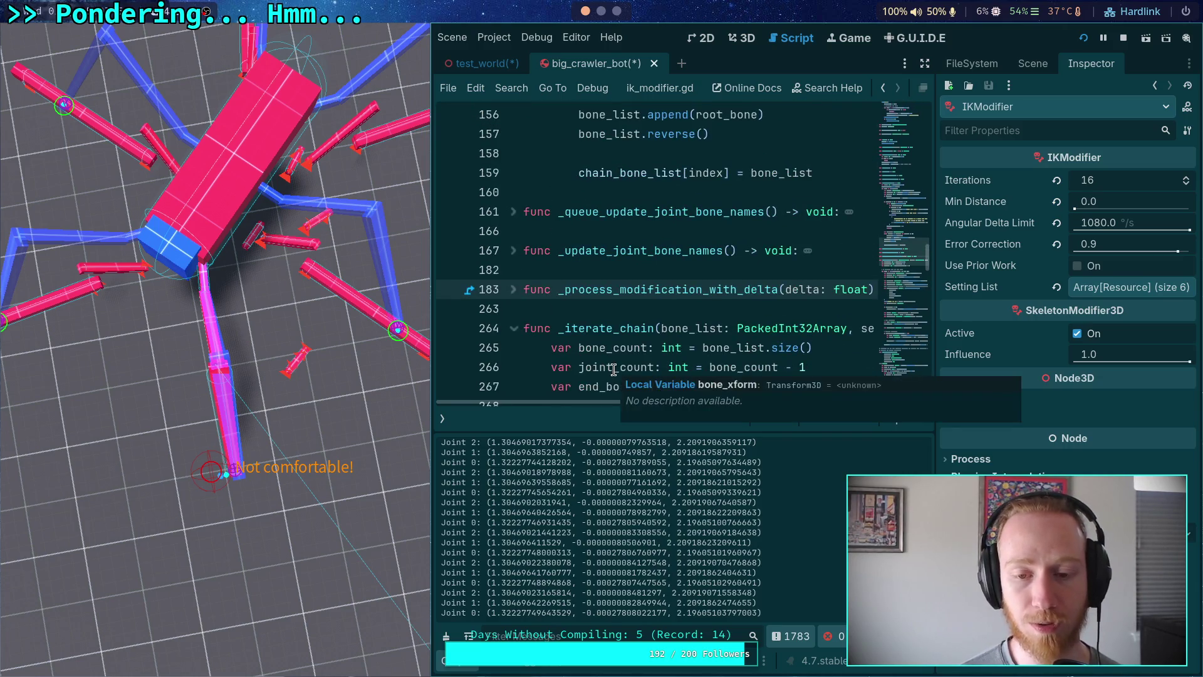
# Add 'if delta == 0.0: return' at the top of _process_modification_with_delta.
pyautogui.scroll(-2, 600, 375)
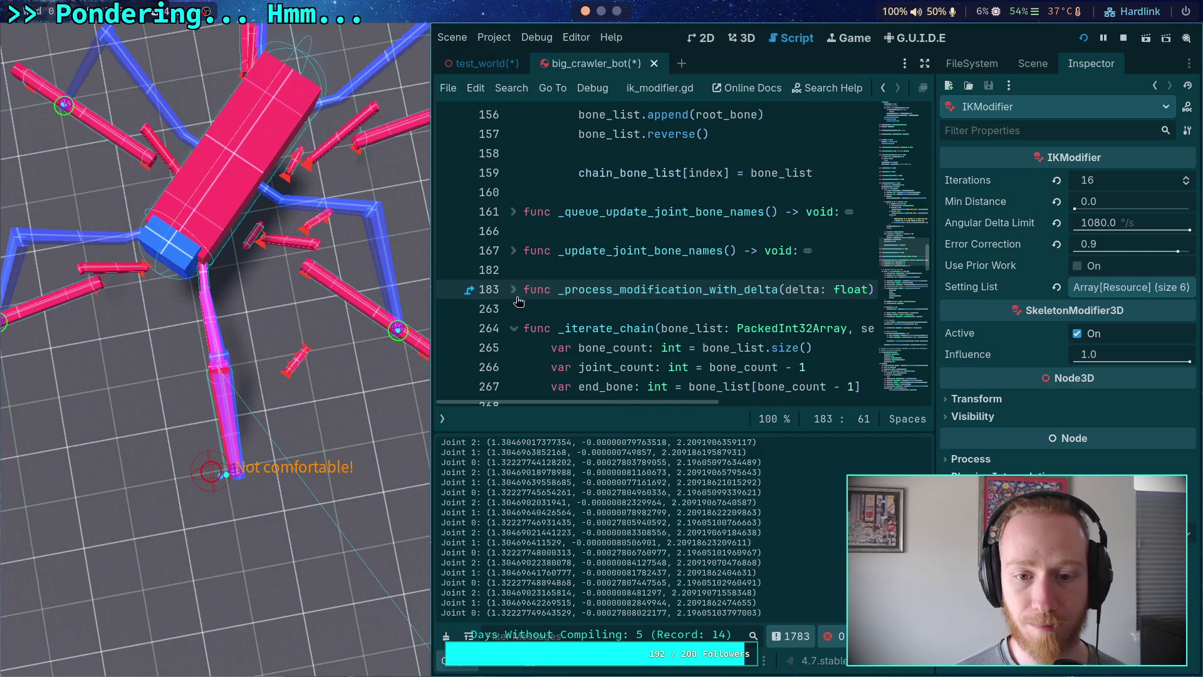
pyautogui.scroll(-1, 535, 306)
pyautogui.click(550, 192)
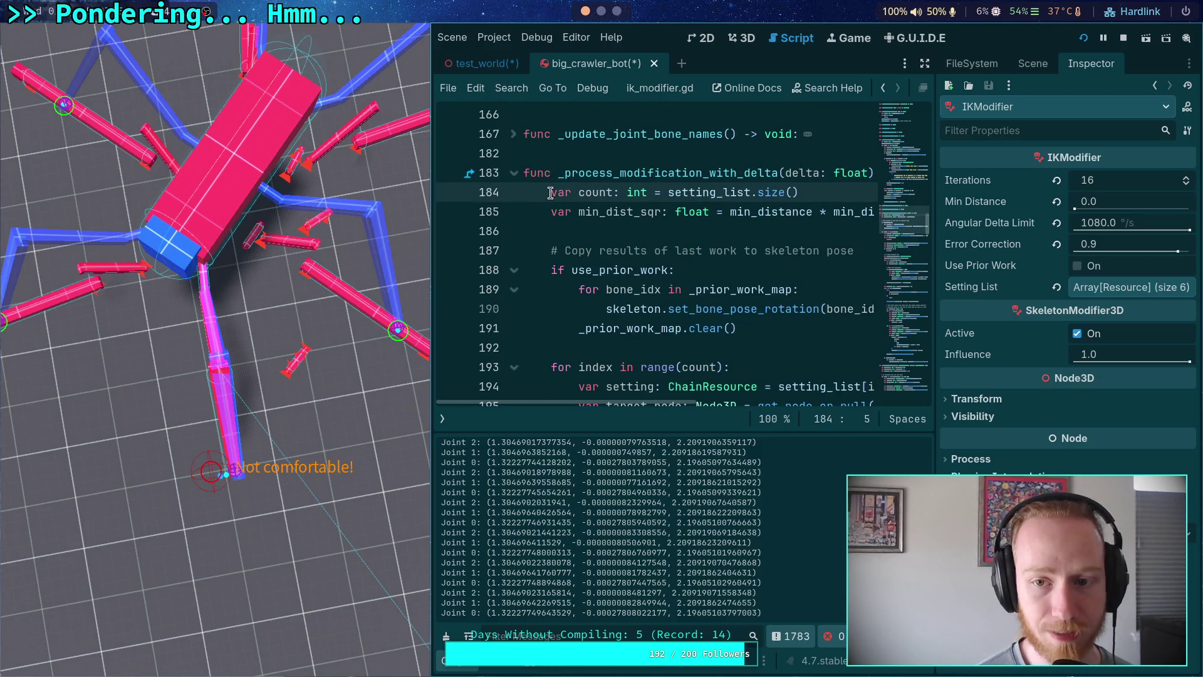
pyautogui.press('Return')
pyautogui.press('Up')
pyautogui.press('Return')
pyautogui.press('Up')
pyautogui.write('if ')
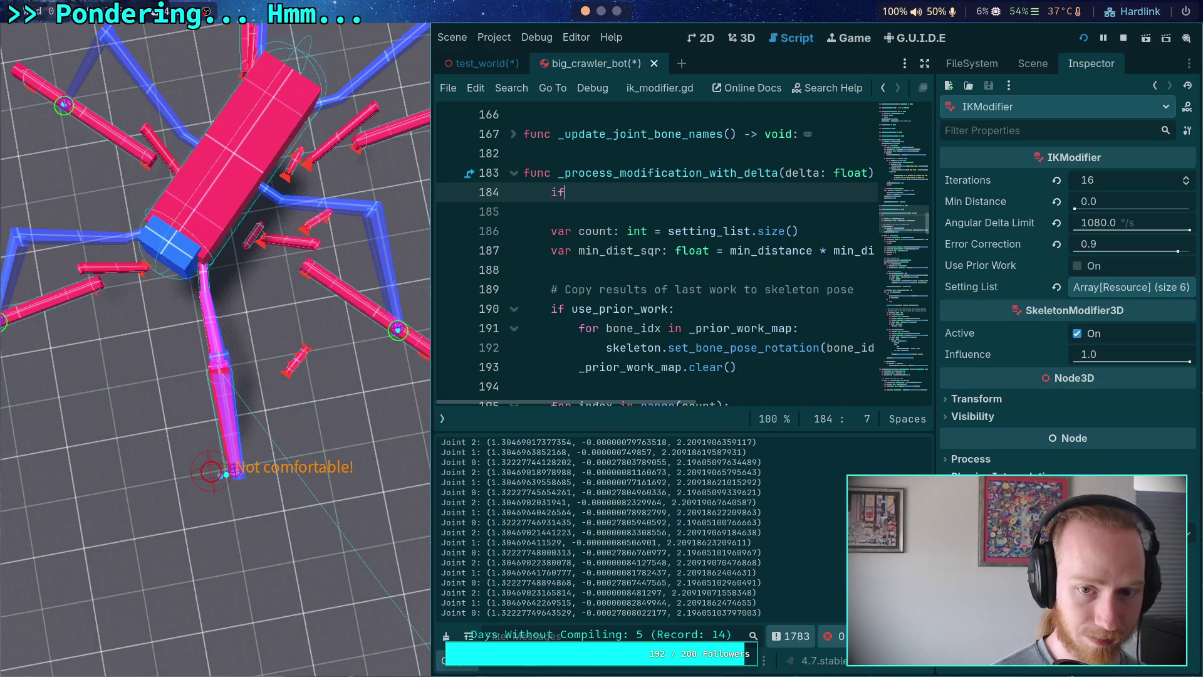
pyautogui.write('delta ==')
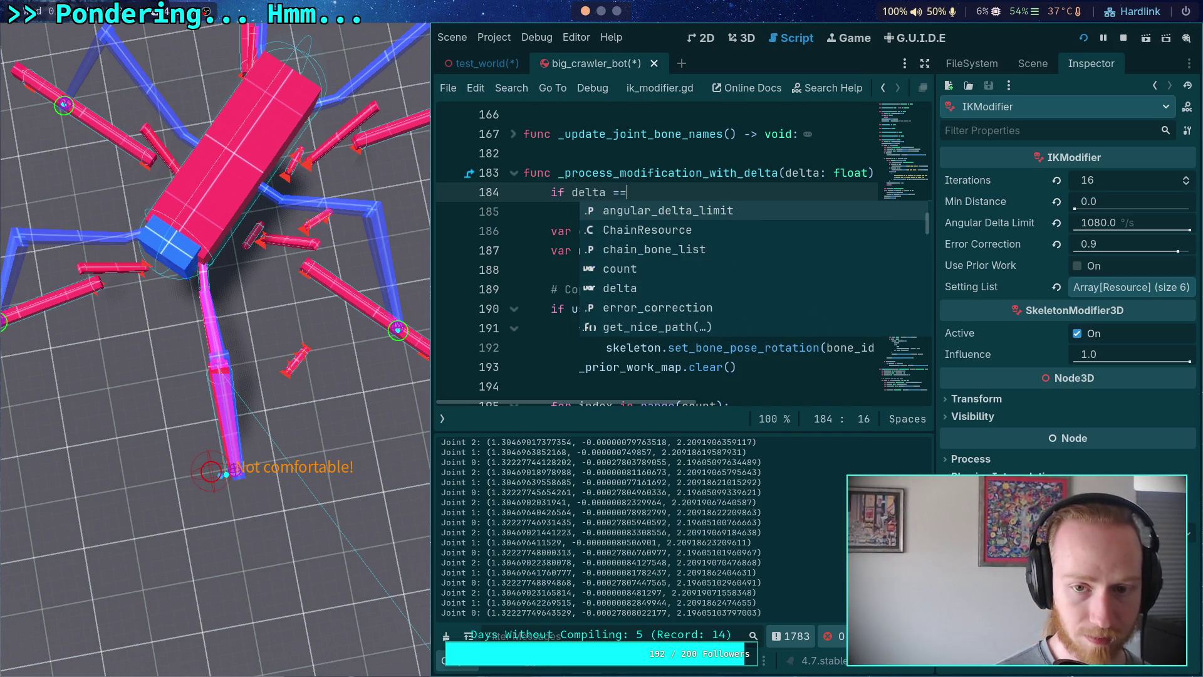
pyautogui.write(' 0.0:')
pyautogui.press('Return')
pyautogui.write('return')
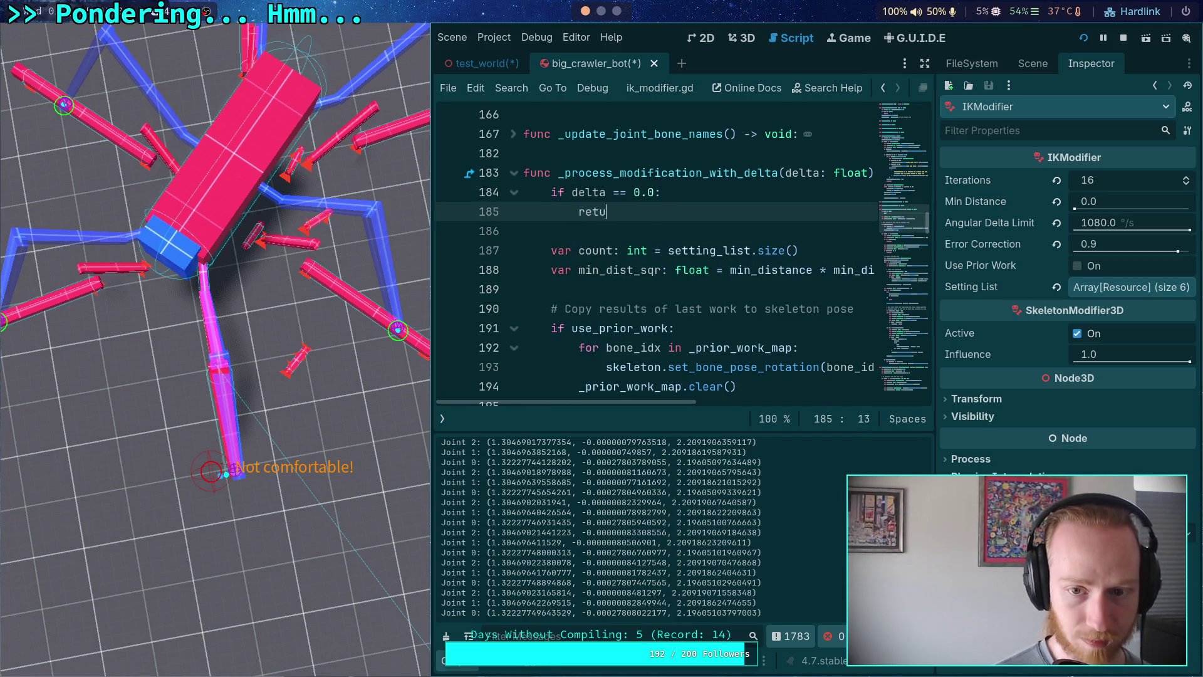
# Extend the condition with 'and Engine.is_editor_hint()', save the script, and clear the output log.
pyautogui.click(585, 192)
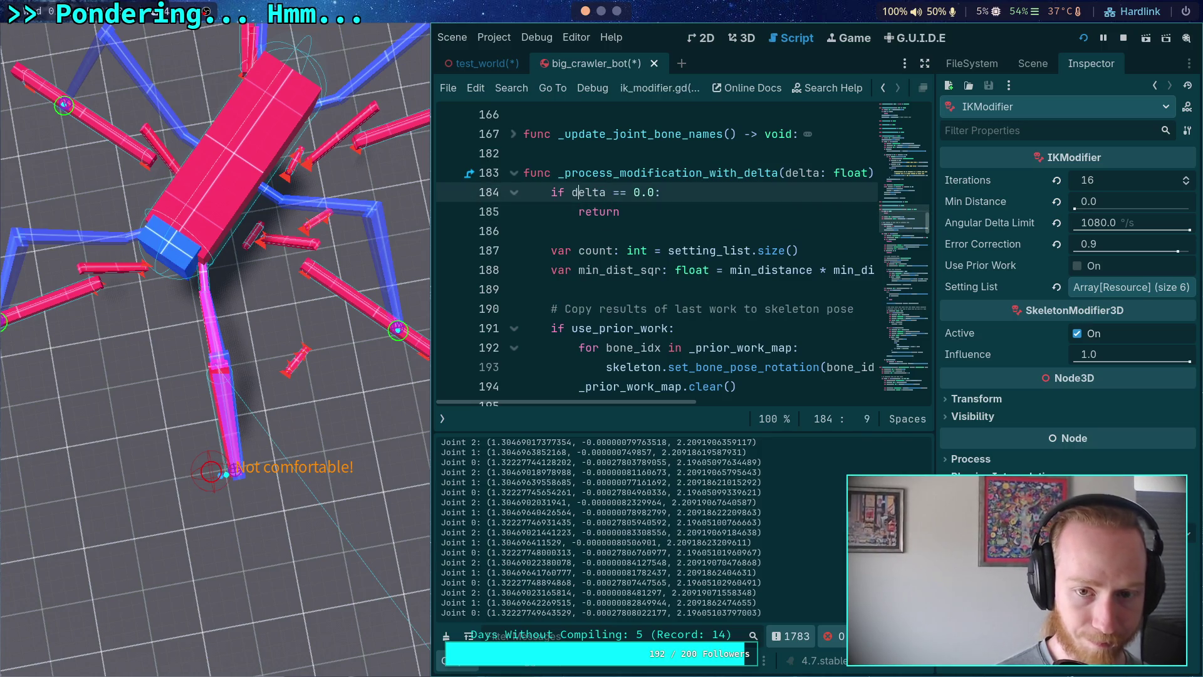
pyautogui.click(635, 192)
pyautogui.write('and Engine.')
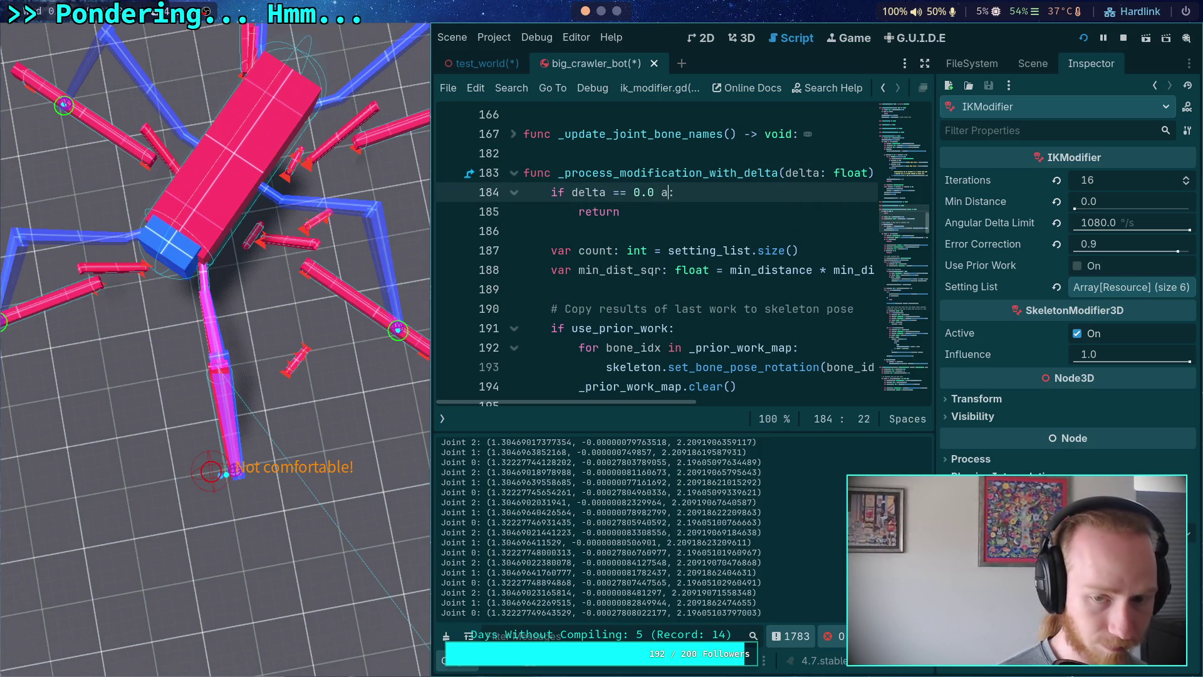
pyautogui.write('is_ed')
pyautogui.press('Return')
pyautogui.hotkey('ctrl', 's')
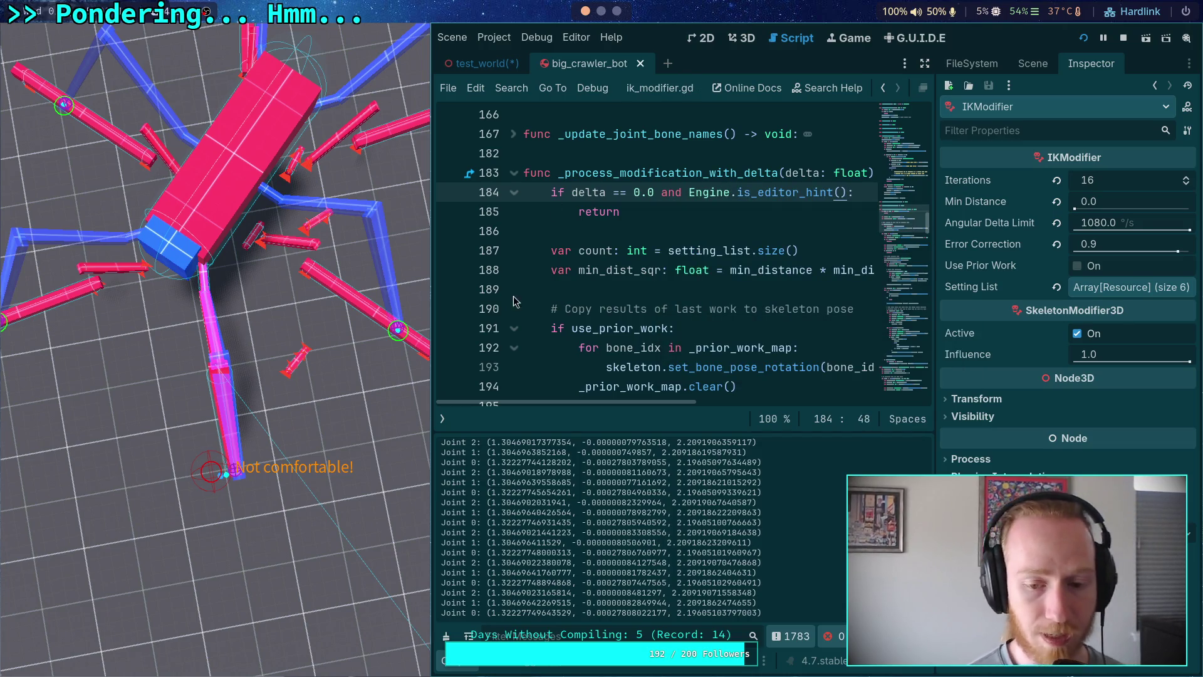
pyautogui.click(660, 295)
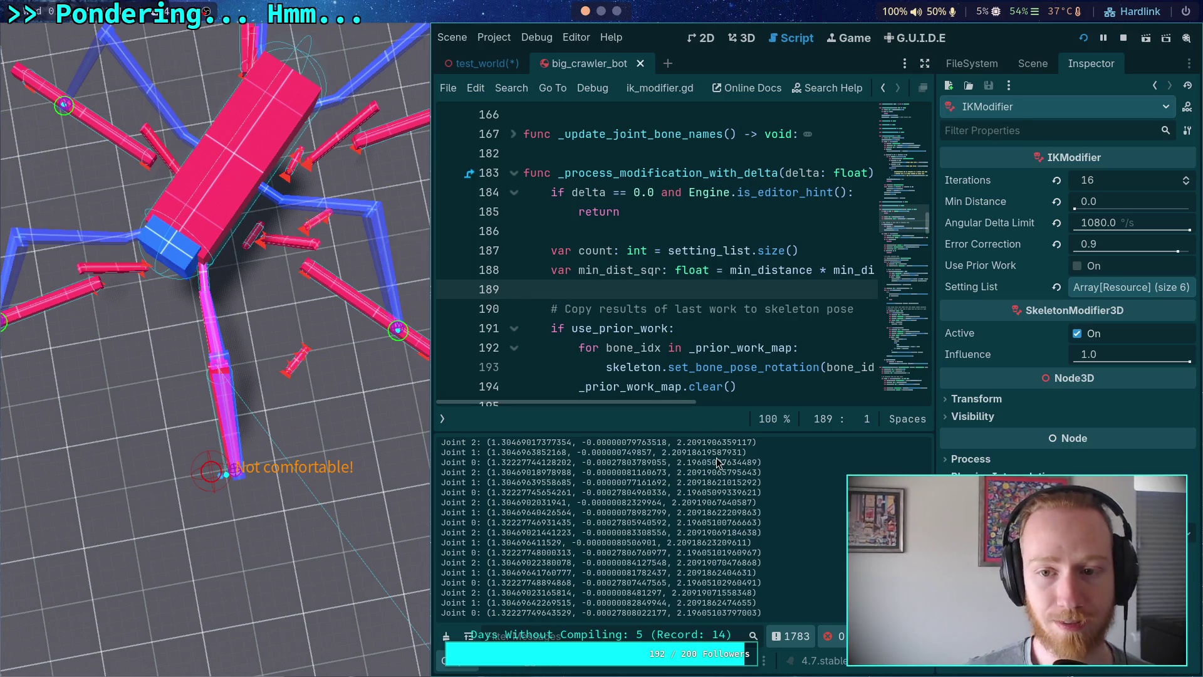
pyautogui.click(445, 637)
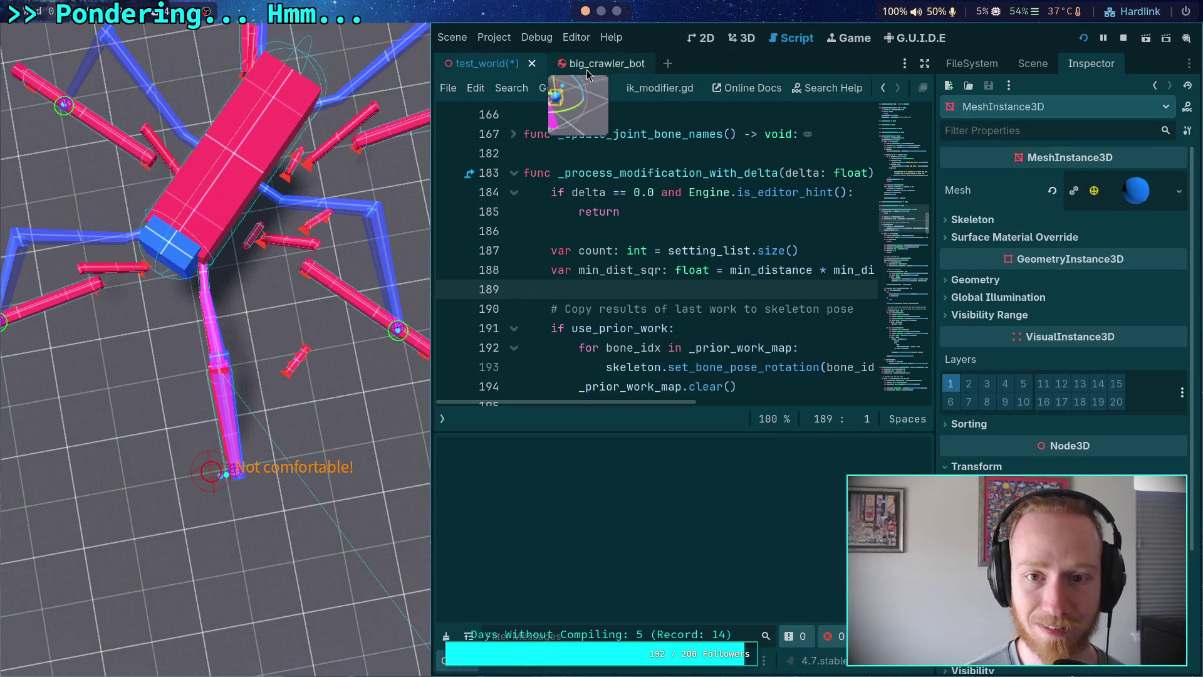
# Switch to the test_world scene and run it to produce a fresh joint log.
pyautogui.click(483, 64)
pyautogui.click(630, 367)
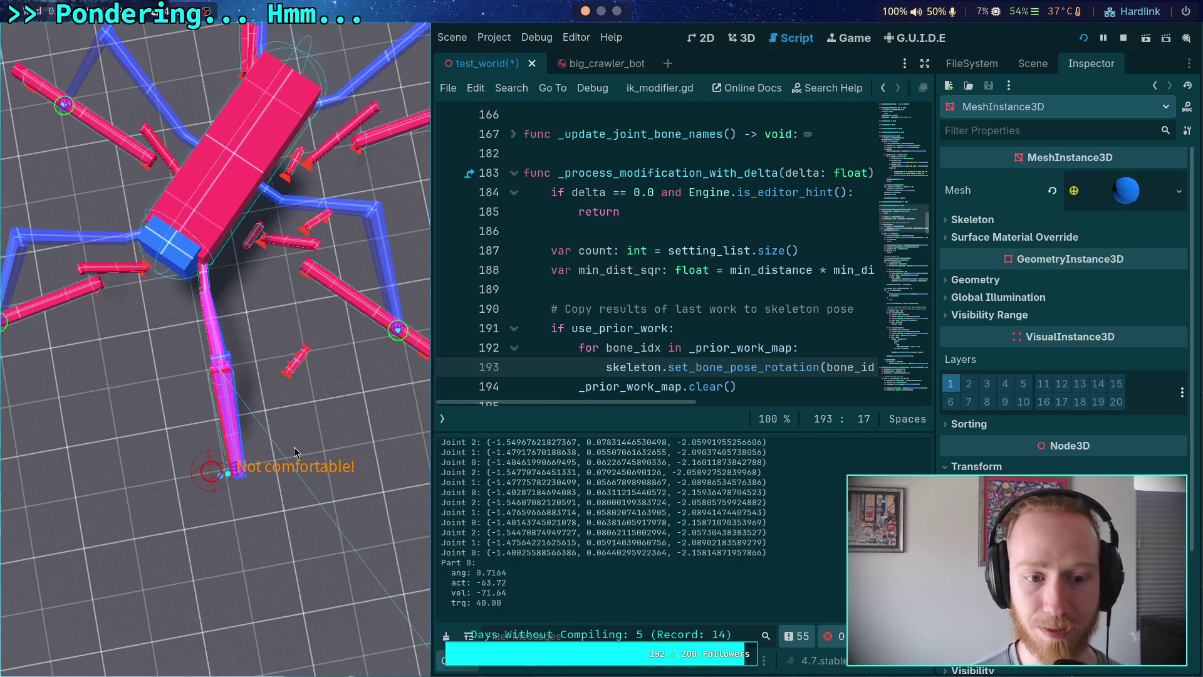
pyautogui.click(567, 65)
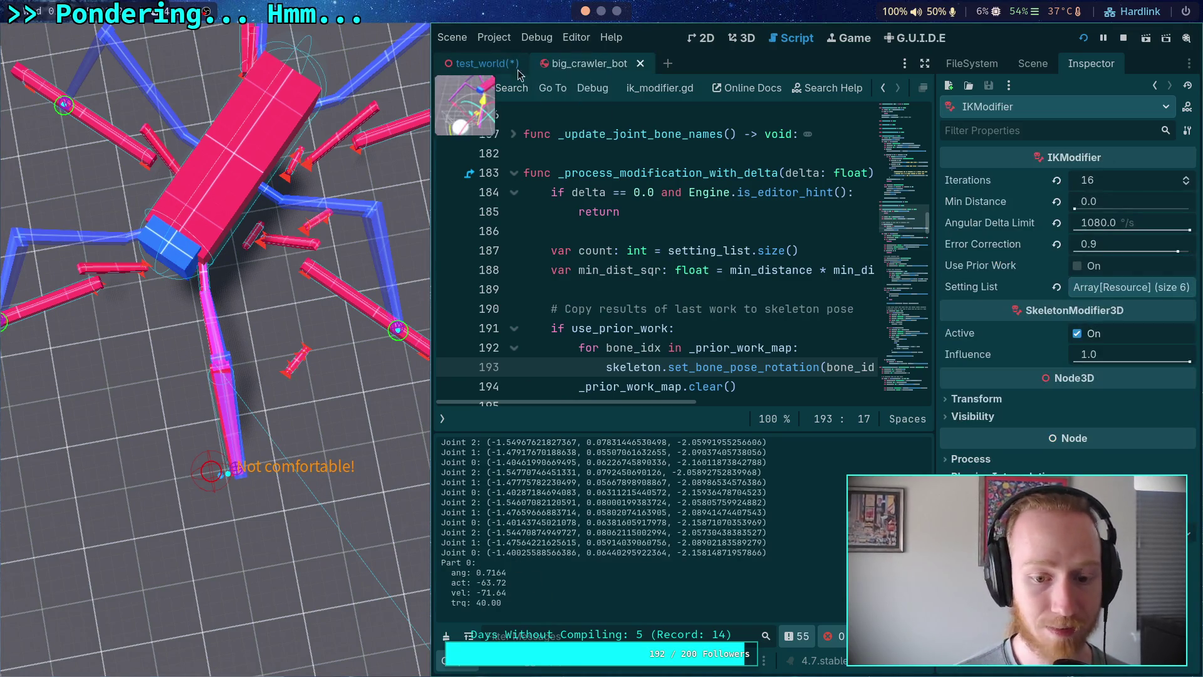
pyautogui.click(489, 65)
# Copy Joint 0's coordinates -1.40025588566386, 0.06440295922364 and -2.15814871957866 from the log.
pyautogui.moveTo(490, 553); pyautogui.dragTo(575, 553)
pyautogui.rightClick(575, 553)
pyautogui.click(589, 564)
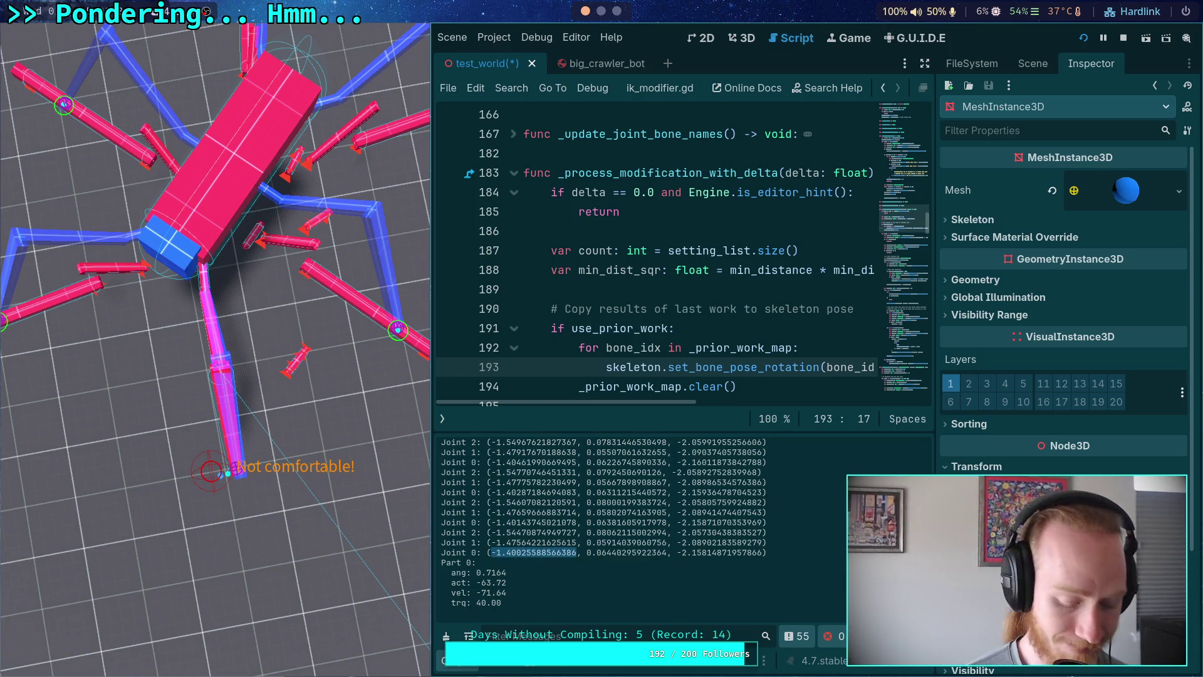
pyautogui.moveTo(587, 543); pyautogui.dragTo(666, 544)
pyautogui.rightClick(658, 553)
pyautogui.click(672, 559)
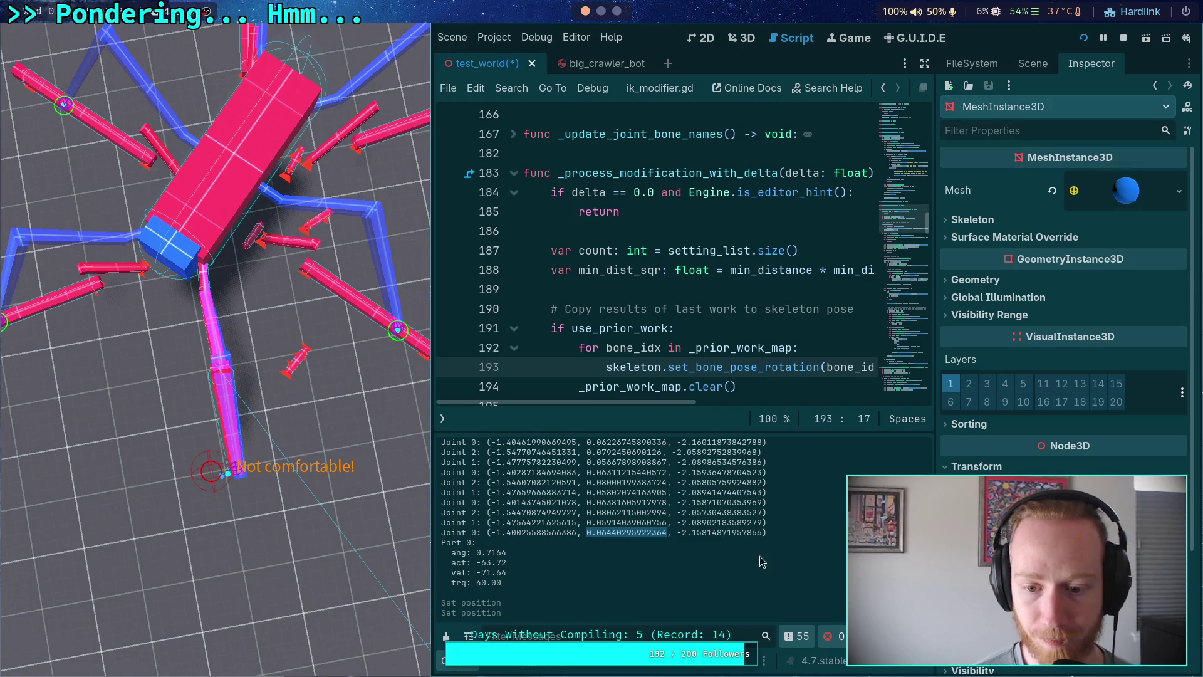
pyautogui.moveTo(677, 532); pyautogui.dragTo(762, 532)
pyautogui.rightClick(756, 533)
pyautogui.click(770, 541)
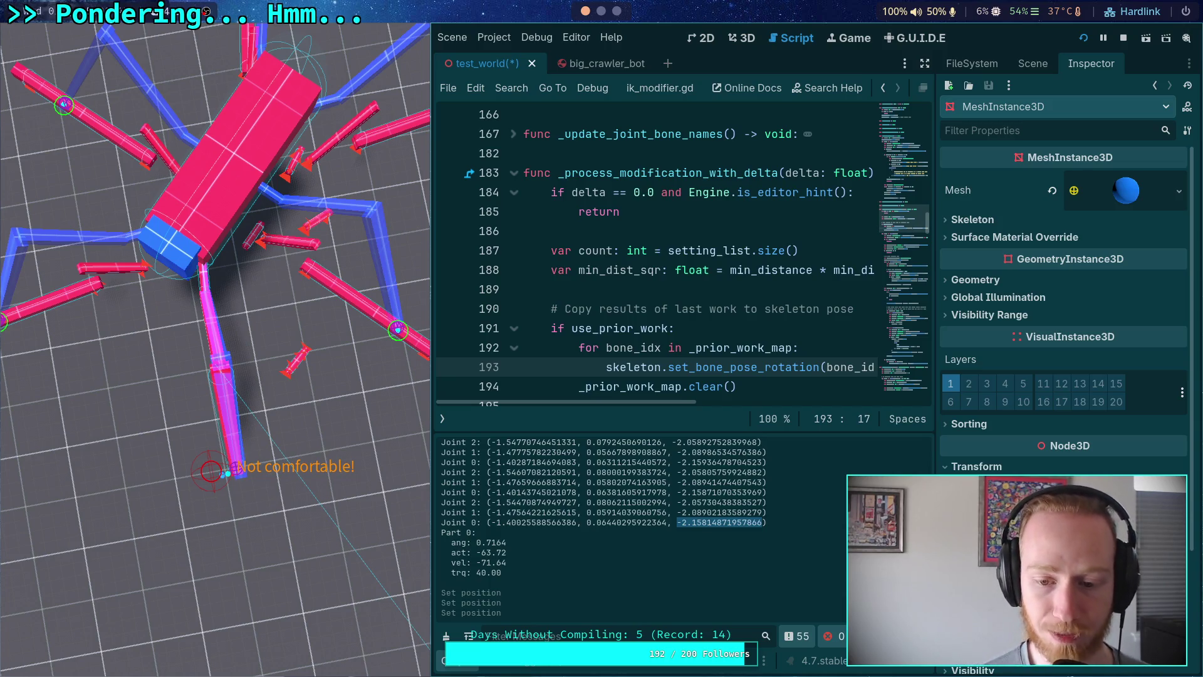
pyautogui.click(765, 523)
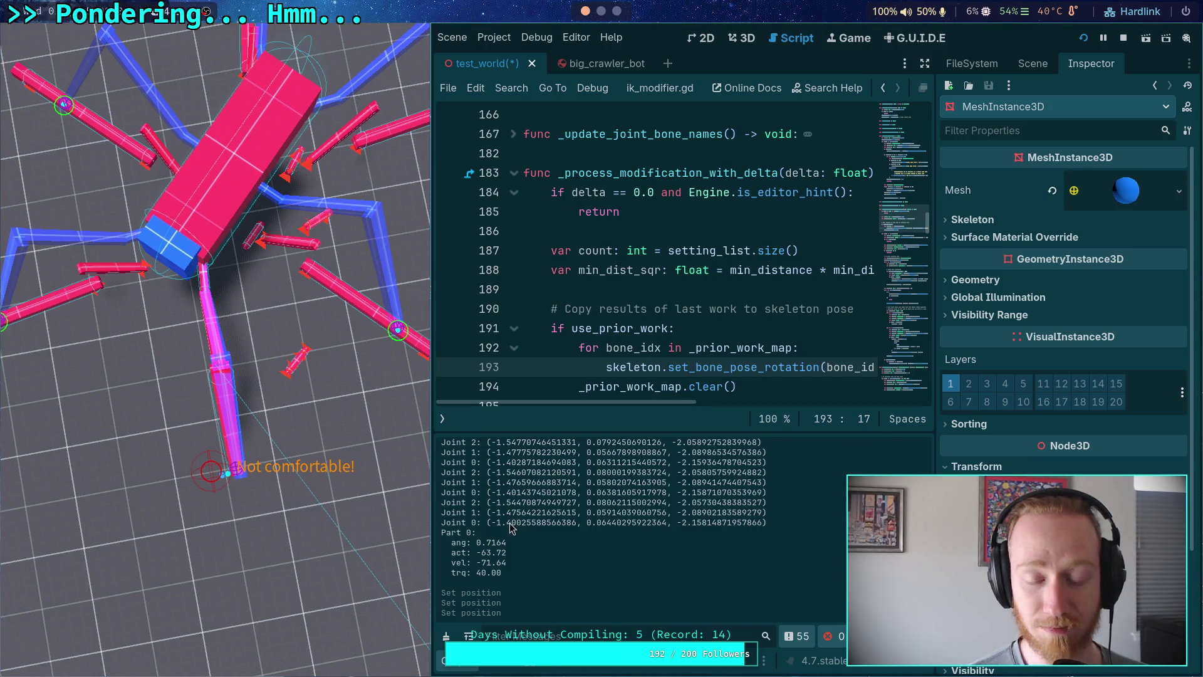
# Copy Joint 2's three coordinates, from -1.54470874949727 through -2.05730438383527.
pyautogui.moveTo(491, 503)
pyautogui.mouseDown()
pyautogui.moveTo(588, 506)
pyautogui.moveTo(566, 509)
pyautogui.mouseUp()
pyautogui.rightClick(566, 509)
pyautogui.click(601, 515)
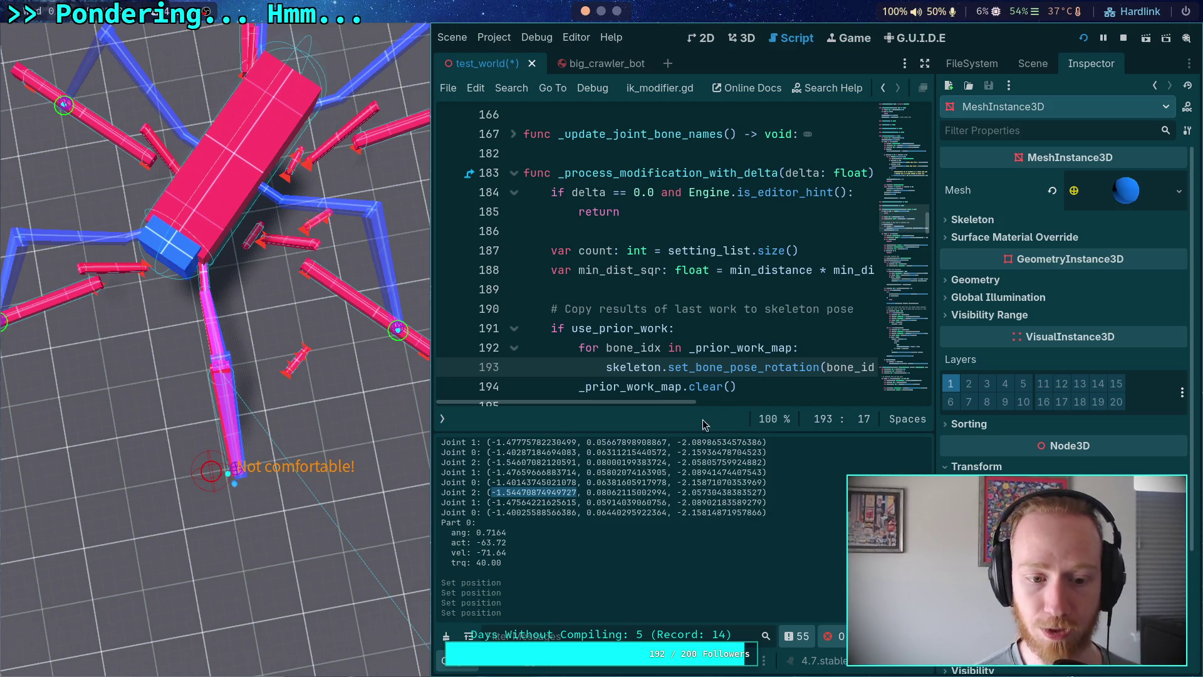
pyautogui.moveTo(587, 494); pyautogui.dragTo(667, 494)
pyautogui.rightClick(668, 497)
pyautogui.click(683, 503)
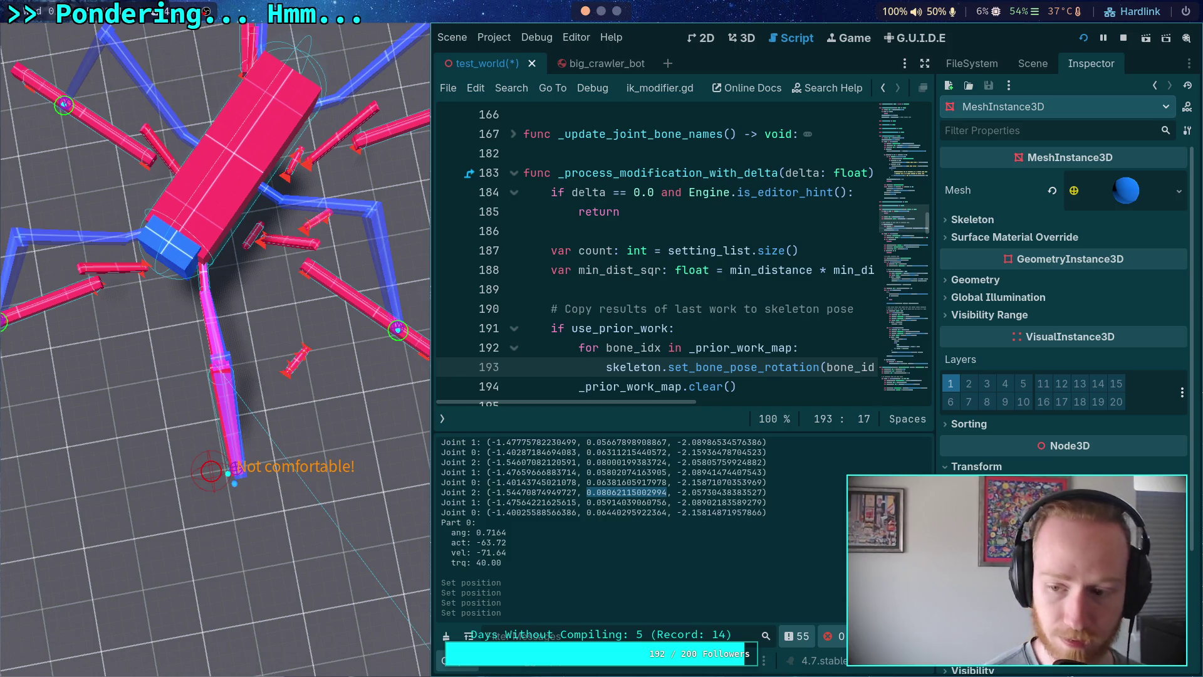
pyautogui.click(685, 483)
pyautogui.moveTo(685, 483); pyautogui.dragTo(763, 482)
pyautogui.rightClick(763, 483)
pyautogui.click(767, 492)
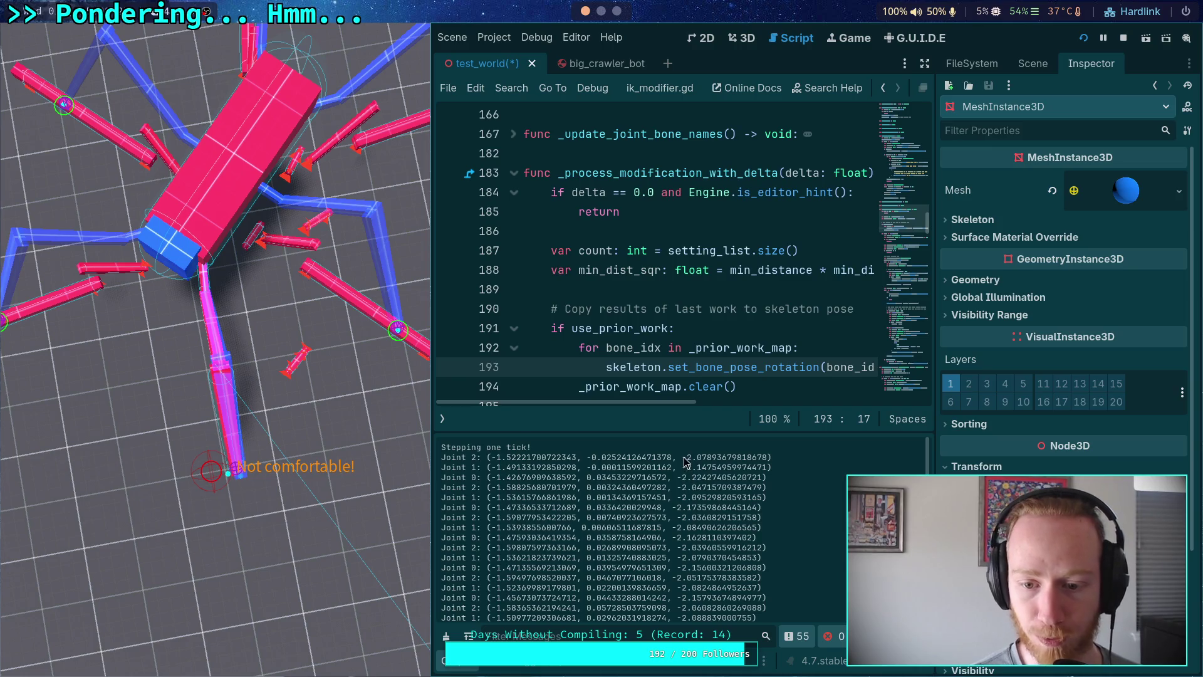
# Copy Joint 2's values -2.07893679818678, -0.02524126471378 and -1.52221700722343 under 'Stepping one tick!'.
pyautogui.moveTo(683, 458); pyautogui.dragTo(770, 458)
pyautogui.rightClick(753, 463)
pyautogui.click(772, 469)
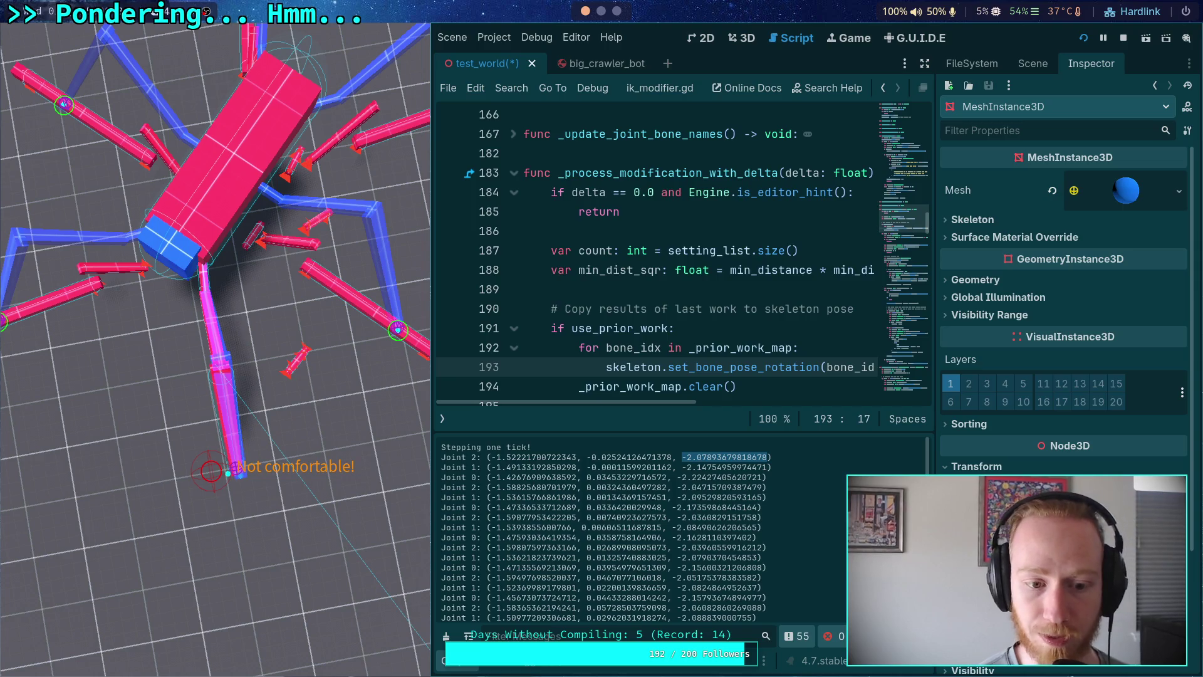
pyautogui.moveTo(588, 458); pyautogui.dragTo(672, 458)
pyautogui.rightClick(664, 464)
pyautogui.click(685, 474)
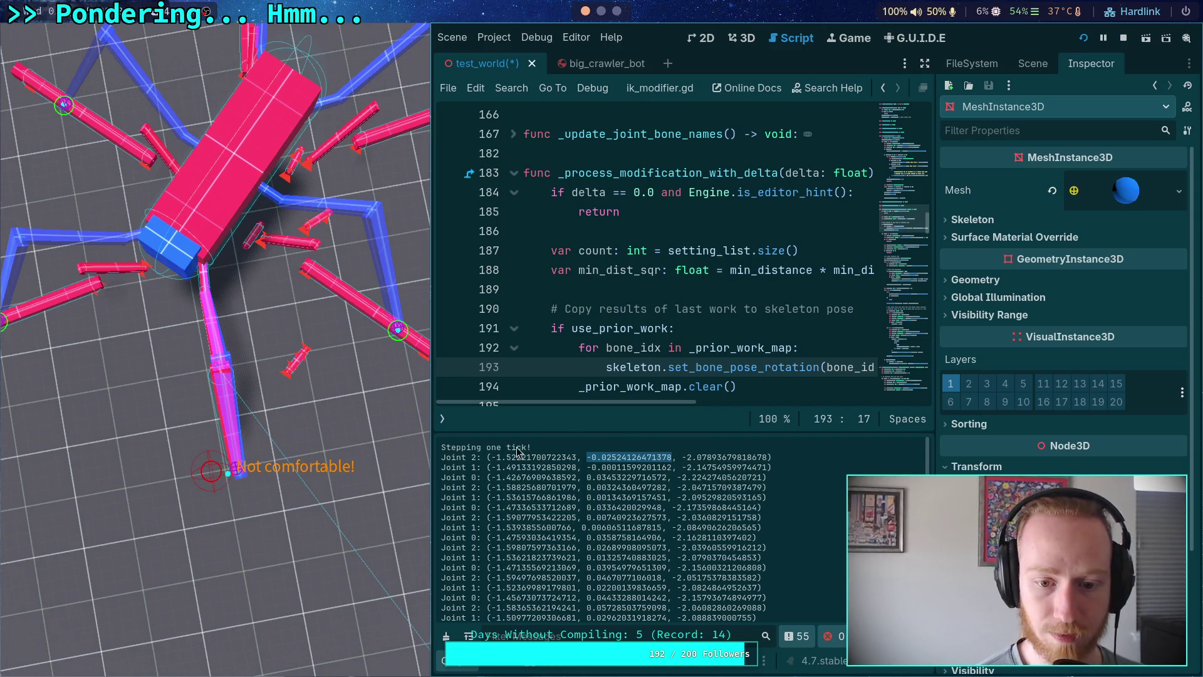
pyautogui.moveTo(490, 458); pyautogui.dragTo(577, 461)
pyautogui.rightClick(572, 464)
pyautogui.click(592, 474)
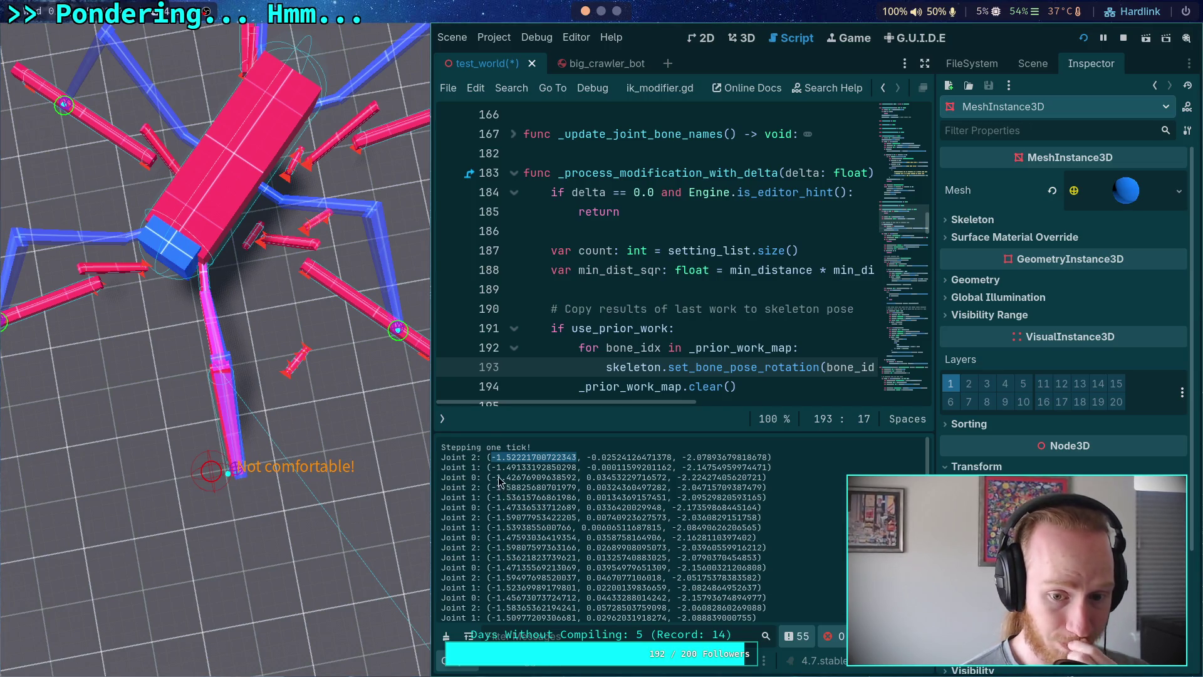
# Copy Joint 0's values -1.42676909638592, 0.03453229716572 and -2.22427405620721.
pyautogui.moveTo(493, 479); pyautogui.dragTo(576, 480)
pyautogui.rightClick(577, 490)
pyautogui.click(593, 493)
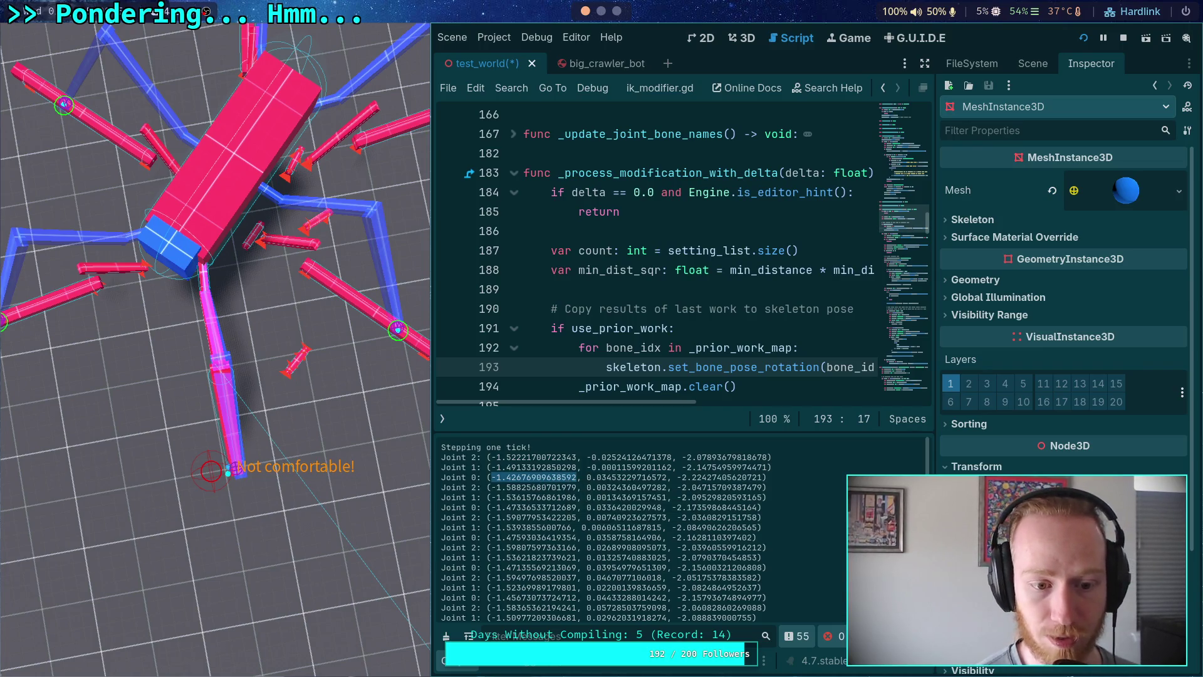
pyautogui.moveTo(587, 478); pyautogui.dragTo(667, 477)
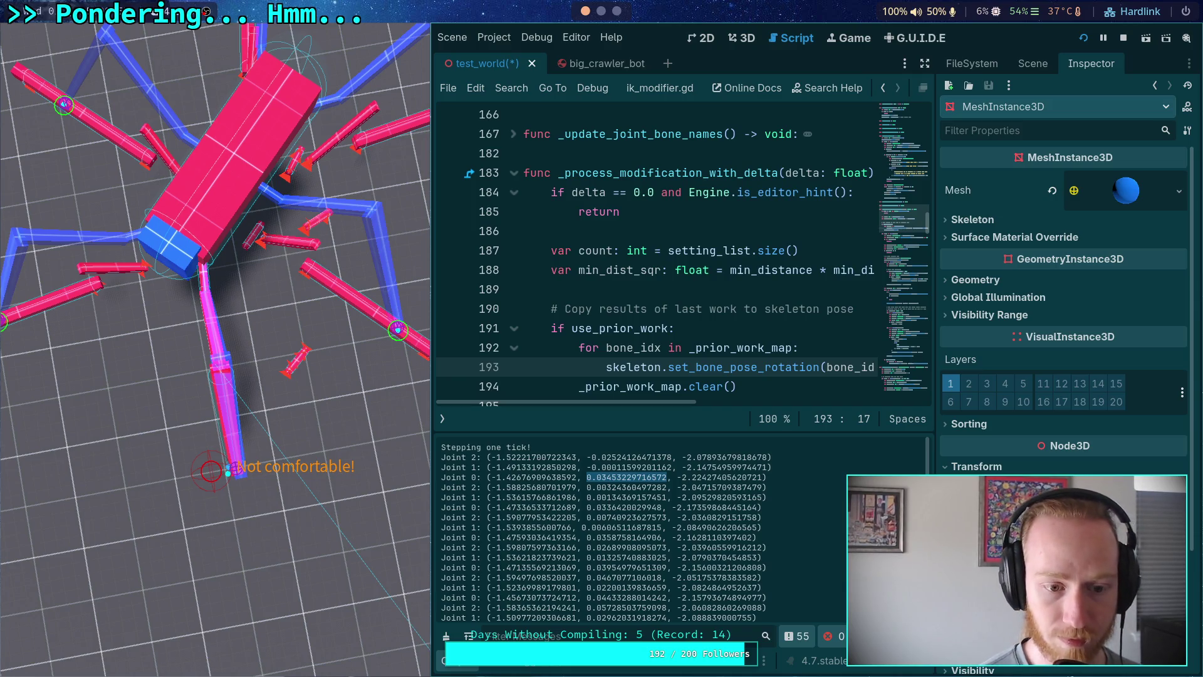
pyautogui.moveTo(677, 478); pyautogui.dragTo(759, 476)
pyautogui.rightClick(760, 475)
pyautogui.click(772, 484)
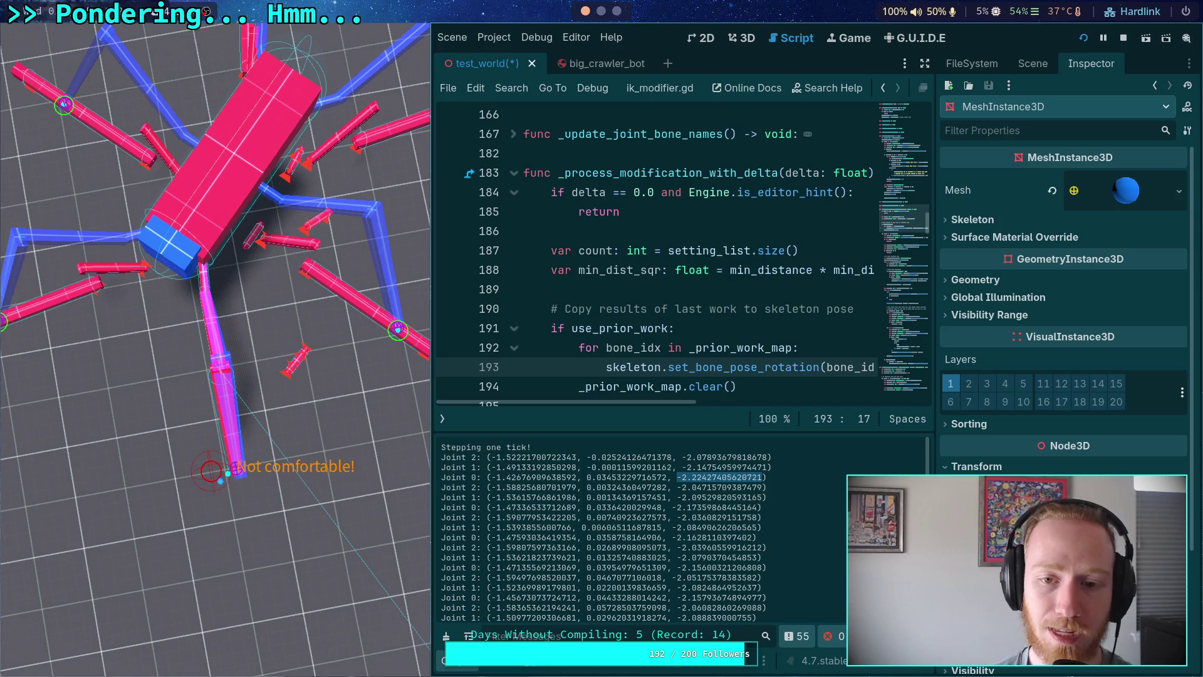
# Stop the running game, collapse the output panel, and hide the scripts list.
pyautogui.click(1124, 38)
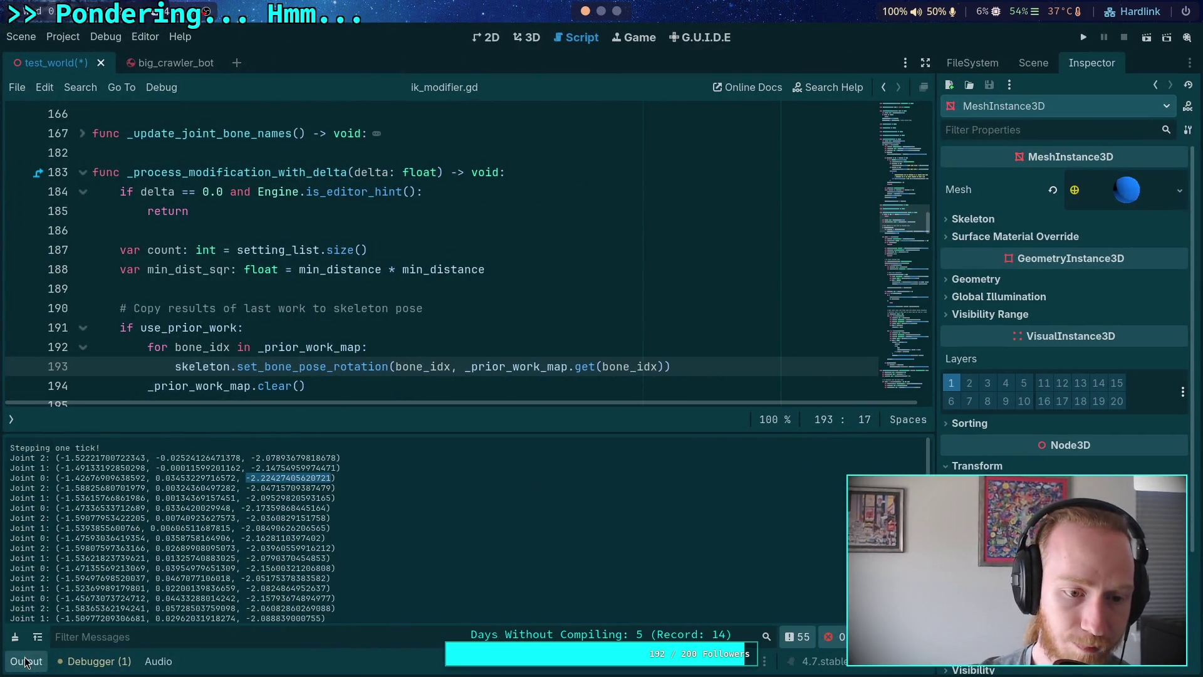
pyautogui.click(26, 661)
pyautogui.click(10, 634)
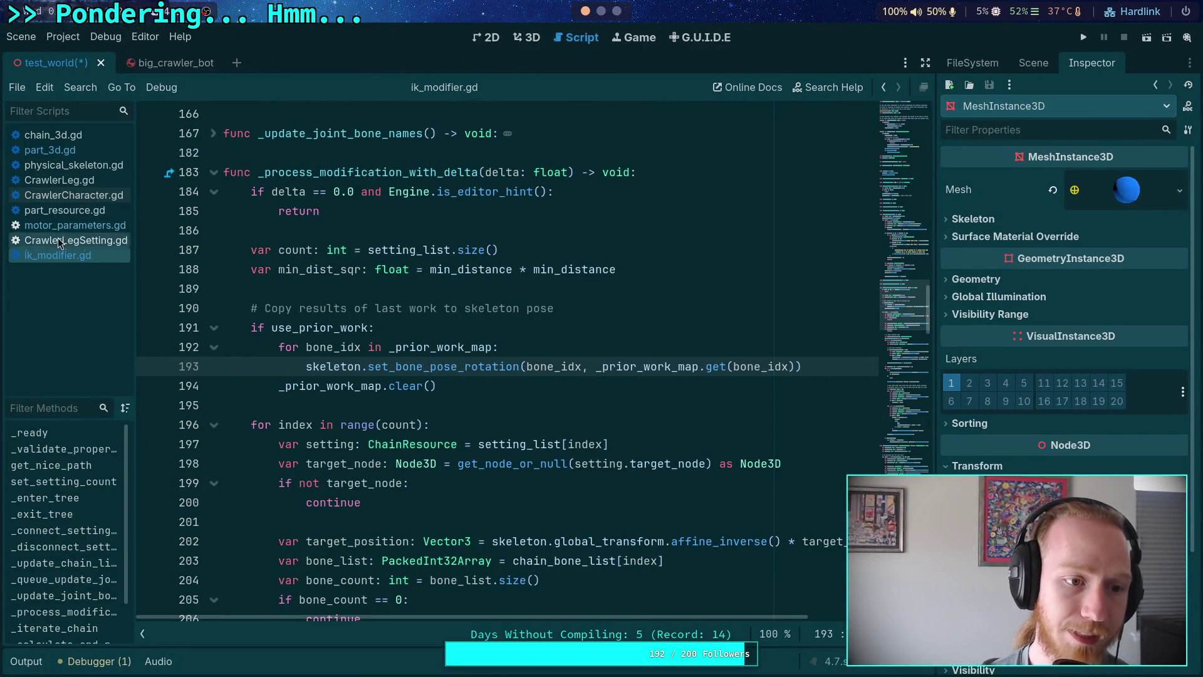
pyautogui.click(143, 634)
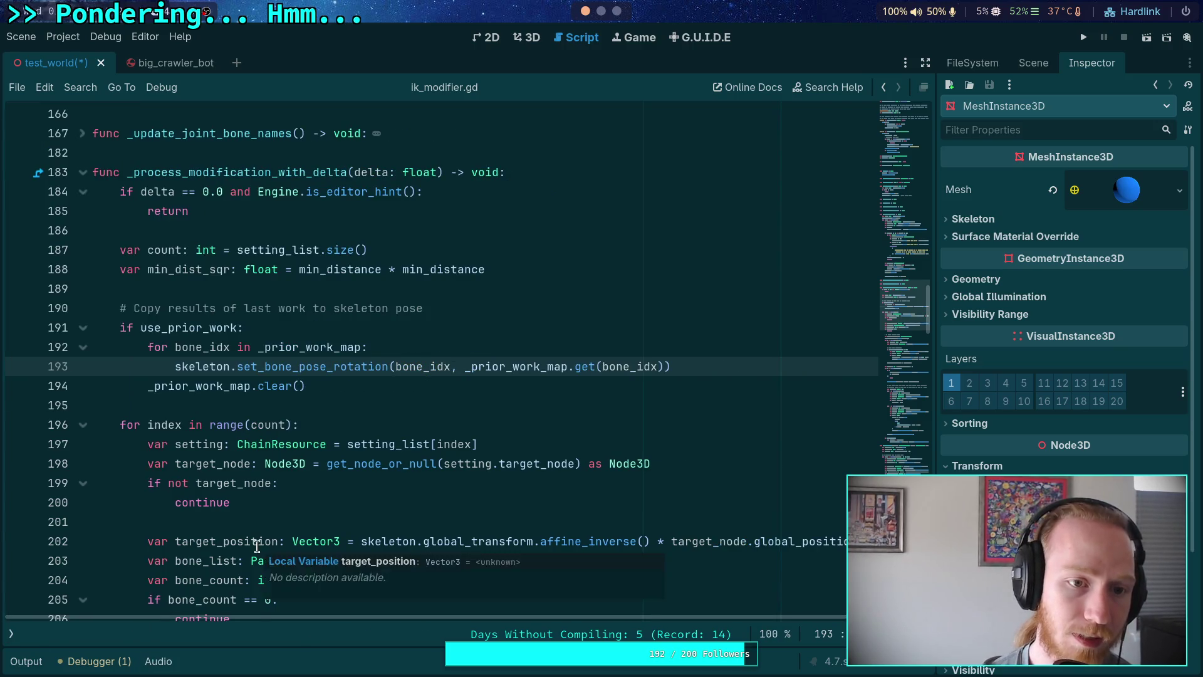
# Review the joint loop's target computation in ik_modifier.gd, selecting 'target' on line 296.
pyautogui.scroll(2, 264, 545)
pyautogui.scroll(-5, 343, 450)
pyautogui.scroll(-5, 344, 450)
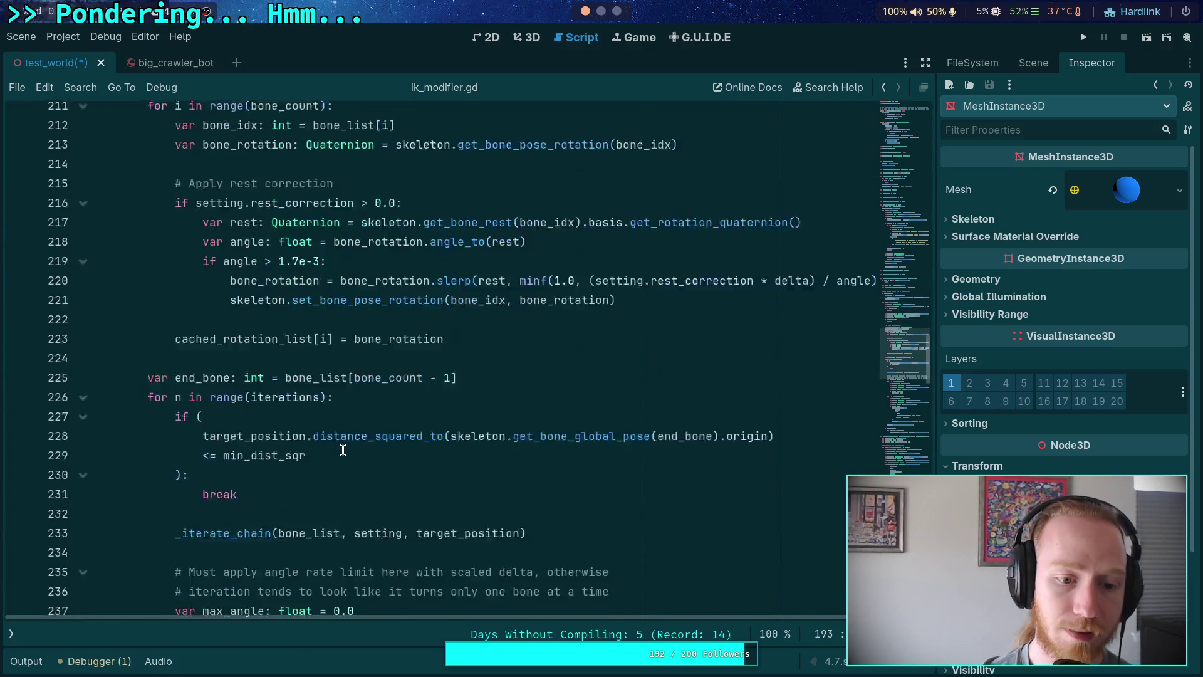
pyautogui.scroll(11, 326, 445)
pyautogui.scroll(-11, 321, 443)
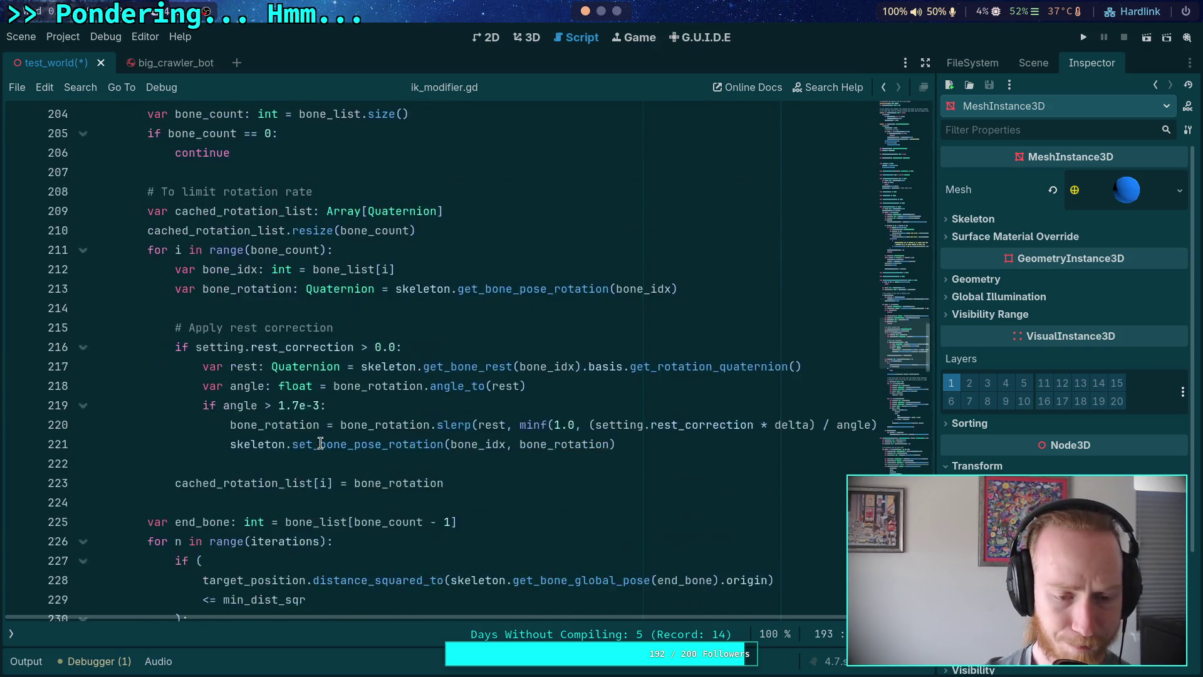
pyautogui.scroll(-16, 321, 443)
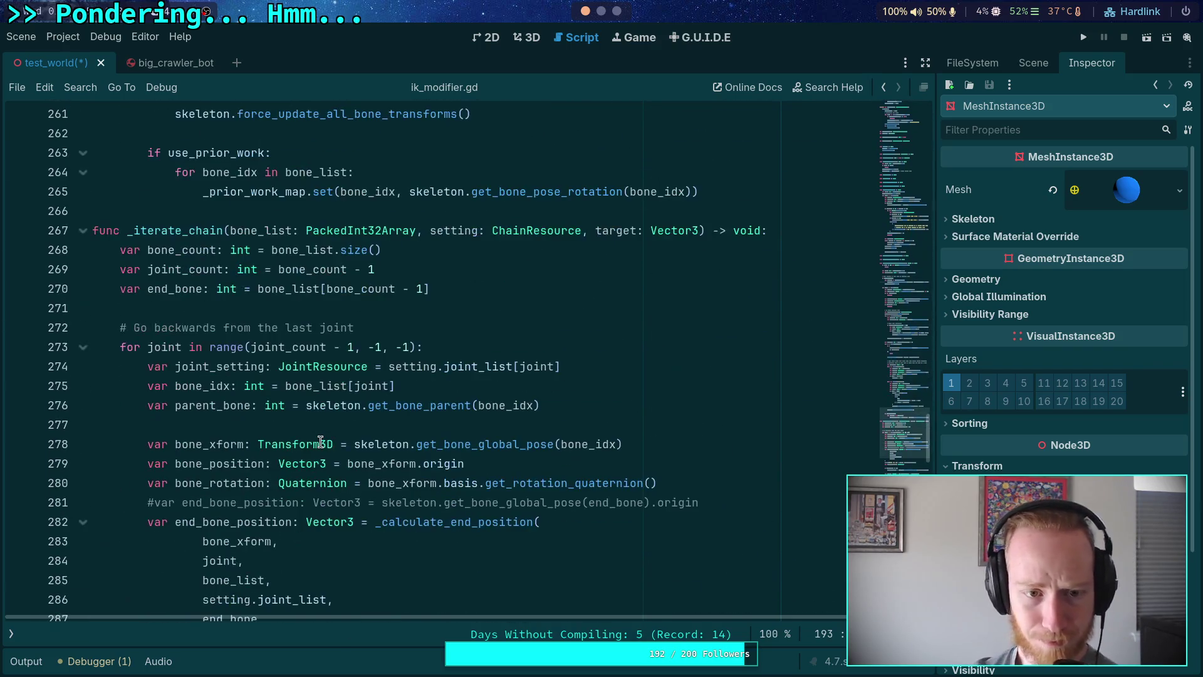
pyautogui.scroll(-1, 320, 442)
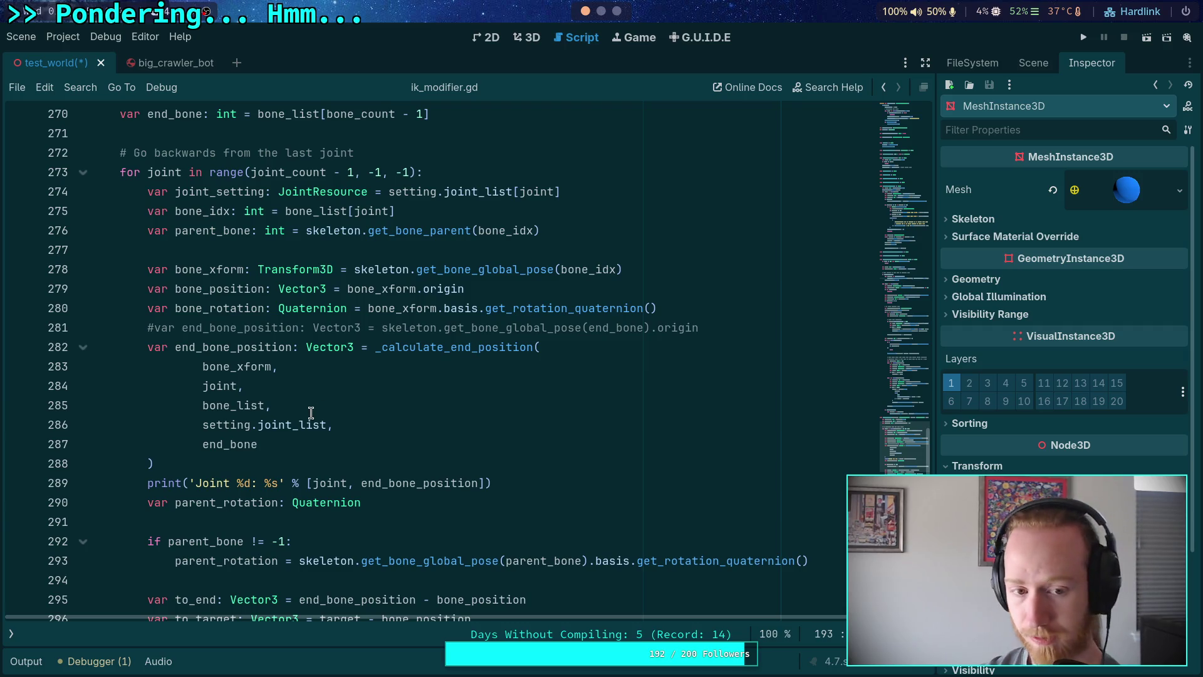
pyautogui.click(296, 463)
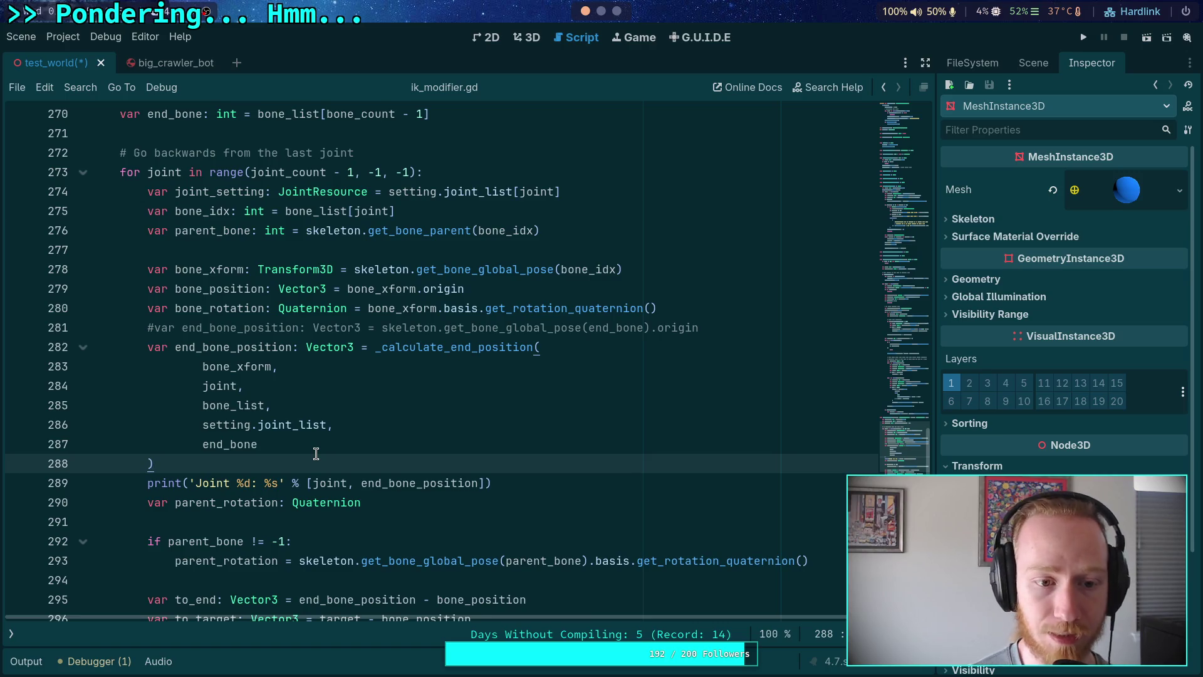
pyautogui.scroll(-1, 408, 446)
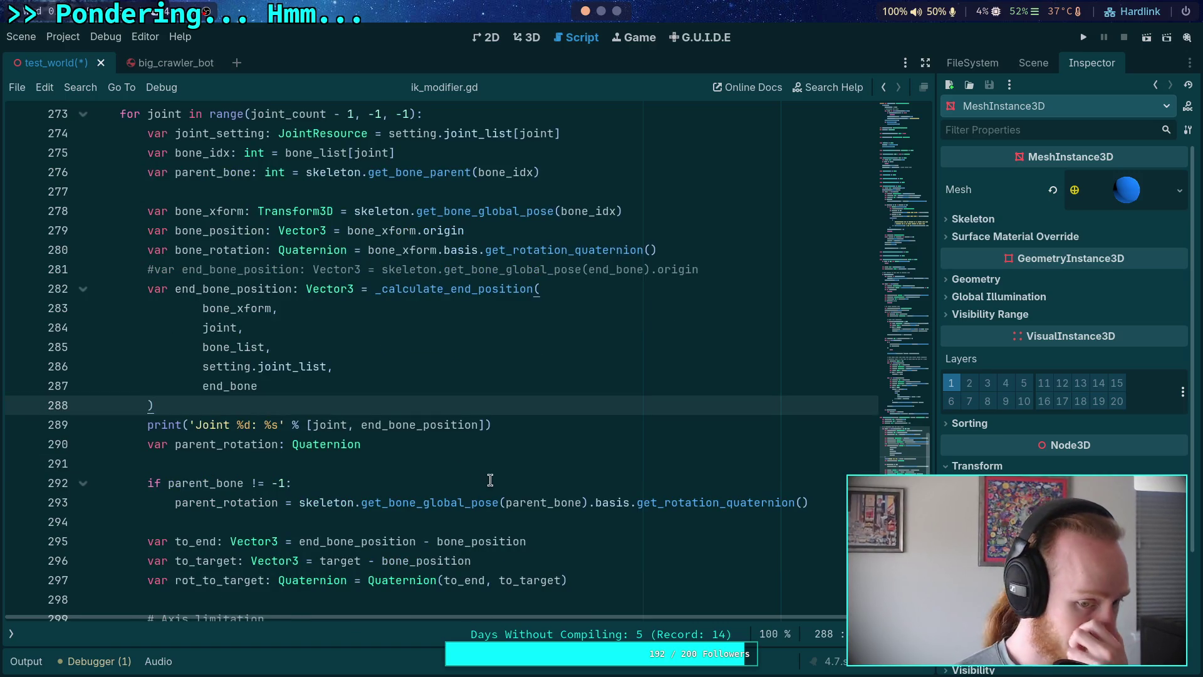
pyautogui.doubleClick(345, 561)
pyautogui.scroll(-1, 574, 501)
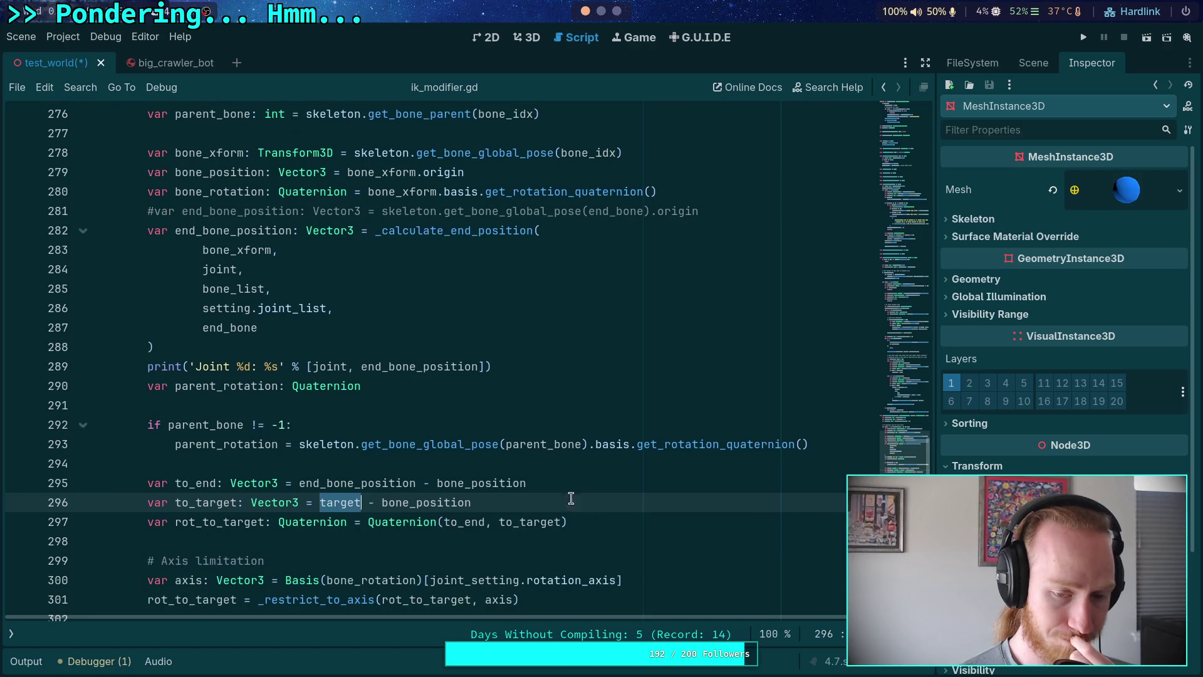
pyautogui.moveTo(320, 504)
pyautogui.scroll(6, 351, 454)
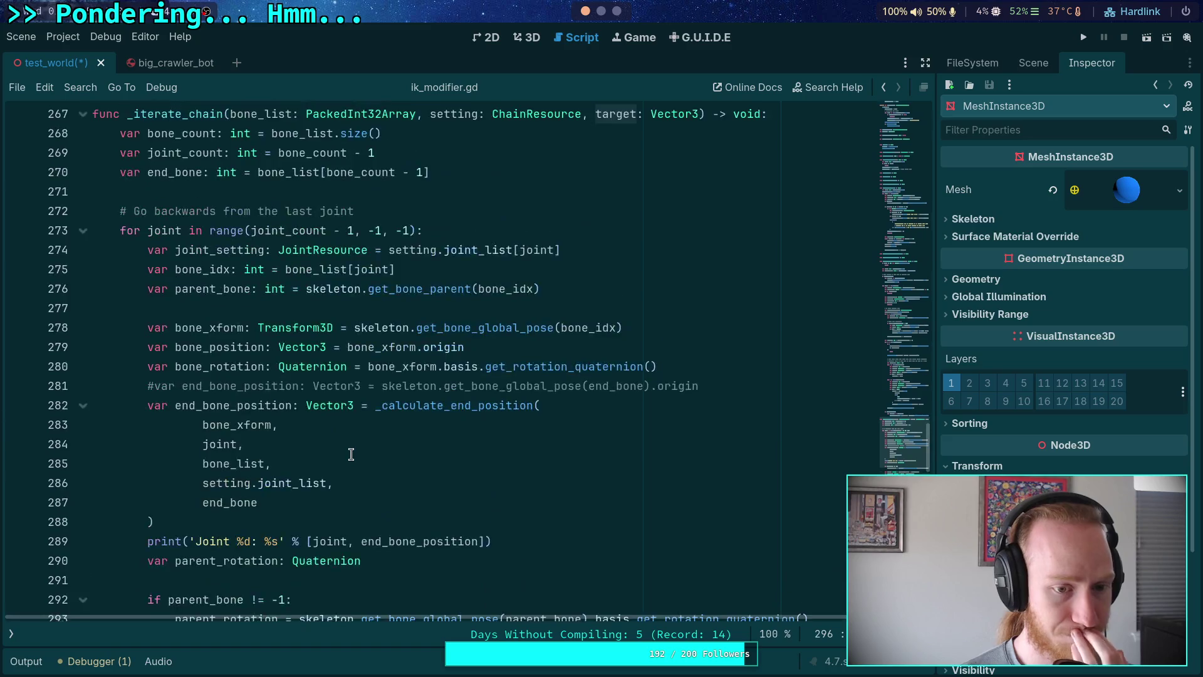
pyautogui.scroll(-5, 352, 455)
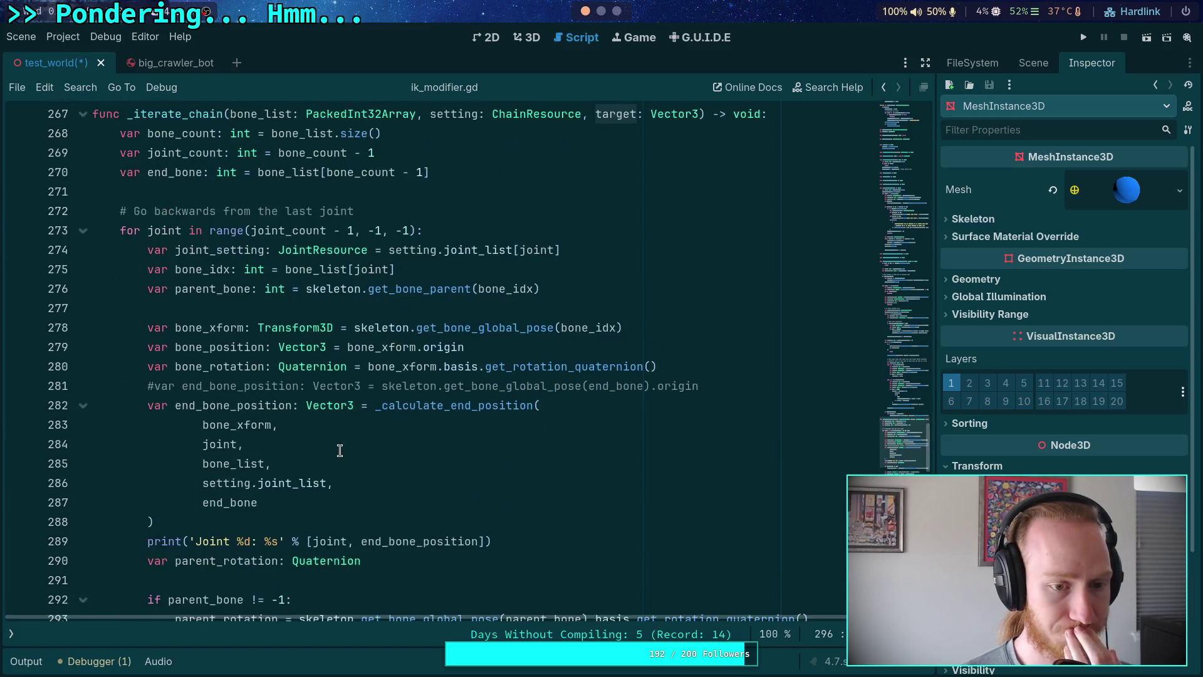
pyautogui.scroll(-1, 370, 452)
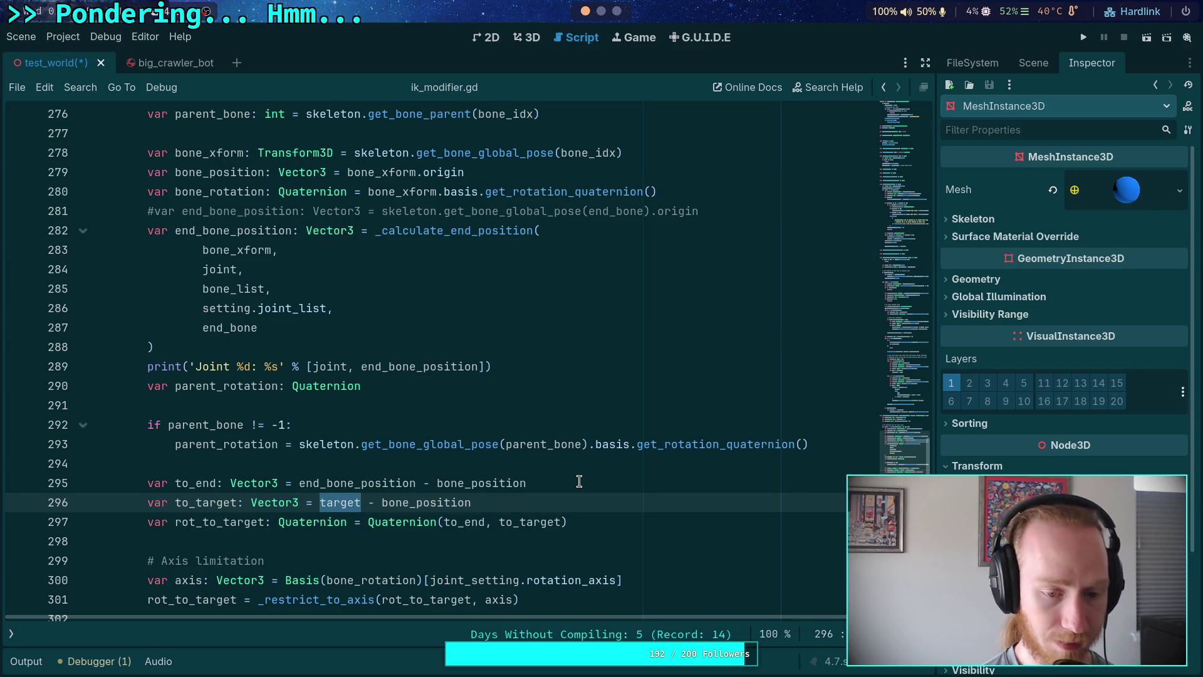
# Add a line after 288 computing an offset from skeleton.get_bone_global_pose(end_bone).origin and end_bone_position.
pyautogui.write('(')
pyautogui.write(' +')
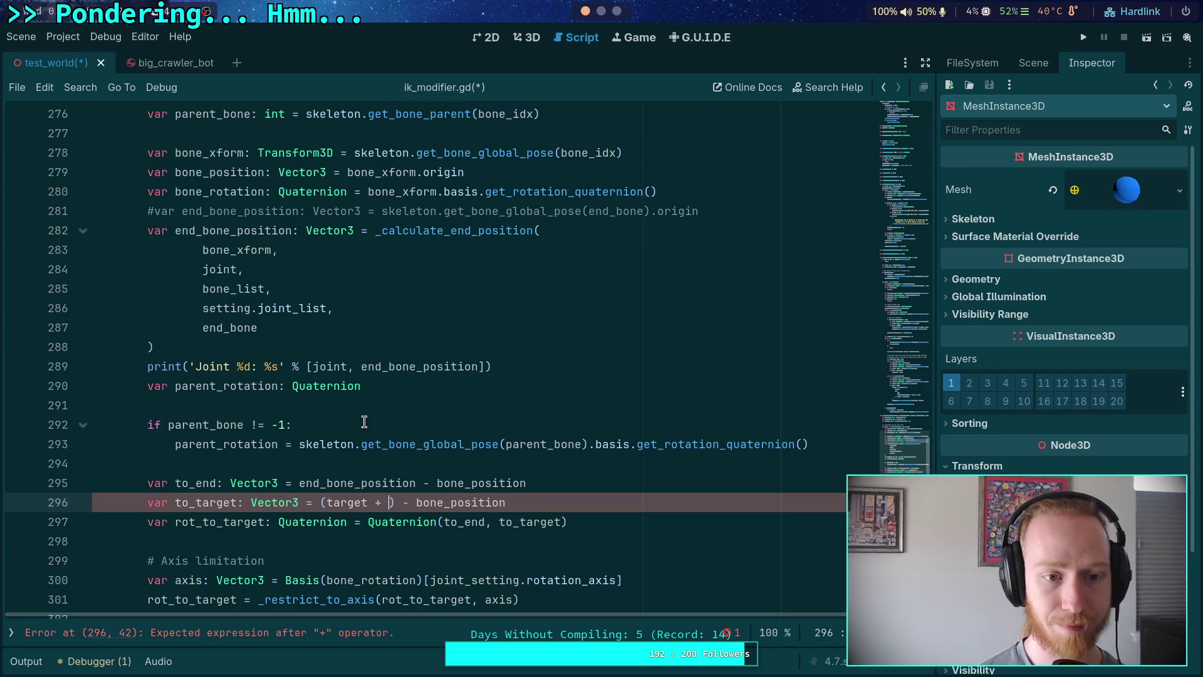
pyautogui.click(382, 349)
pyautogui.press('Return')
pyautogui.write('var end_')
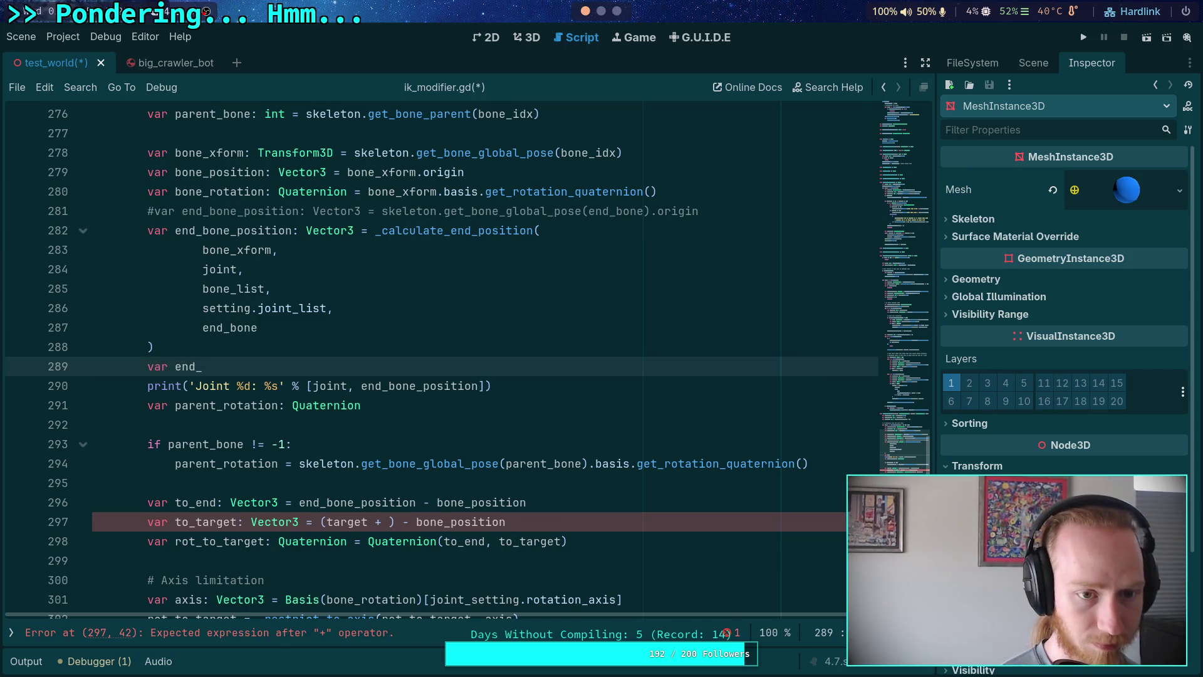
pyautogui.write('tooffset')
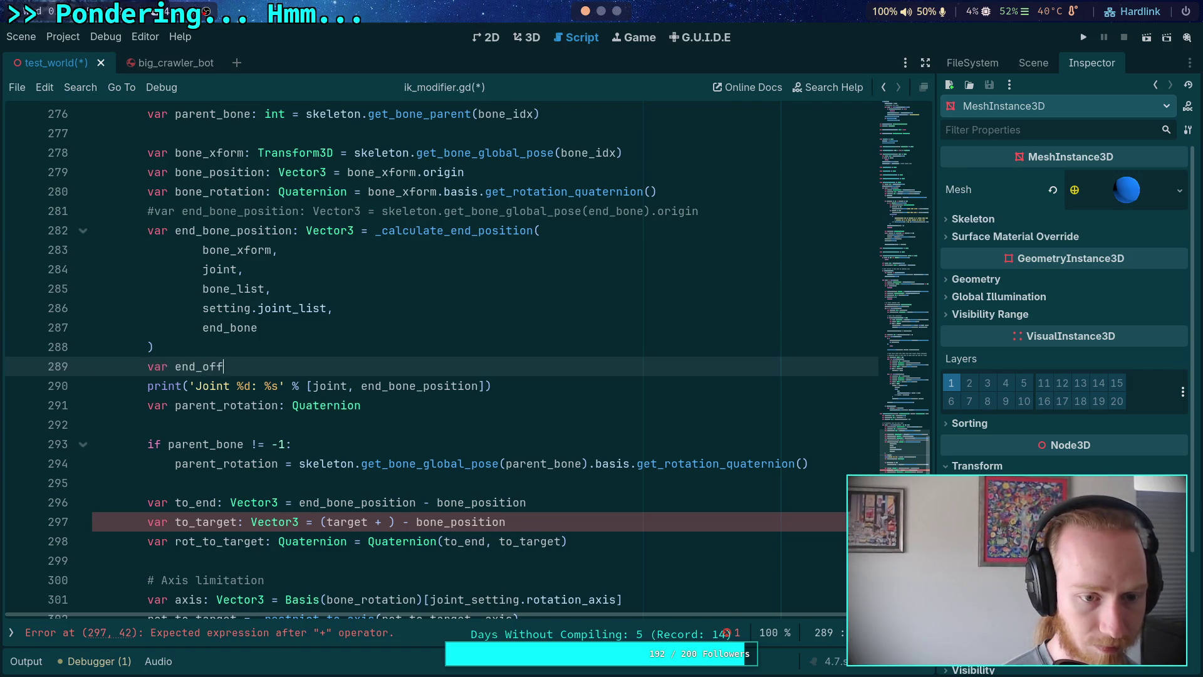
pyautogui.write('ector3 = ')
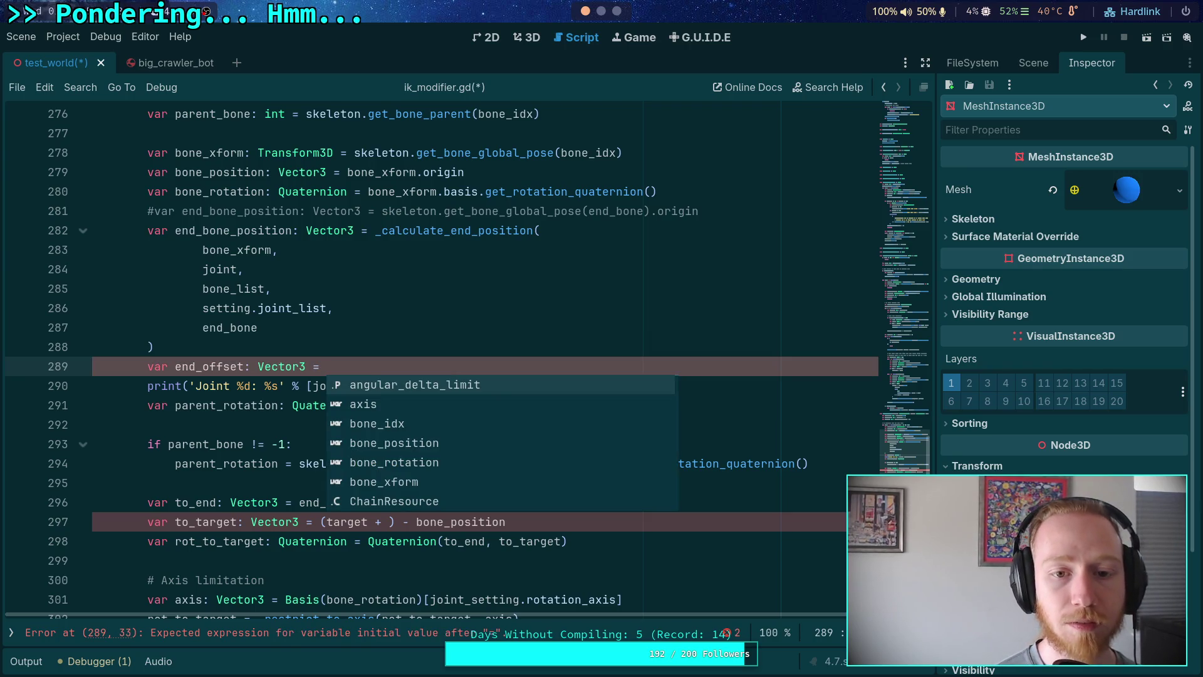
pyautogui.write('skel')
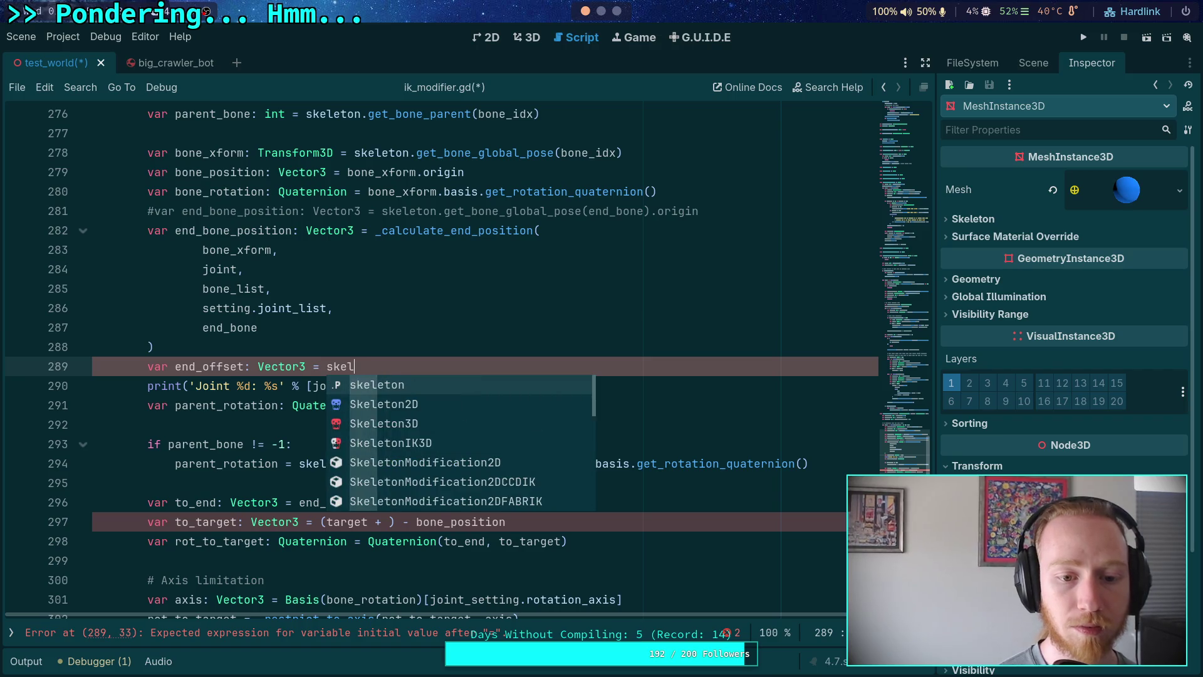
pyautogui.write('eton.get_bone')
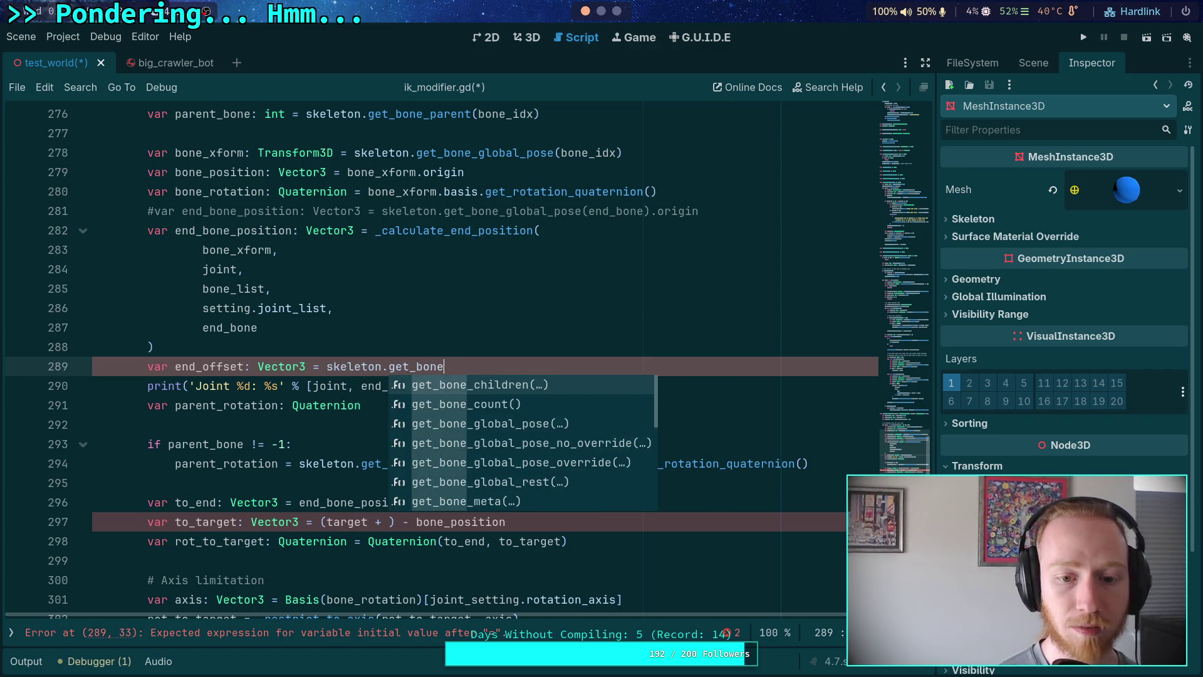
pyautogui.write('_glo')
pyautogui.press('Return')
pyautogui.write('end_')
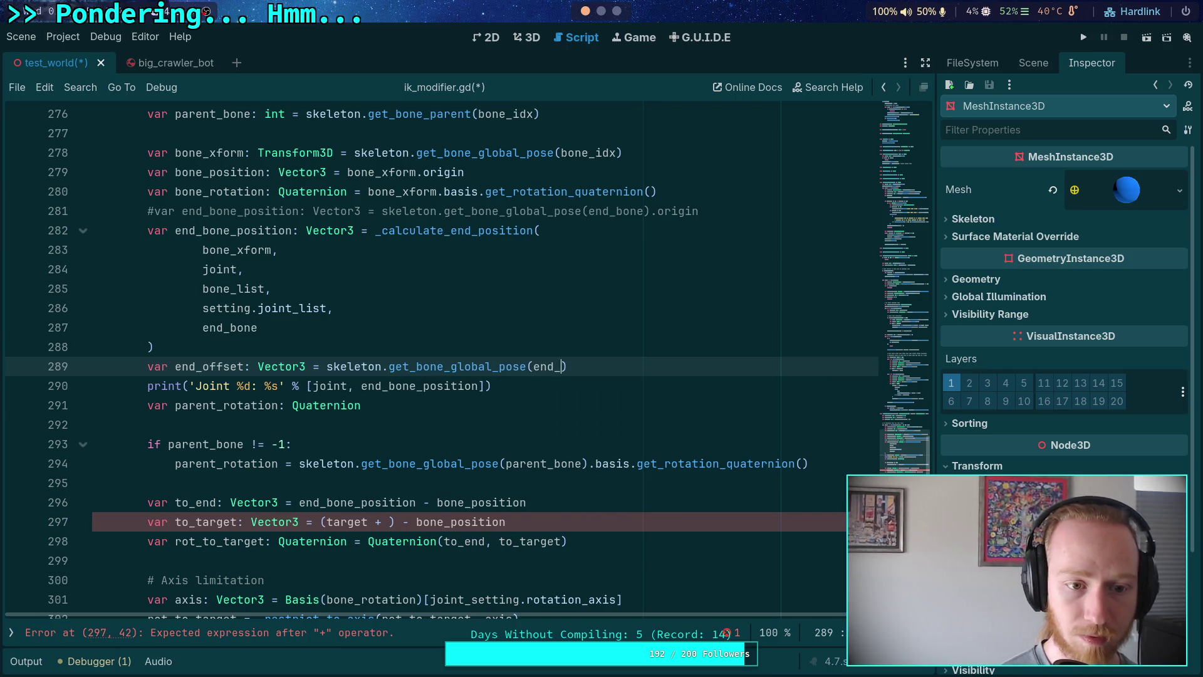
pyautogui.write('bone).or')
pyautogui.press('Return')
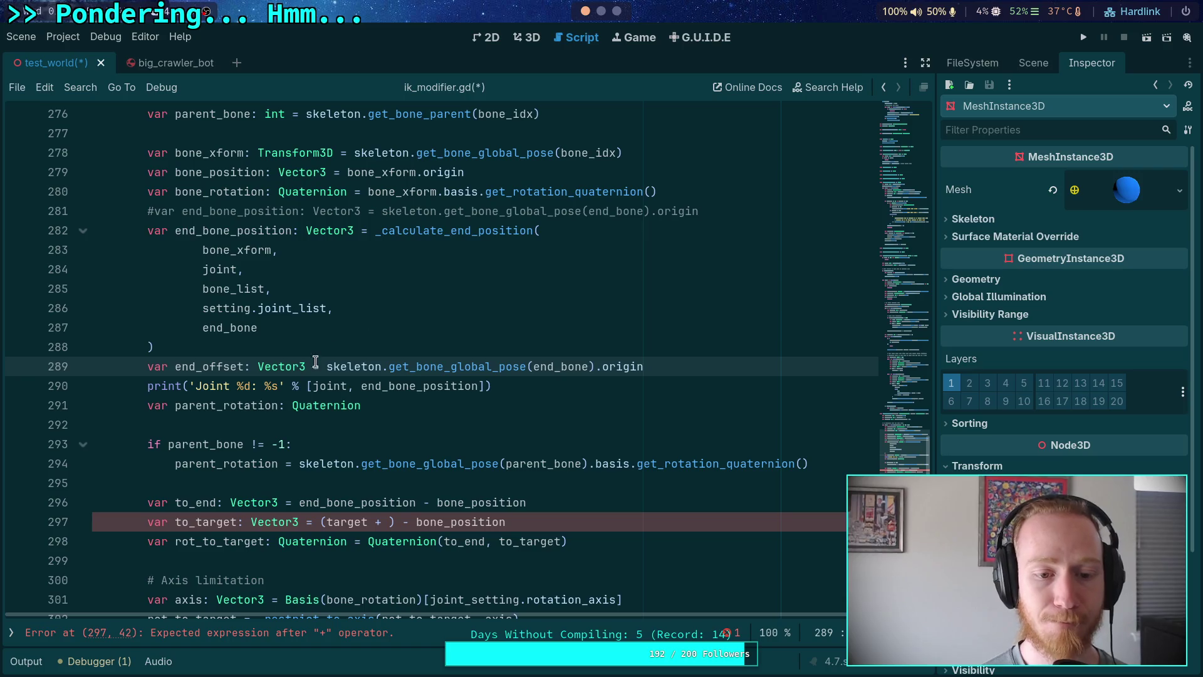
pyautogui.click(320, 366)
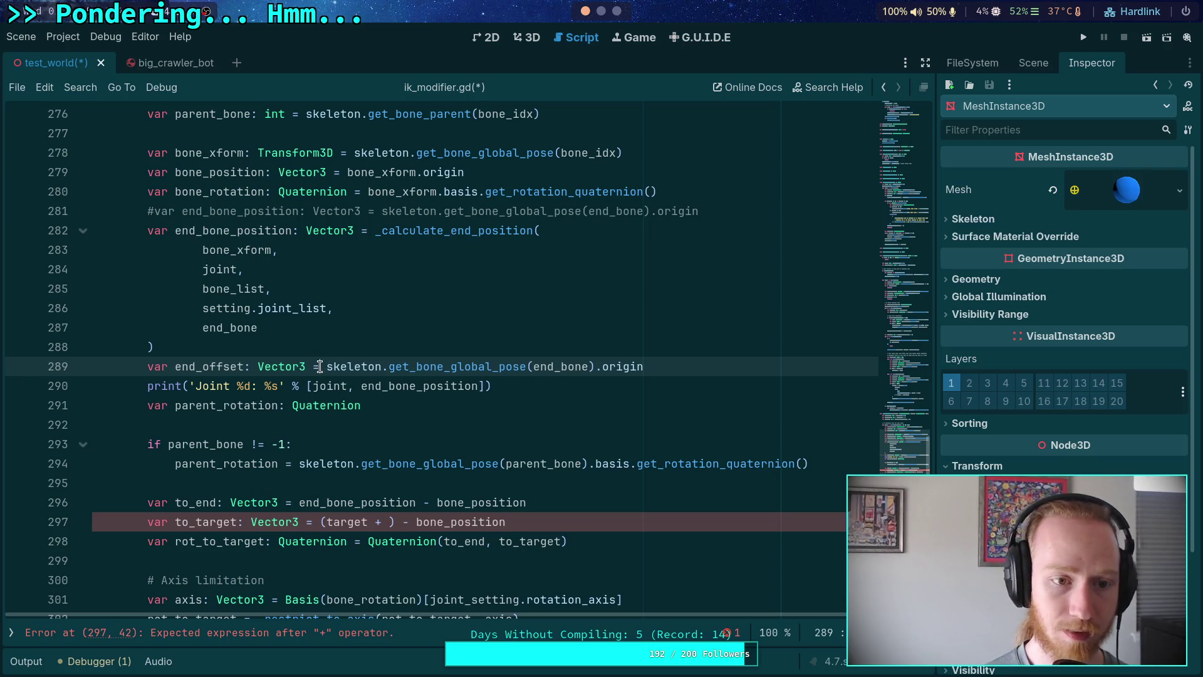
pyautogui.write('end_')
pyautogui.press('Return')
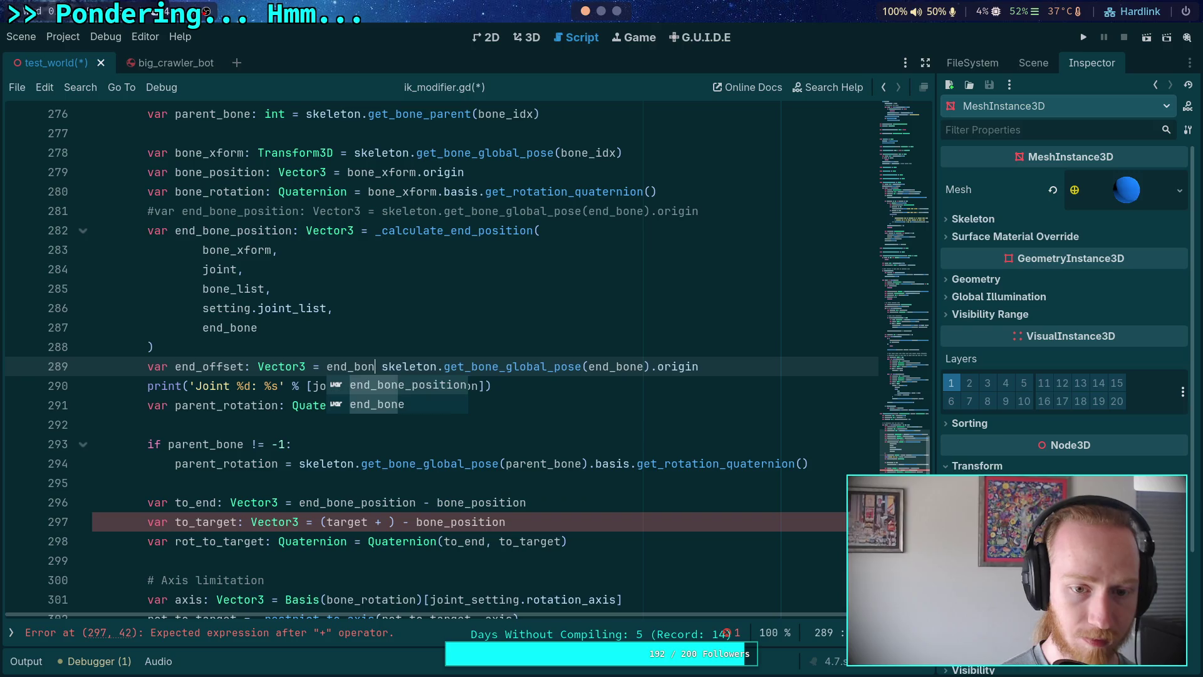
pyautogui.write('-')
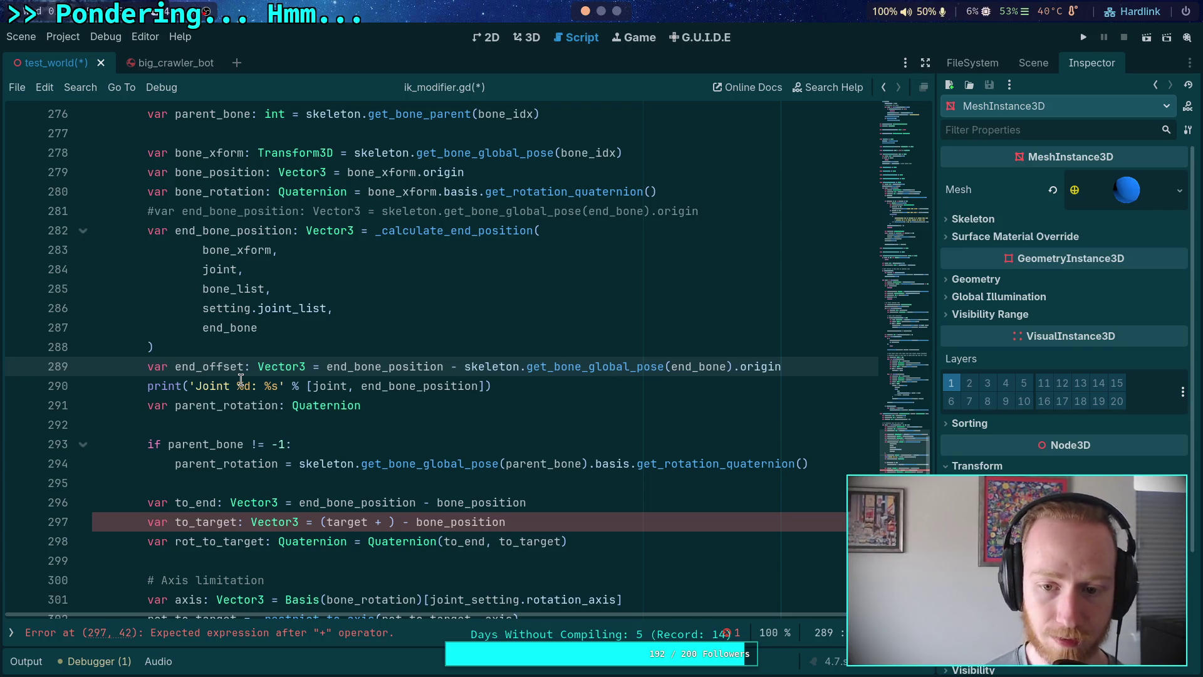
pyautogui.doubleClick(769, 366)
pyautogui.doubleClick(344, 367)
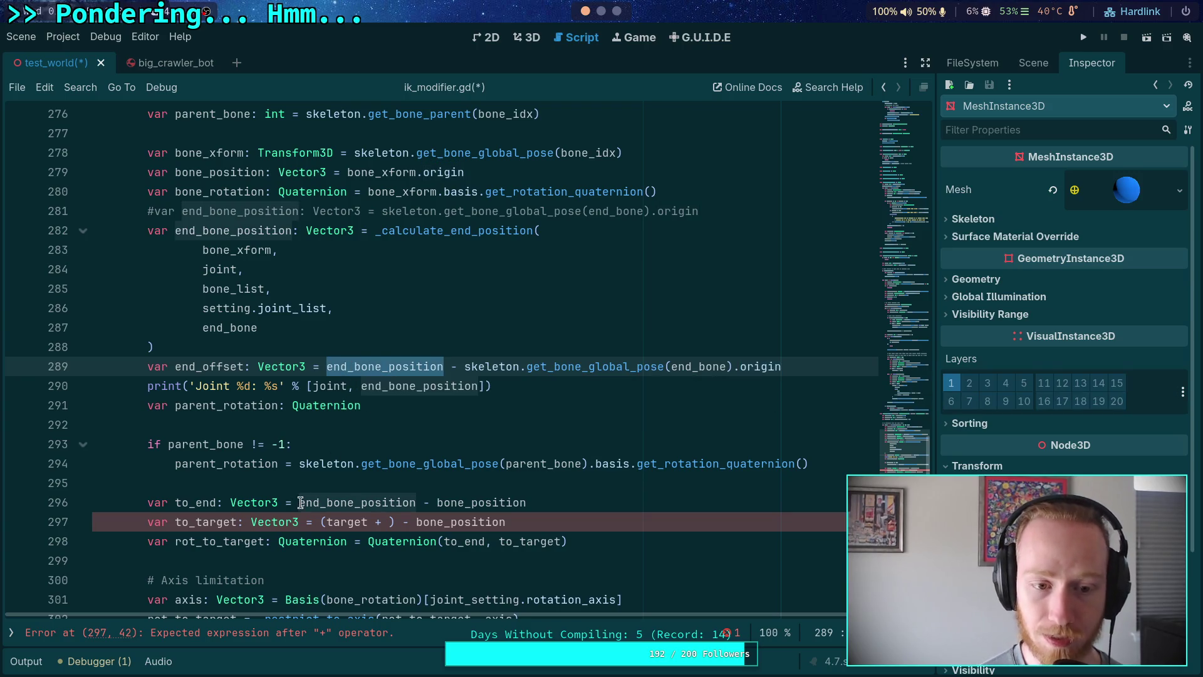
# Complete the target expression as 'target + end_offset', save, and move the print line below to_target.
pyautogui.click(386, 519)
pyautogui.write('en')
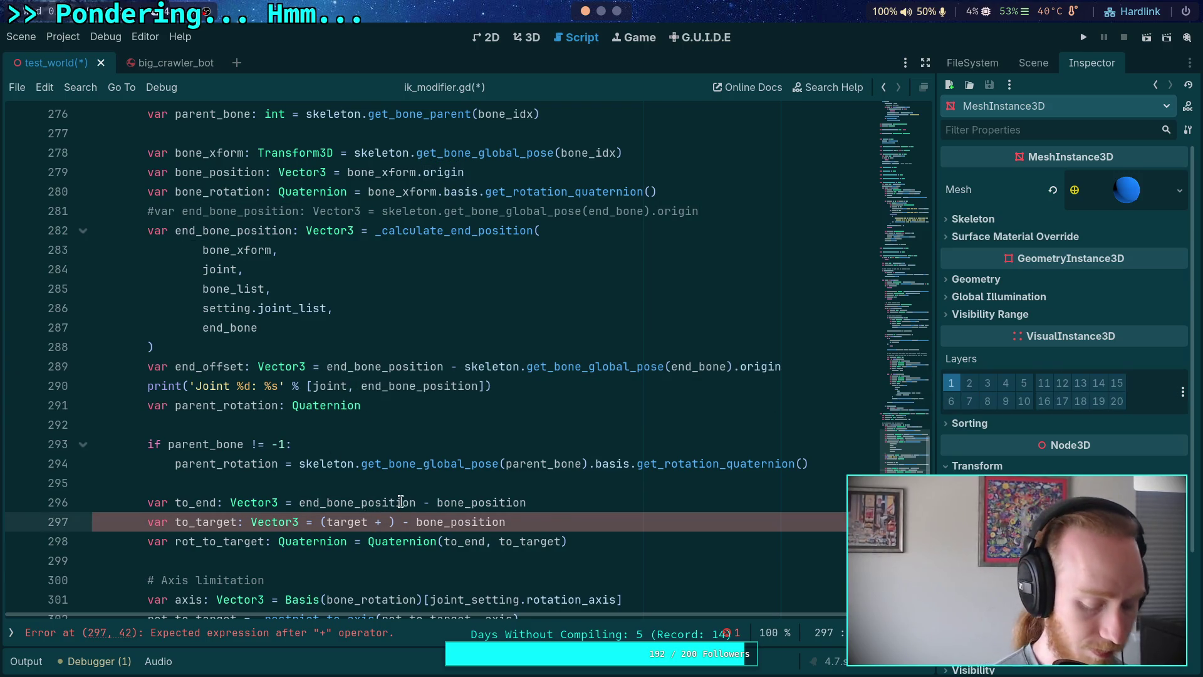
pyautogui.write('d_offset')
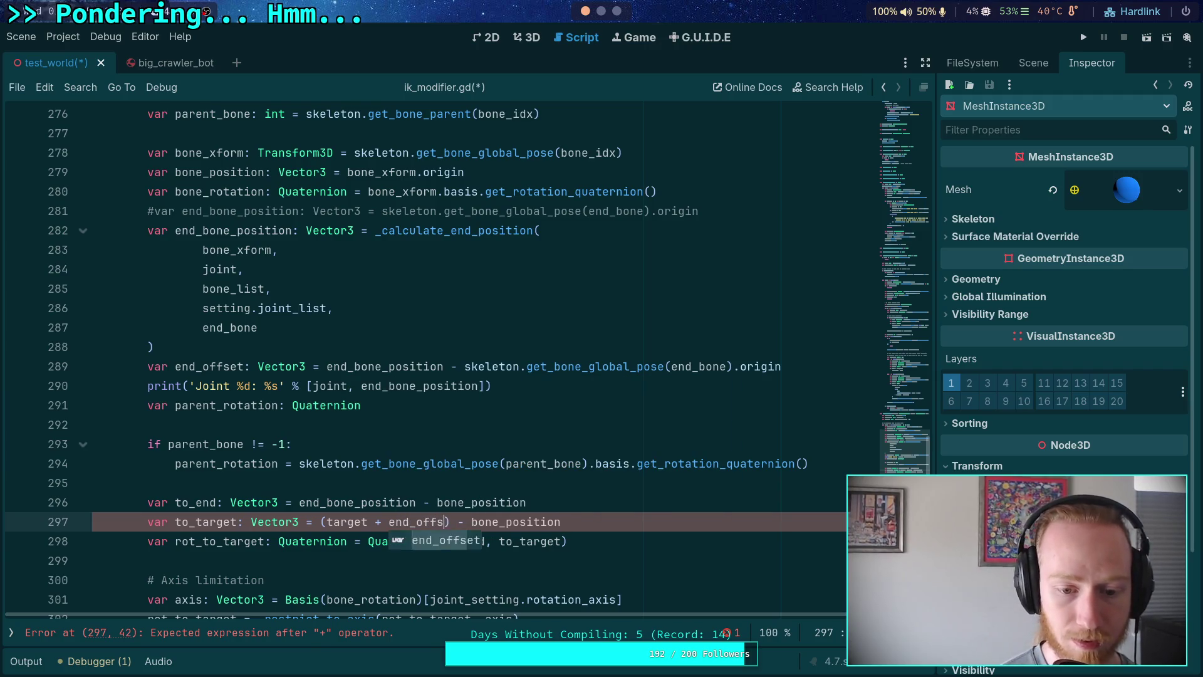
pyautogui.hotkey('ctrl', 's')
pyautogui.click(499, 475)
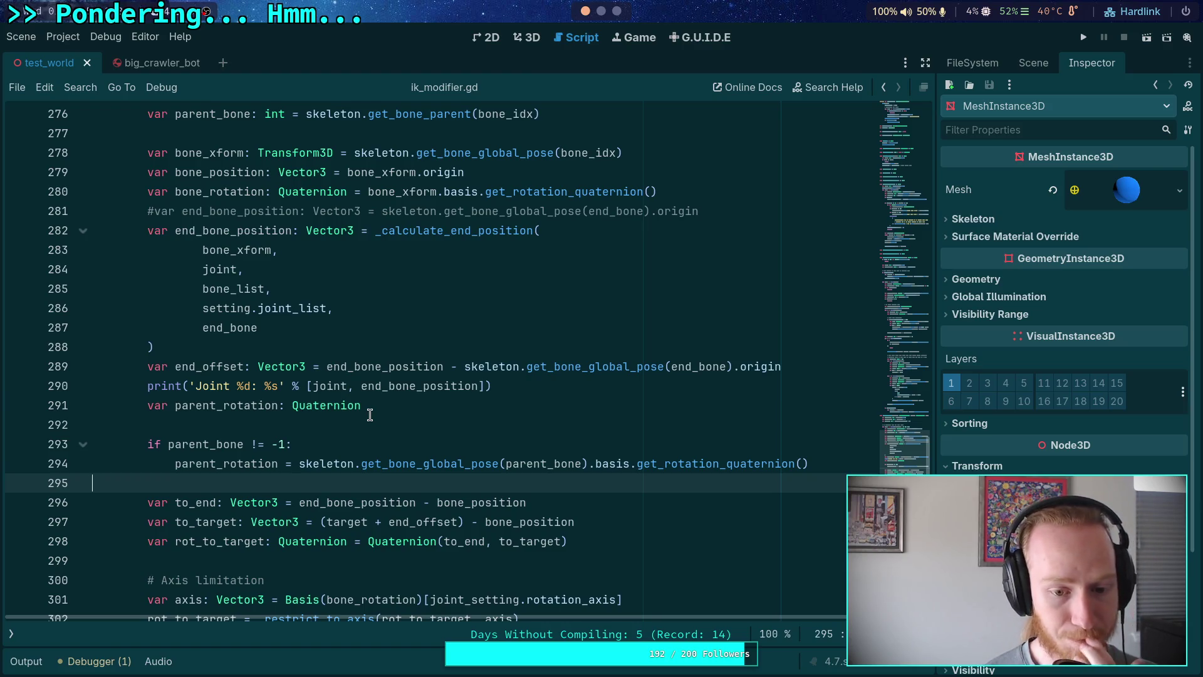
pyautogui.click(147, 390)
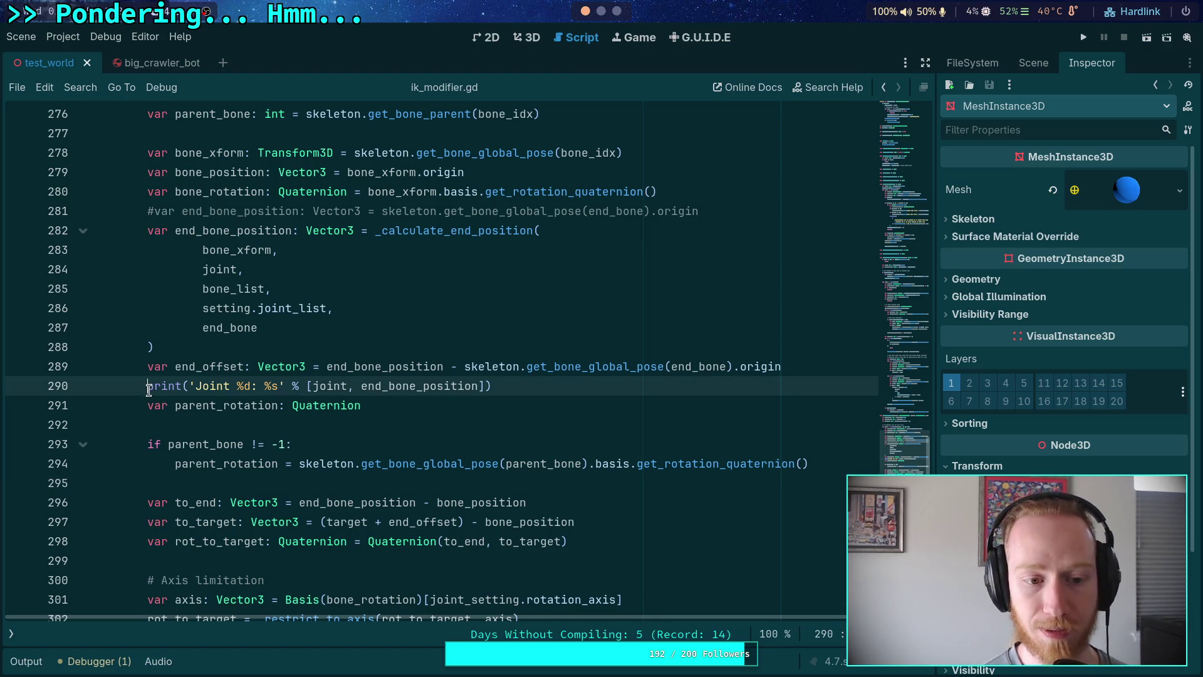
pyautogui.hotkey('alt', 'Down')
pyautogui.hotkey('alt', 'Down')
pyautogui.hotkey('alt', 'Down')
pyautogui.hotkey('alt', 'Down')
pyautogui.hotkey('alt', 'Down')
pyautogui.hotkey('alt', 'Down')
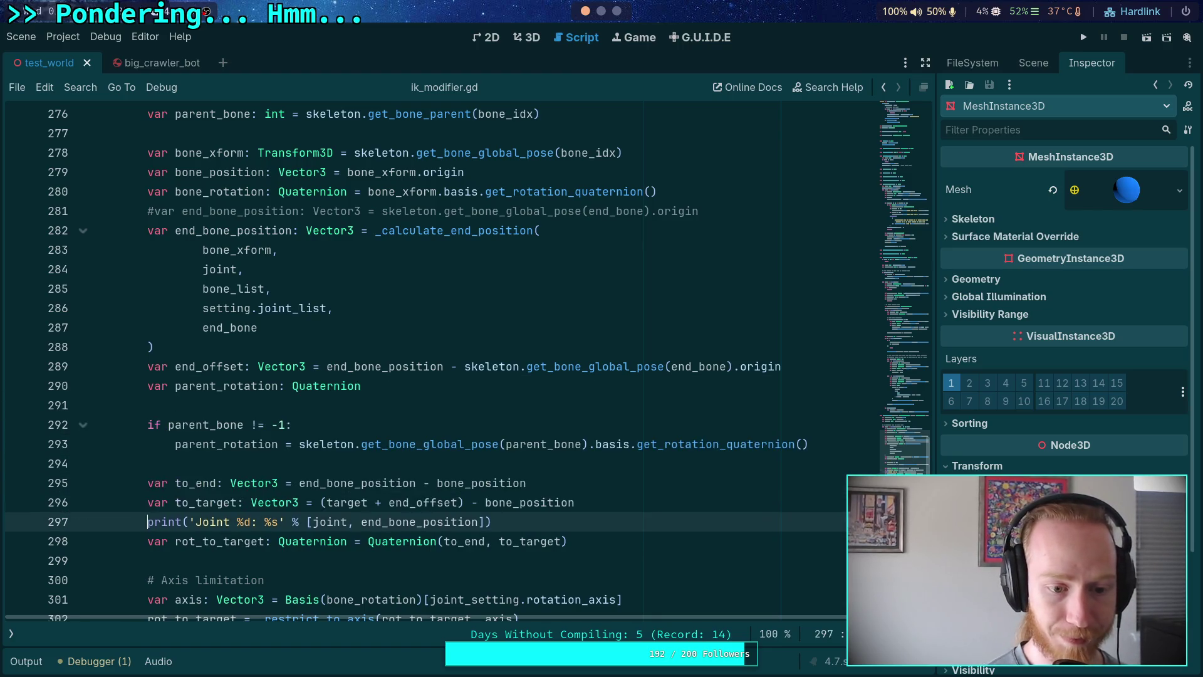
# Replace end_bone_position in the print call with (target + end_offset) and save ik_modifier.gd.
pyautogui.doubleClick(327, 523)
pyautogui.click(332, 504)
pyautogui.moveTo(321, 505); pyautogui.dragTo(463, 505)
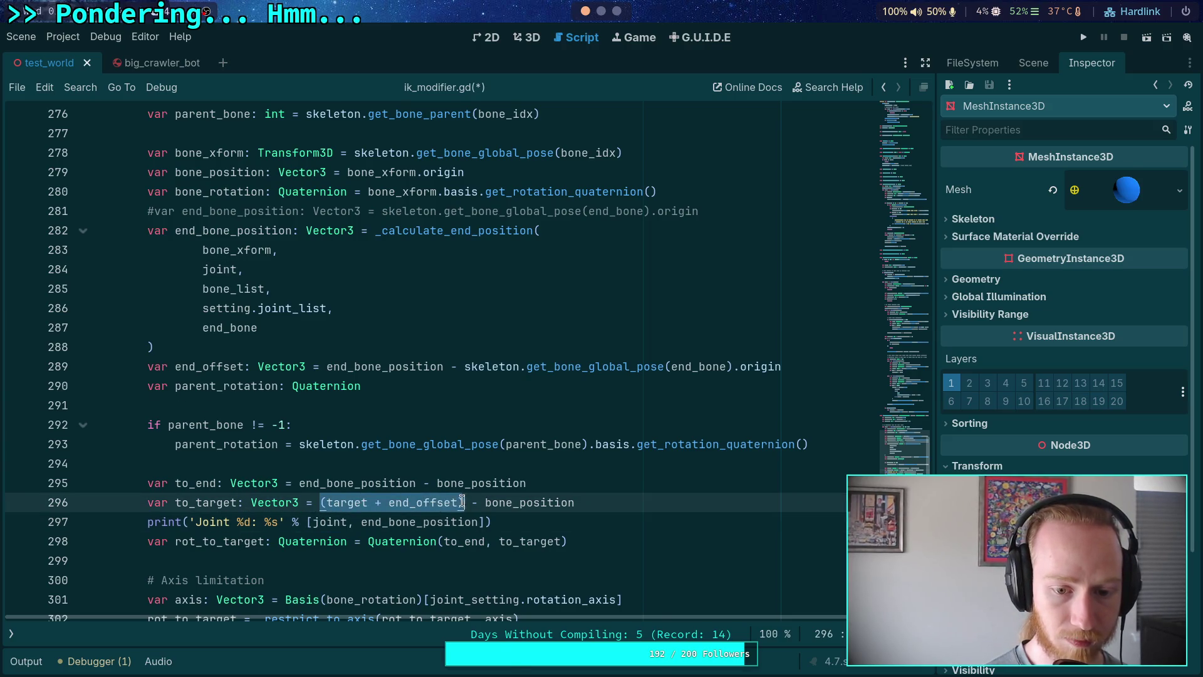
pyautogui.rightClick(464, 504)
pyautogui.click(479, 469)
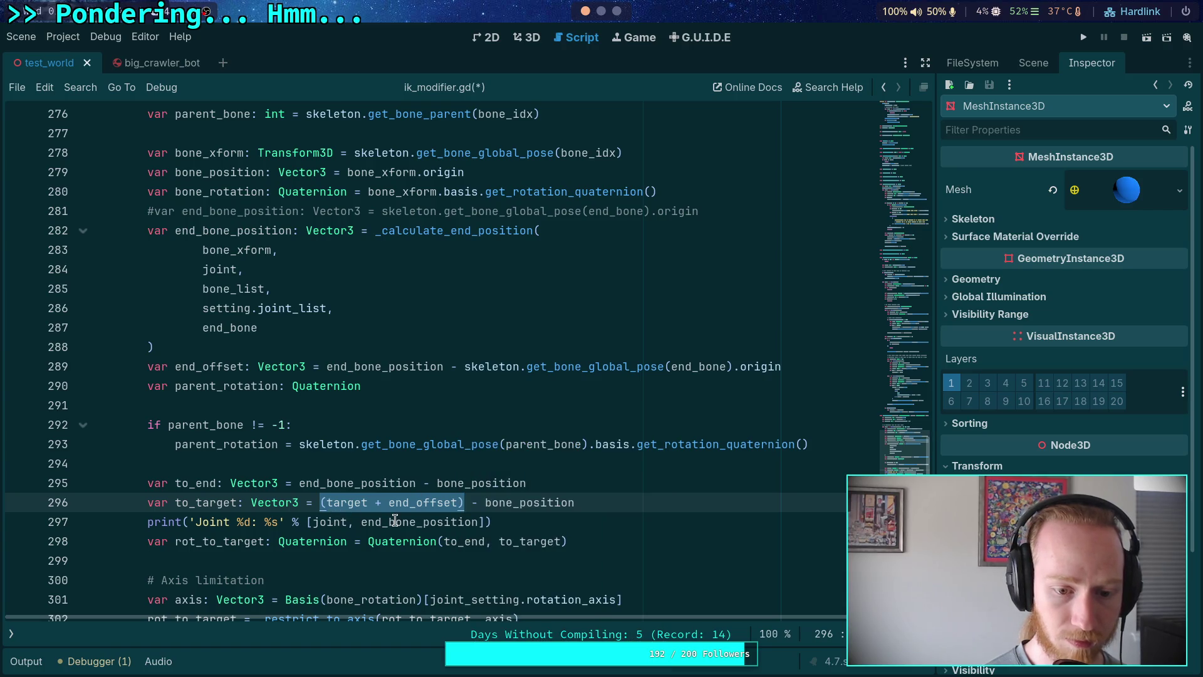
pyautogui.doubleClick(395, 522)
pyautogui.hotkey('ctrl', 'v')
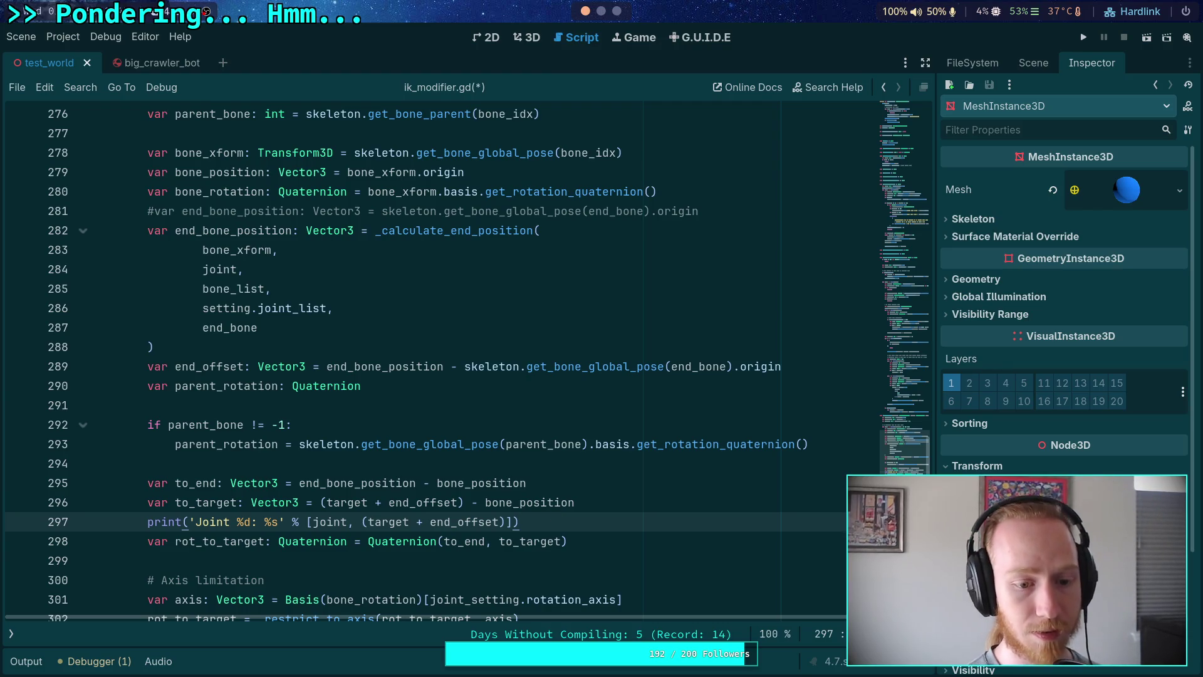
pyautogui.hotkey('ctrl', 's')
pyautogui.click(523, 35)
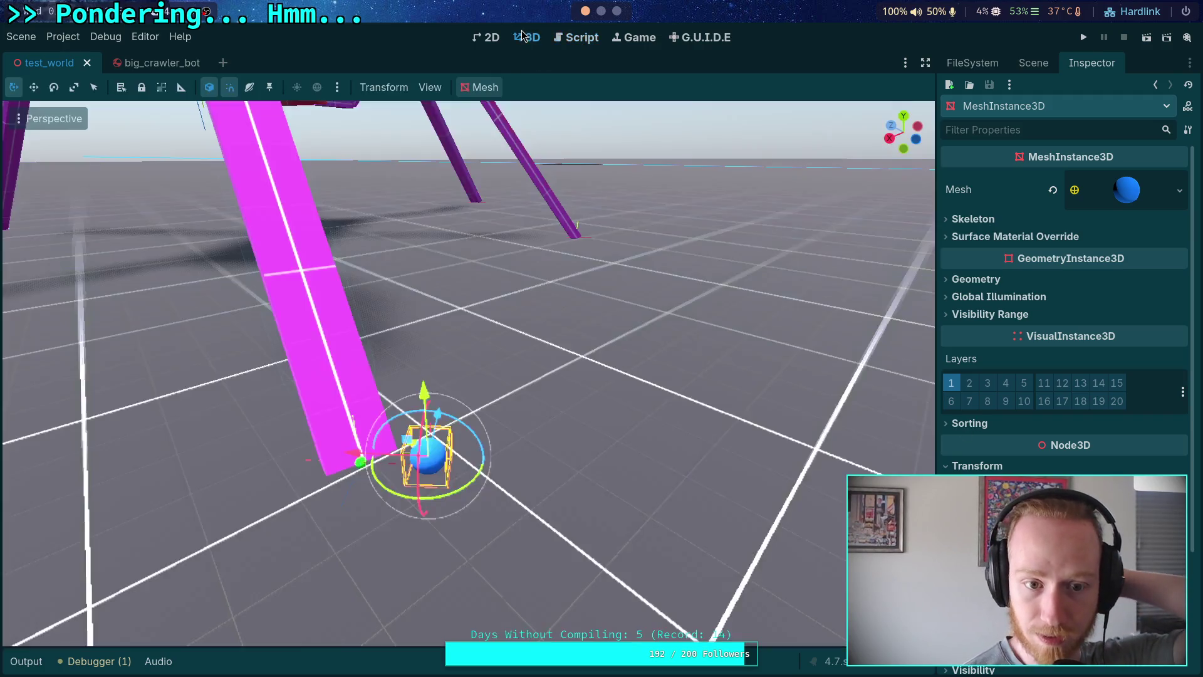
# Run the game with F5 from the 3D view and clear the output log for fresh joint targets.
pyautogui.click(571, 40)
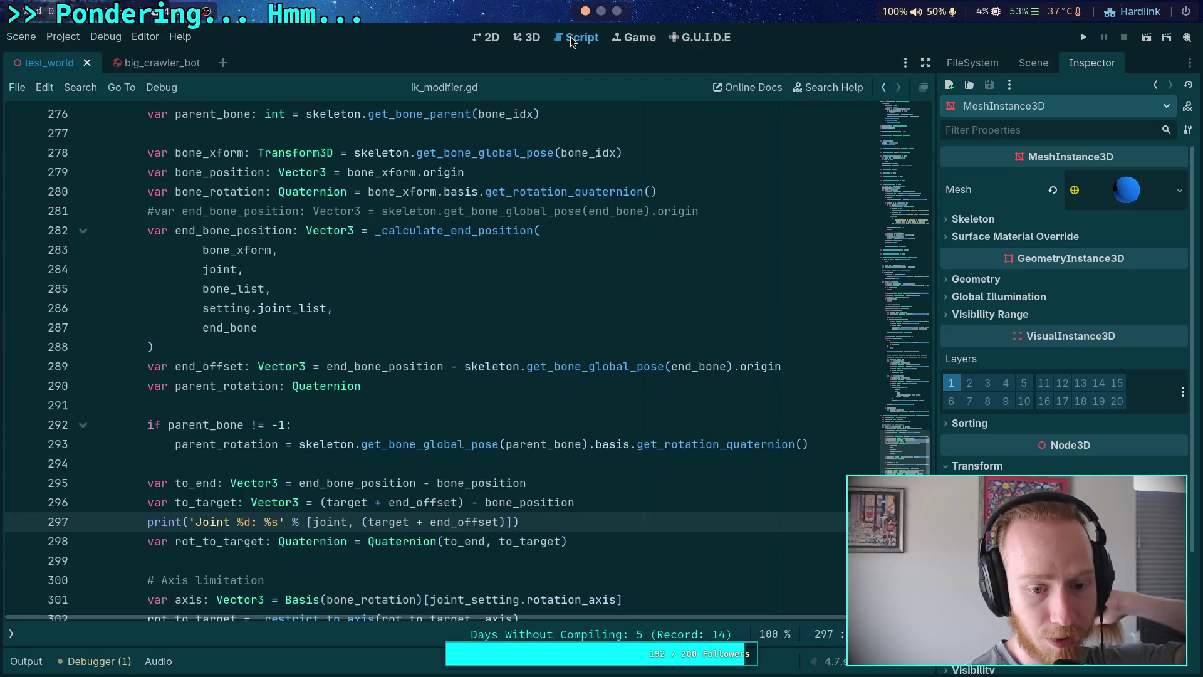
pyautogui.moveTo(507, 359)
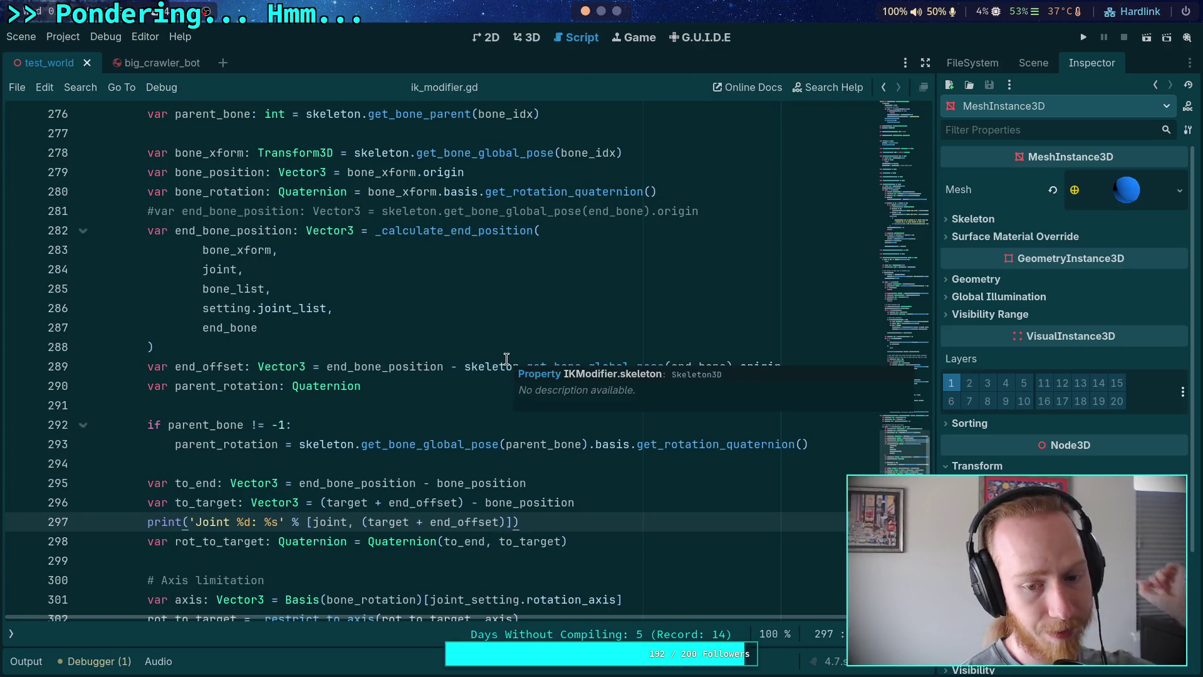
pyautogui.click(529, 42)
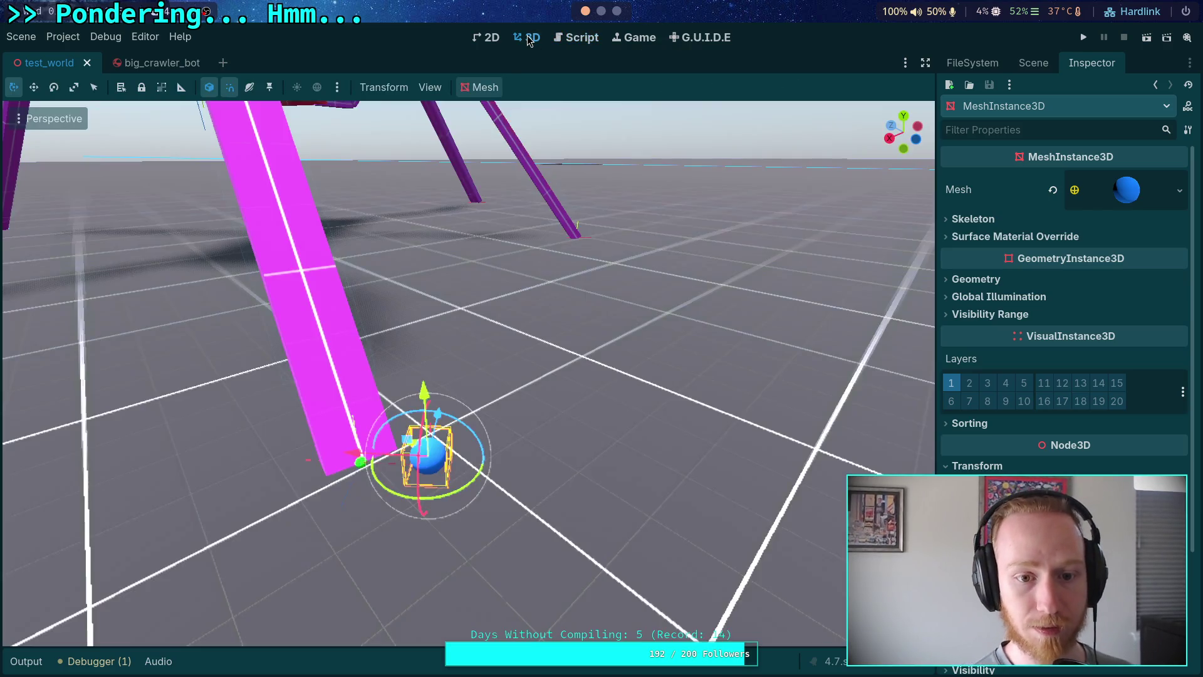
pyautogui.press('F5')
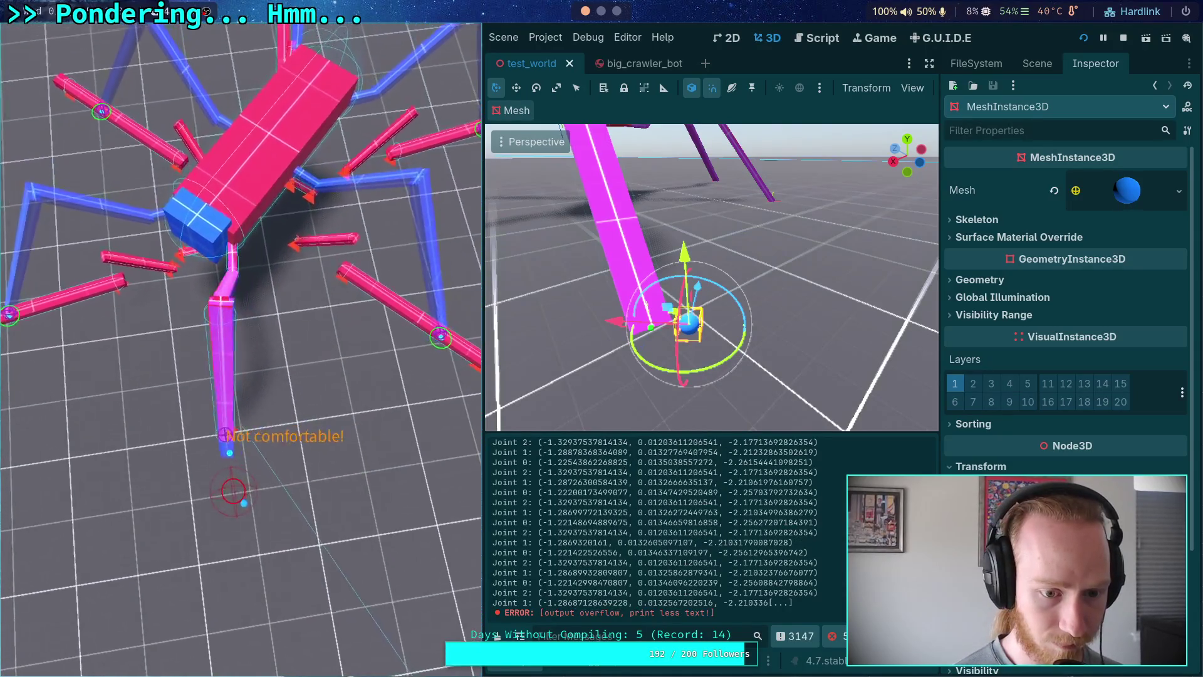
pyautogui.click(497, 636)
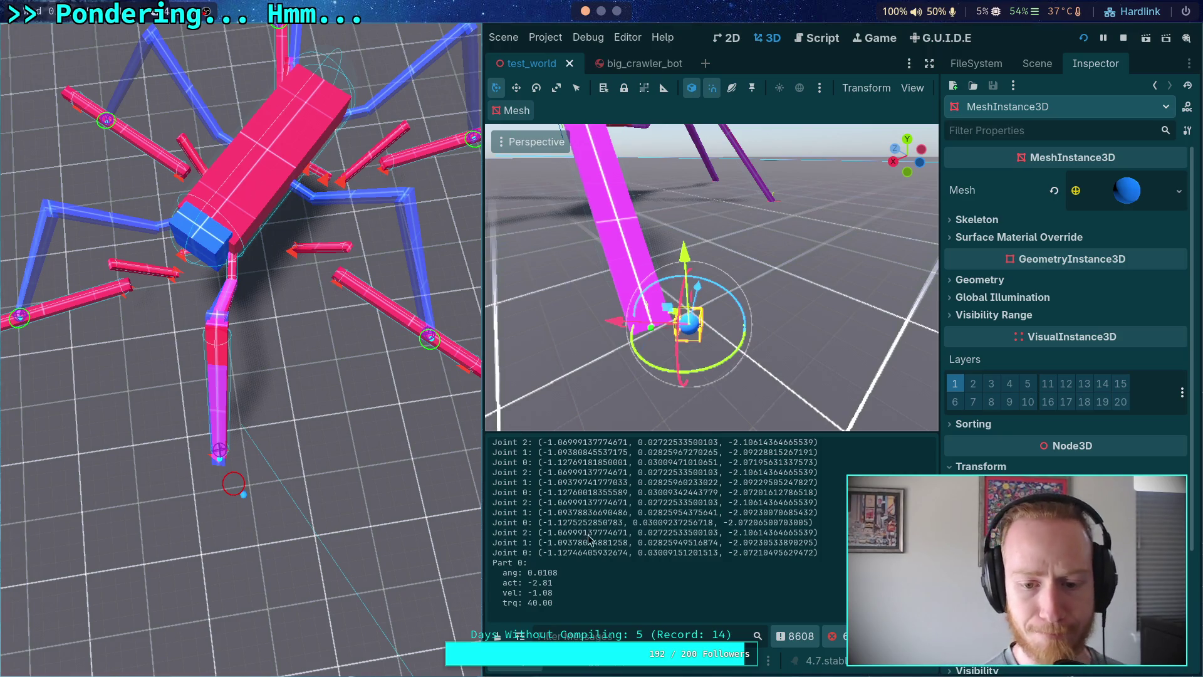
# Copy the logged Joint 0 x and y values into the target sphere's position.
pyautogui.moveTo(543, 556); pyautogui.dragTo(629, 553)
pyautogui.rightClick(620, 558)
pyautogui.click(633, 564)
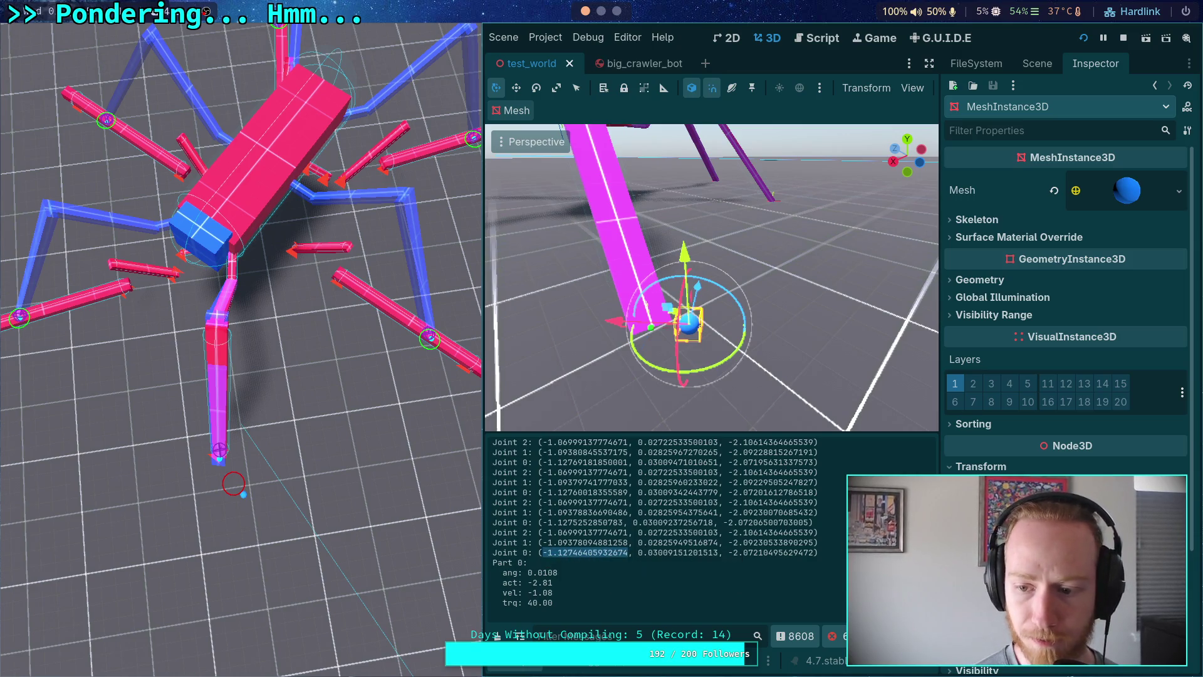
pyautogui.hotkey('ctrl', 'v')
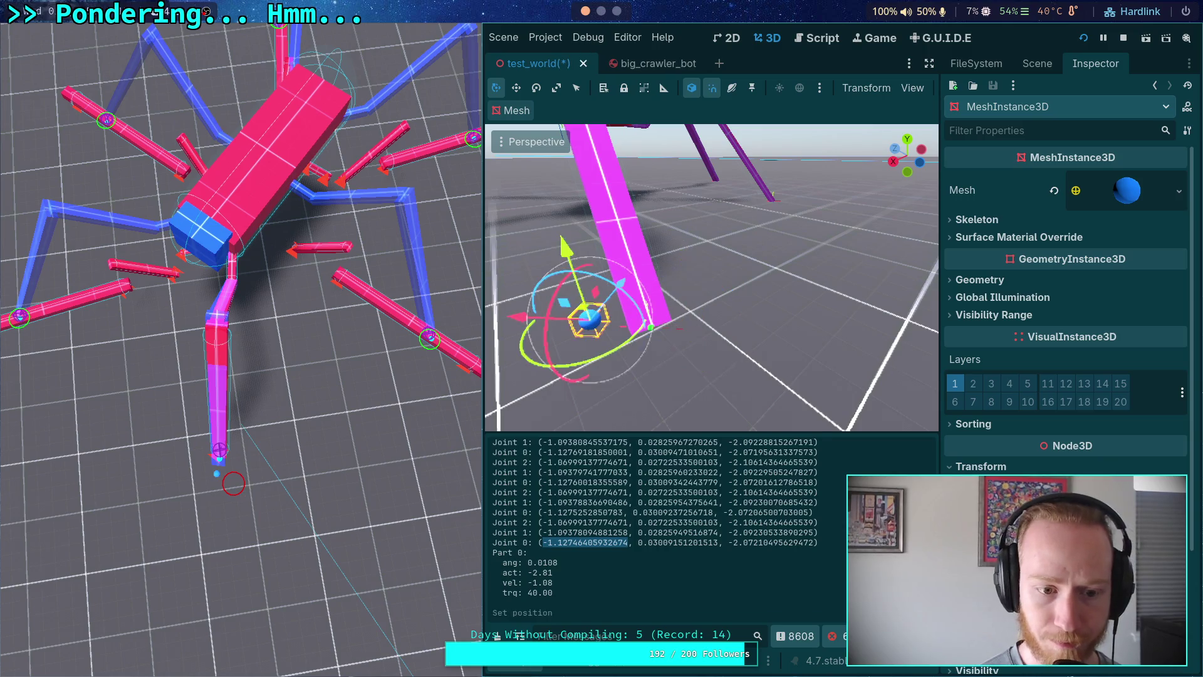
pyautogui.moveTo(638, 543); pyautogui.dragTo(718, 544)
pyautogui.rightClick(713, 555)
pyautogui.click(714, 556)
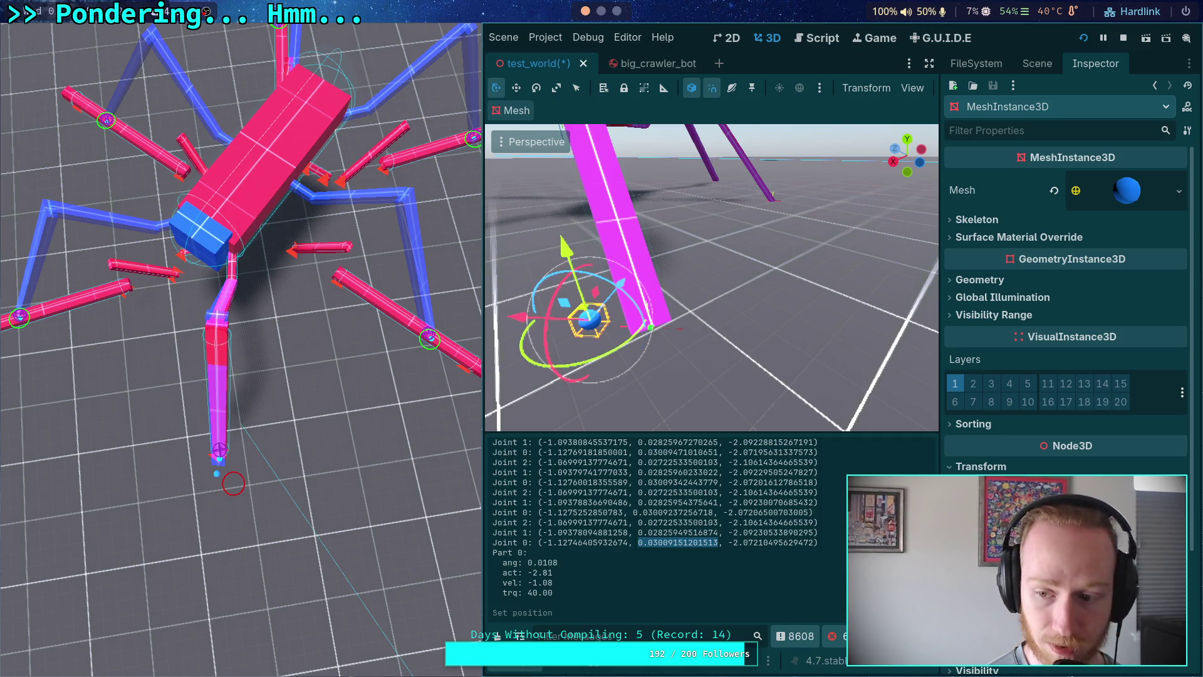
pyautogui.hotkey('ctrl', 'v')
# Copy the Joint 0 z value into the sphere's position, then restart the running game.
pyautogui.moveTo(729, 533); pyautogui.dragTo(813, 533)
pyautogui.rightClick(813, 537)
pyautogui.click(818, 543)
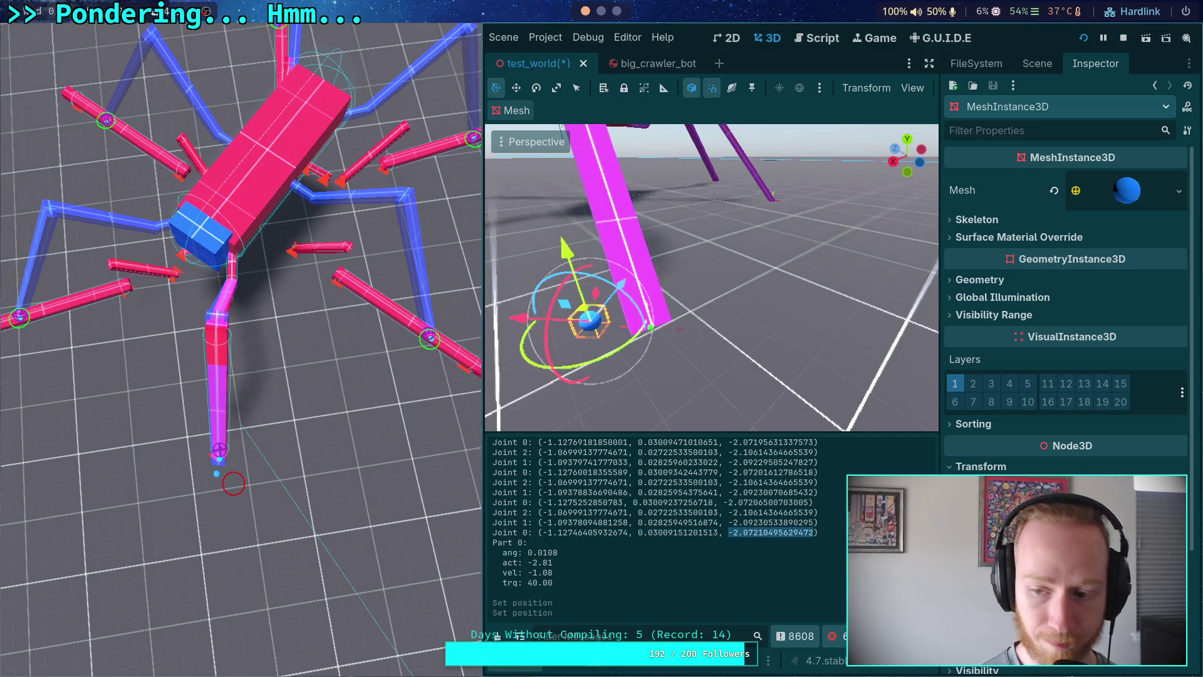
pyautogui.hotkey('ctrl', 'v')
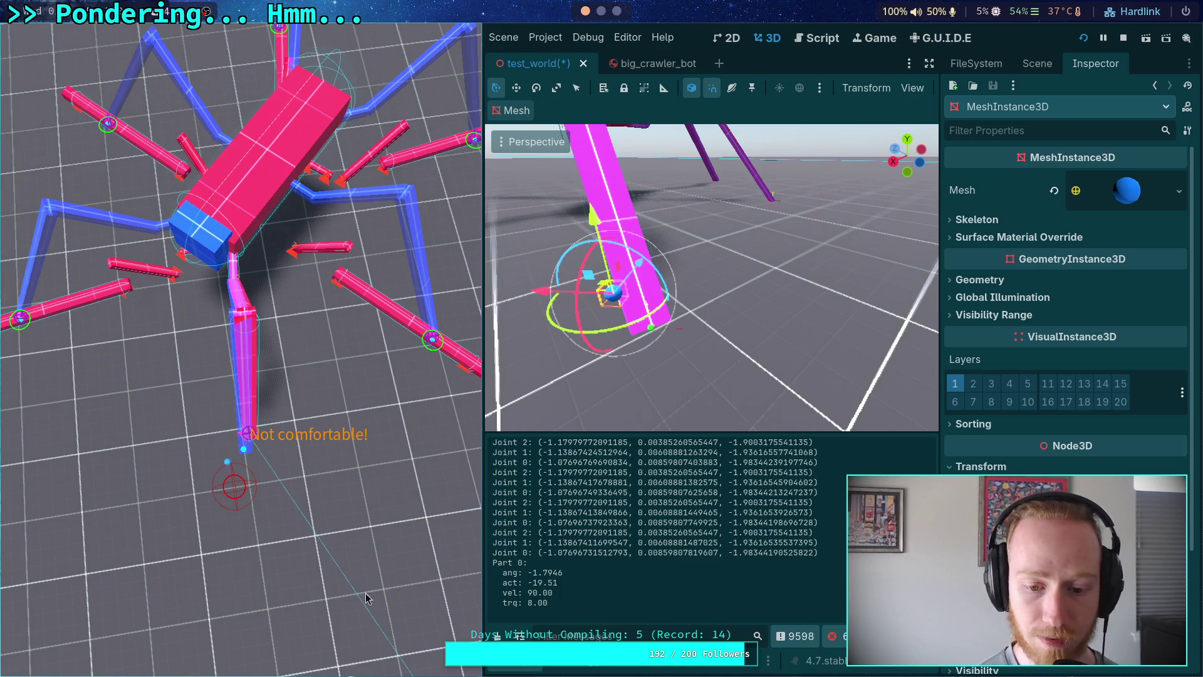
pyautogui.press('F5')
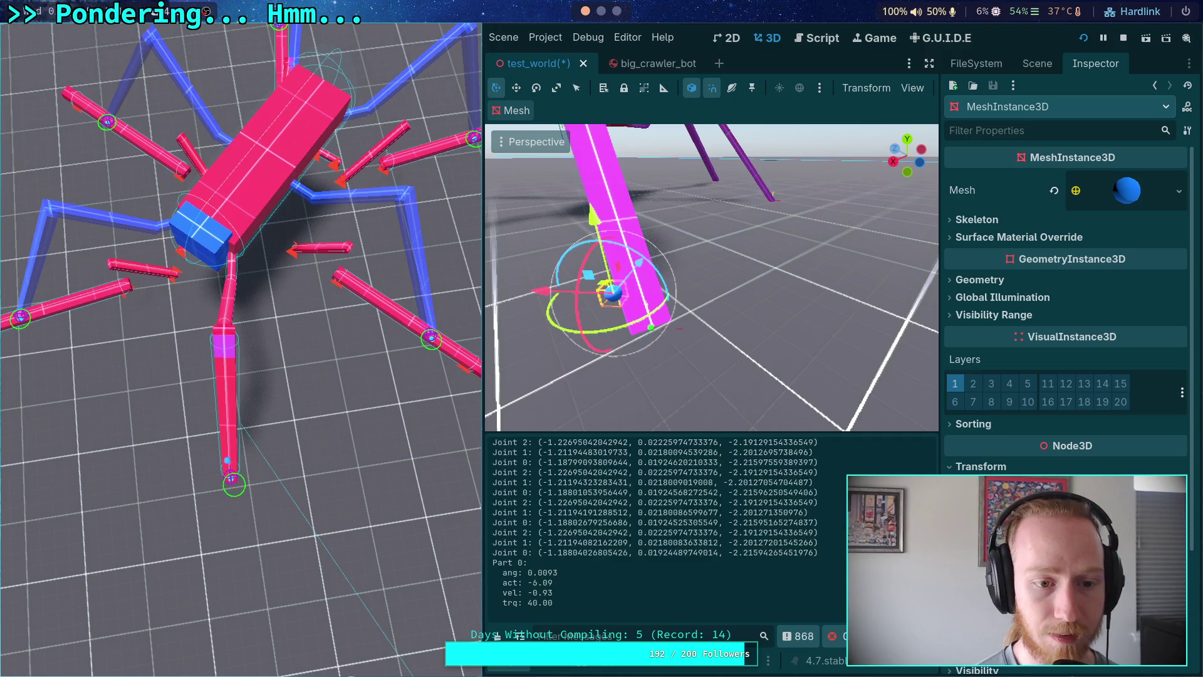
pyautogui.click(648, 71)
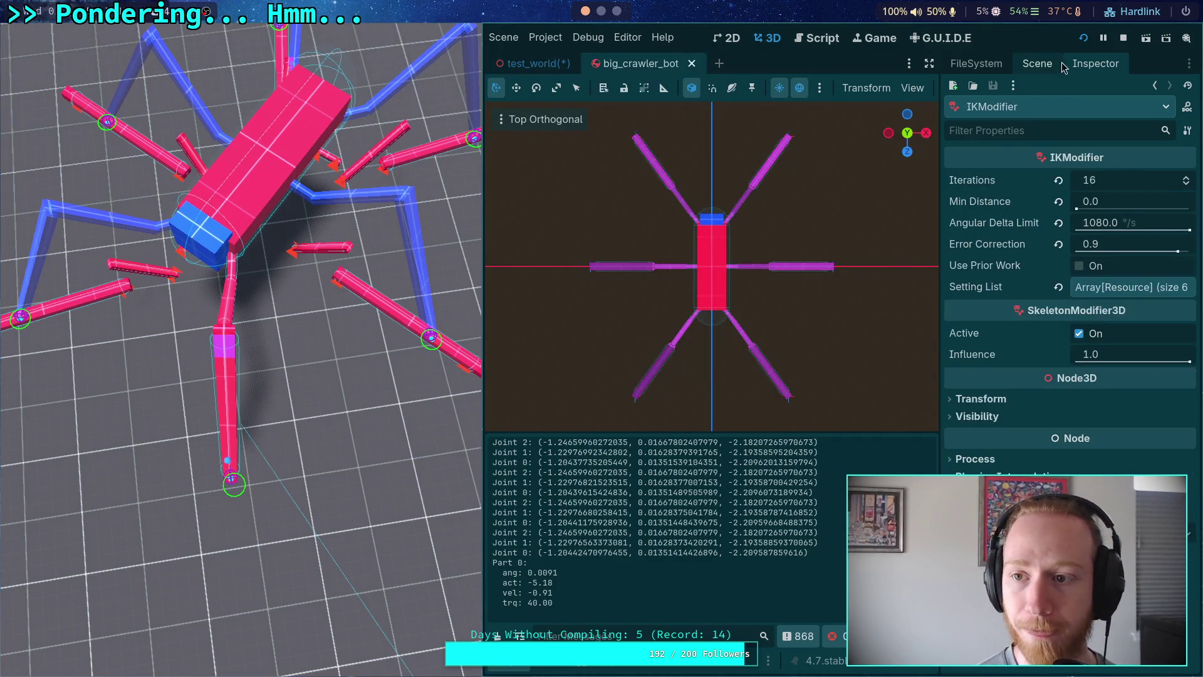
# Select the CrawlerBot root node and check its properties (Total Mass 30.0, Max Speed 3.0).
pyautogui.click(1037, 64)
pyautogui.click(994, 143)
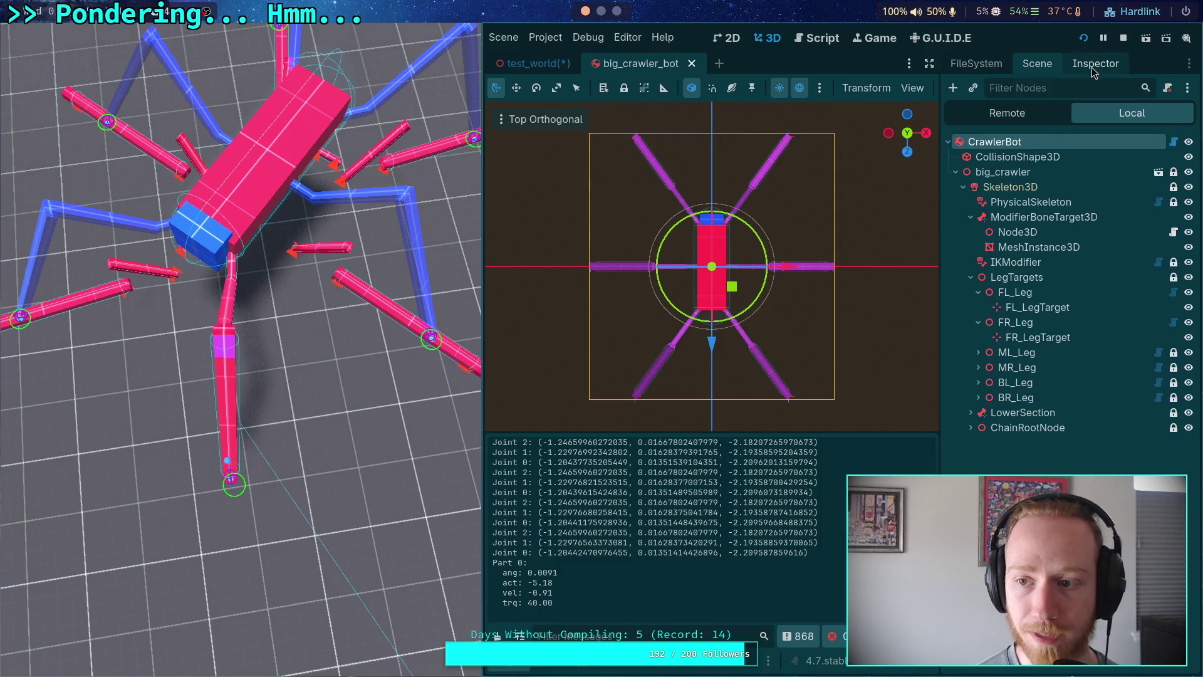
pyautogui.click(1096, 64)
pyautogui.click(1113, 277)
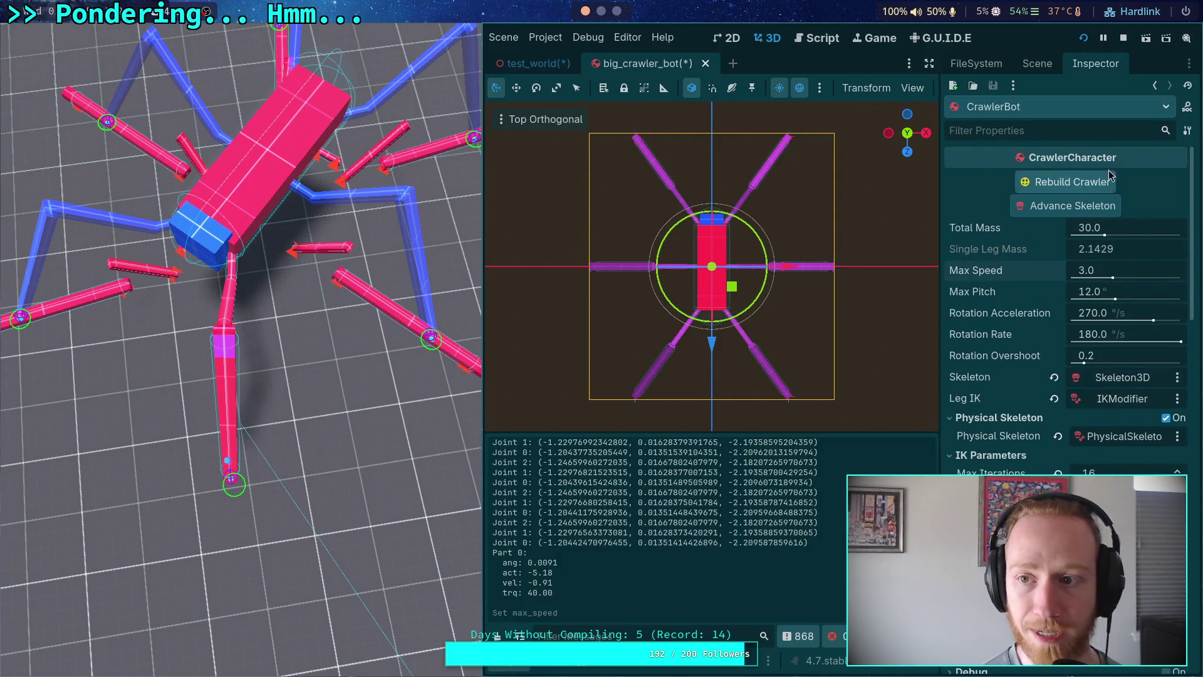
pyautogui.click(1037, 64)
pyautogui.click(976, 63)
pyautogui.moveTo(534, 67)
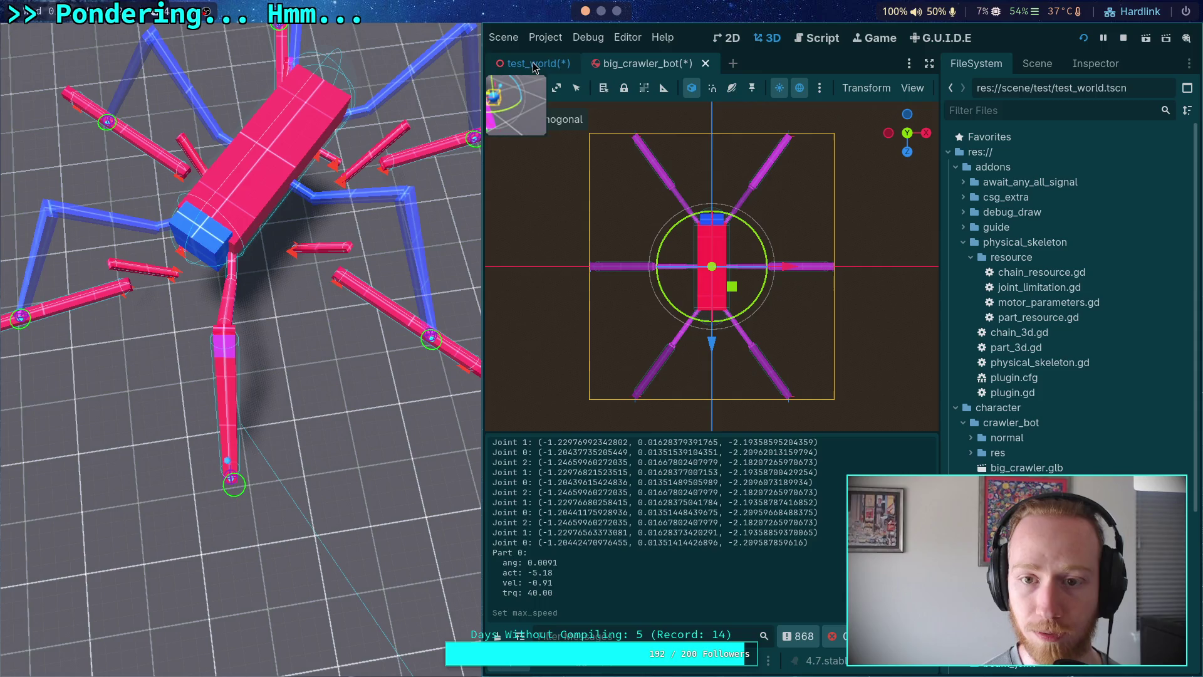
pyautogui.click(534, 64)
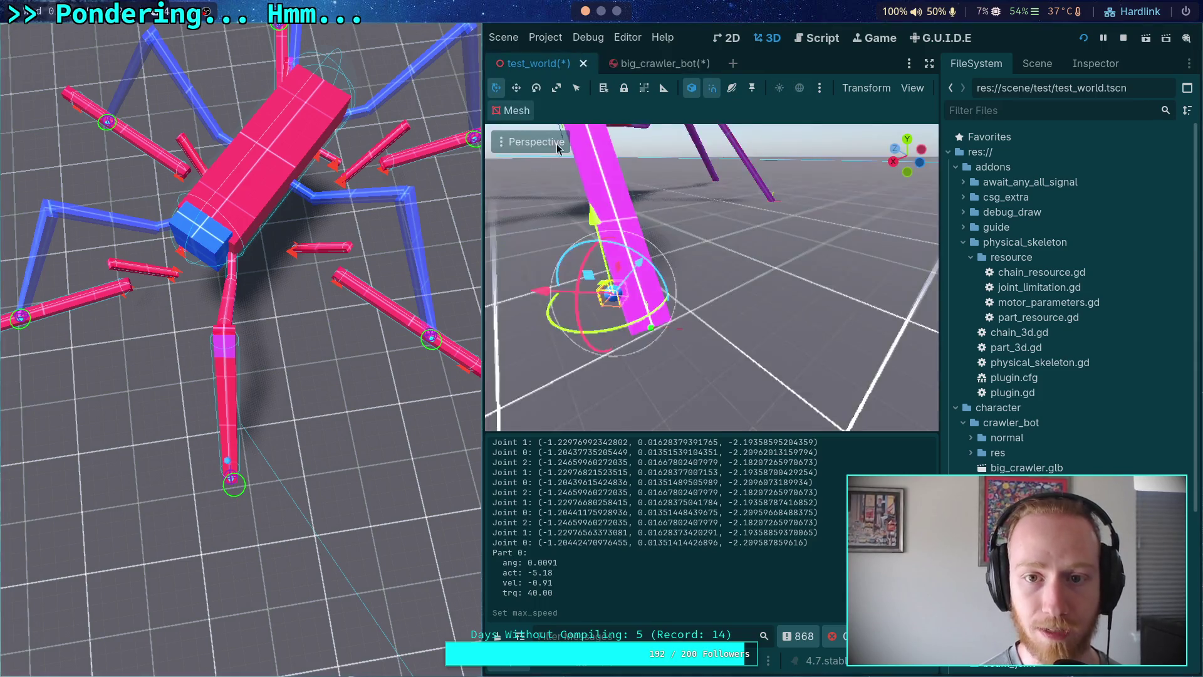
# Save the big_crawler_bot scene, then save the test_world scene.
pyautogui.click(642, 63)
pyautogui.hotkey('ctrl', 's')
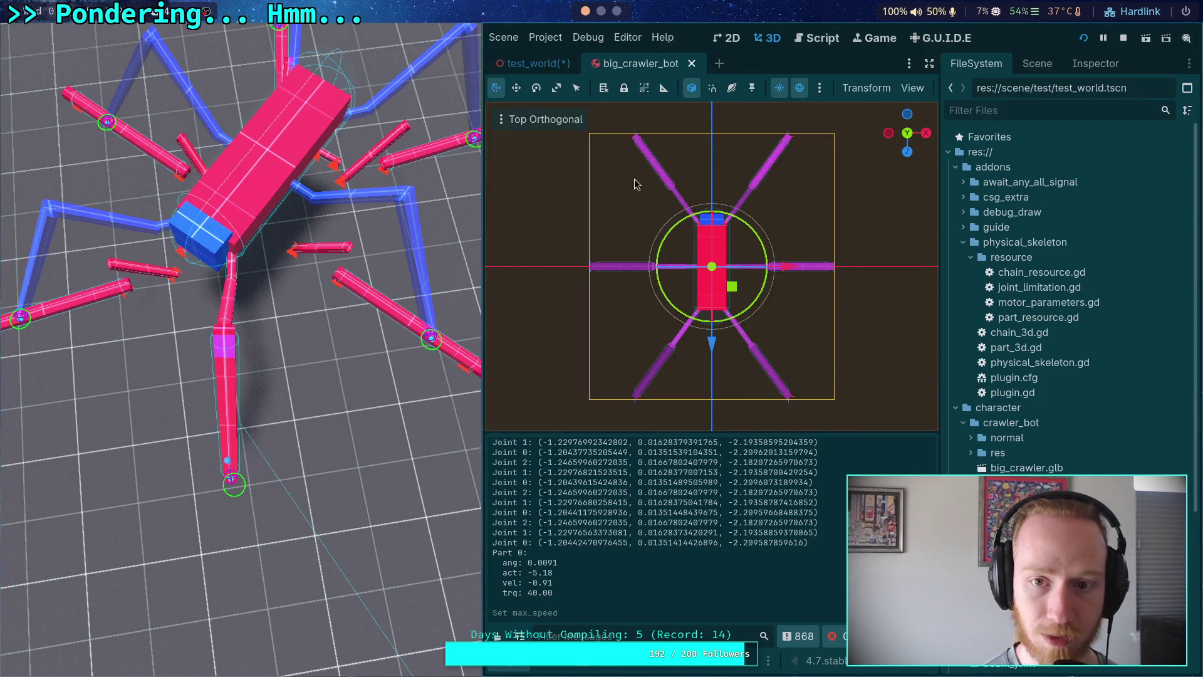
pyautogui.click(532, 67)
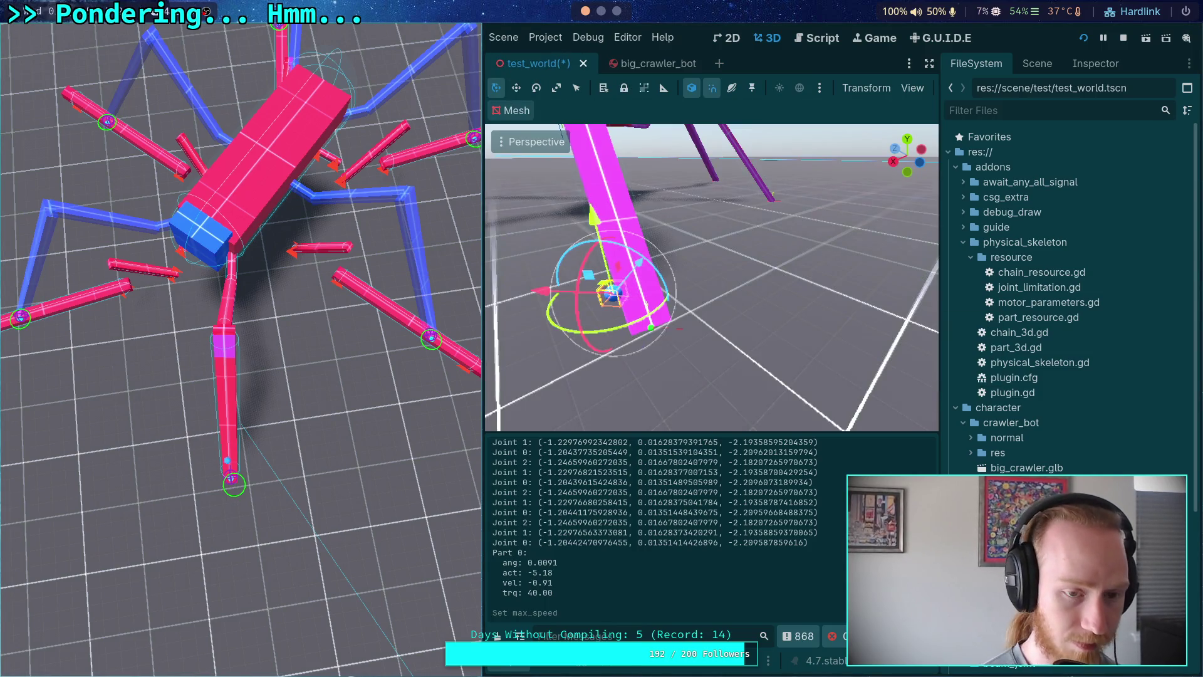
pyautogui.hotkey('ctrl', 's')
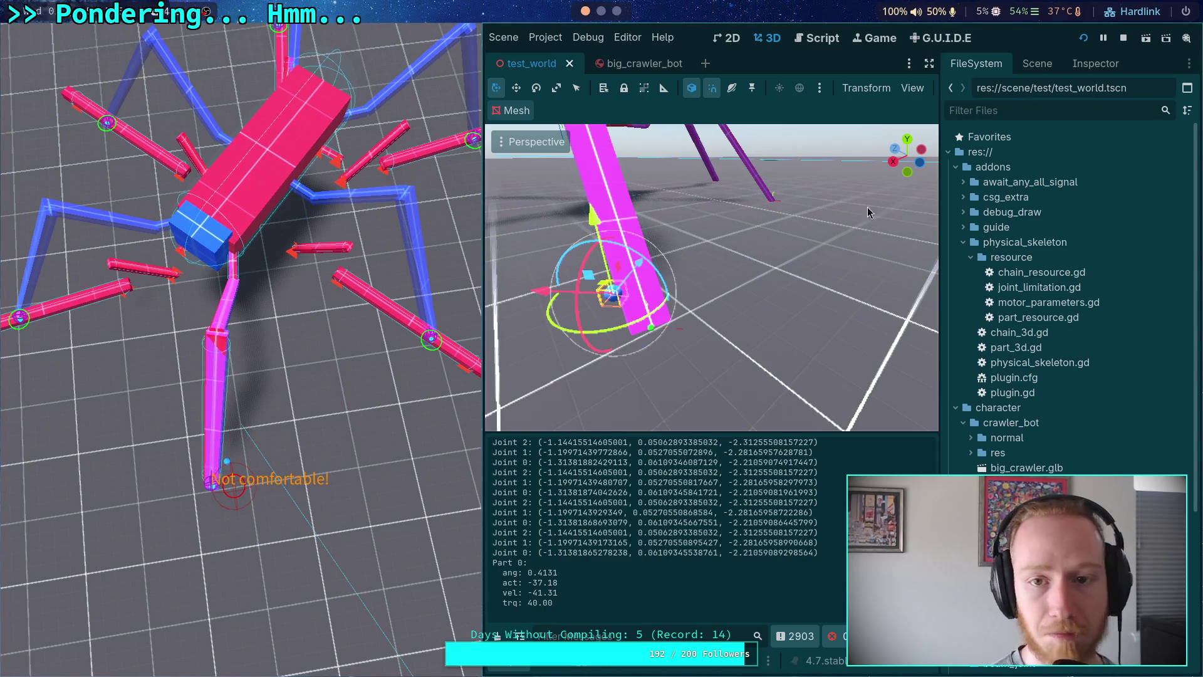
pyautogui.hotkey('ctrl', 'Tab')
# Show ik_modifier.gd at the end_bone_position call with the scripts and methods panel open.
pyautogui.click(1096, 64)
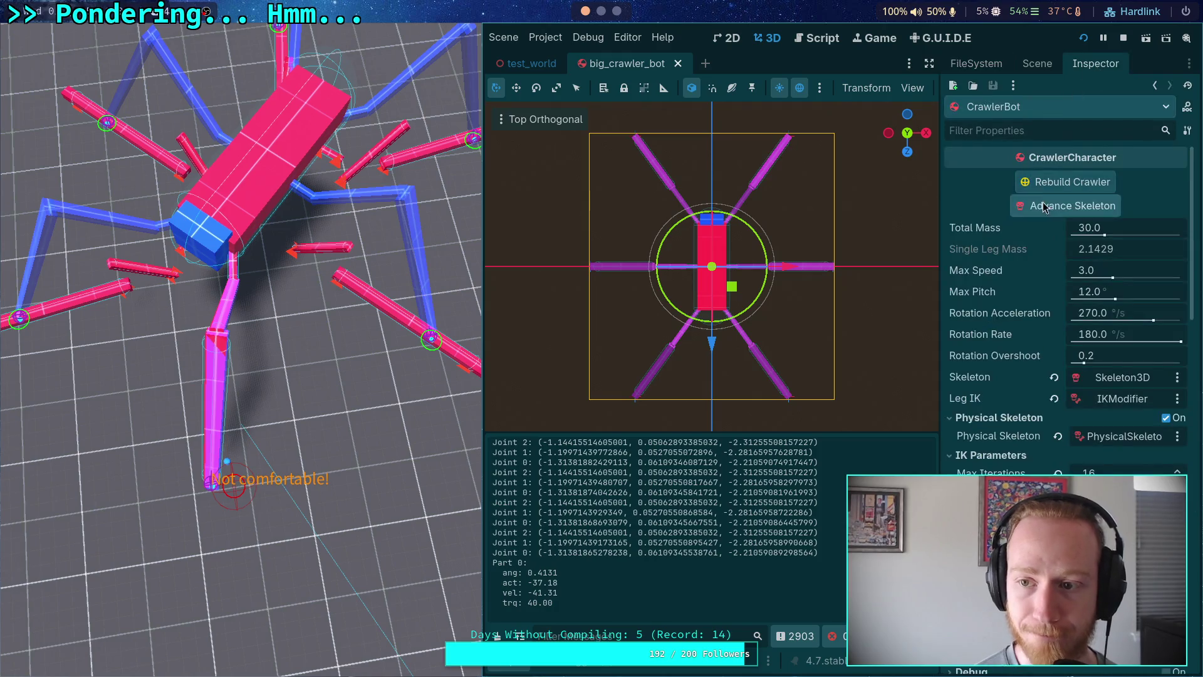
pyautogui.click(1037, 63)
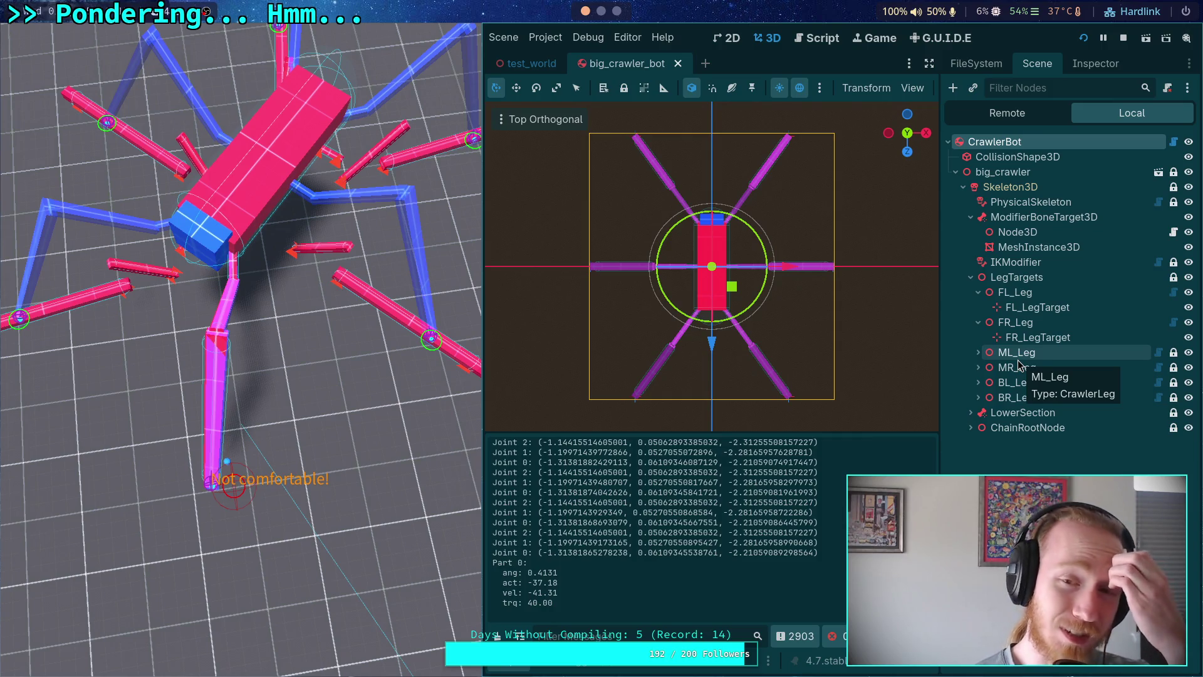
pyautogui.click(823, 39)
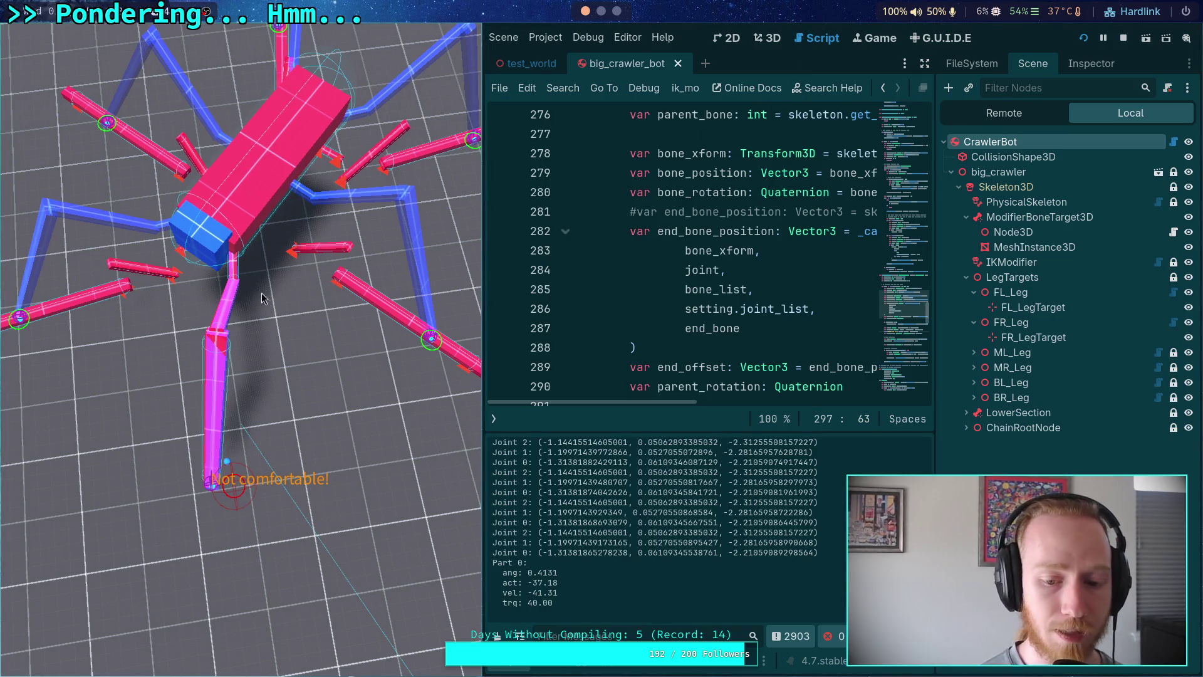
pyautogui.click(494, 419)
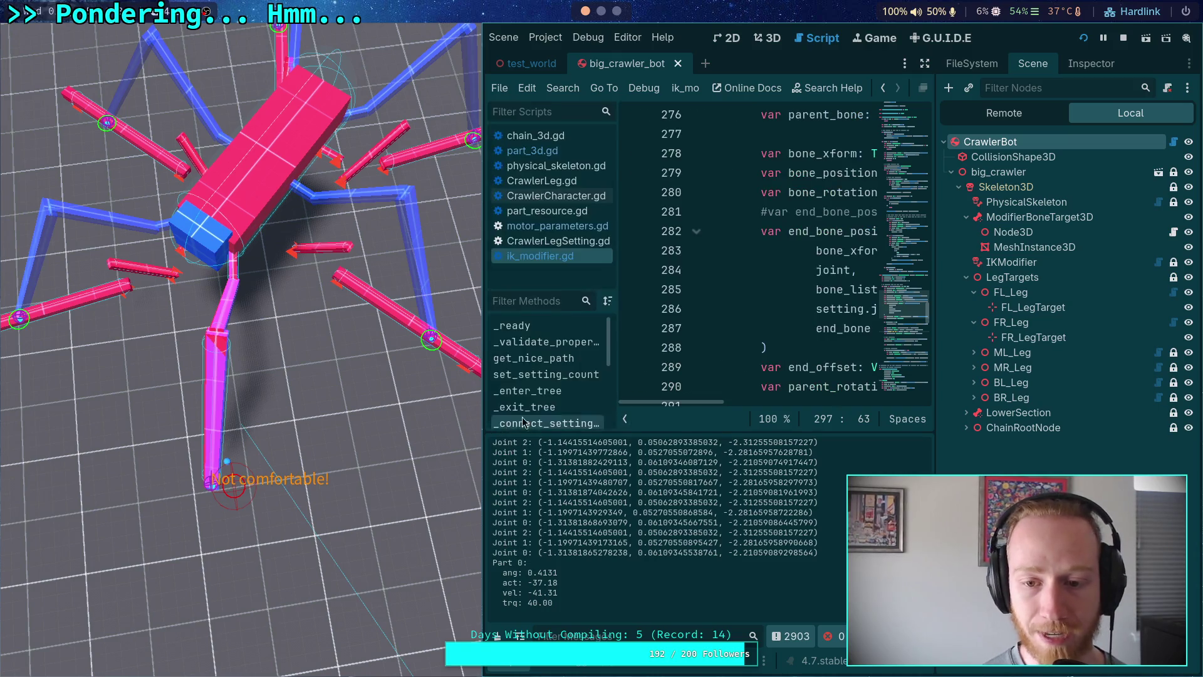
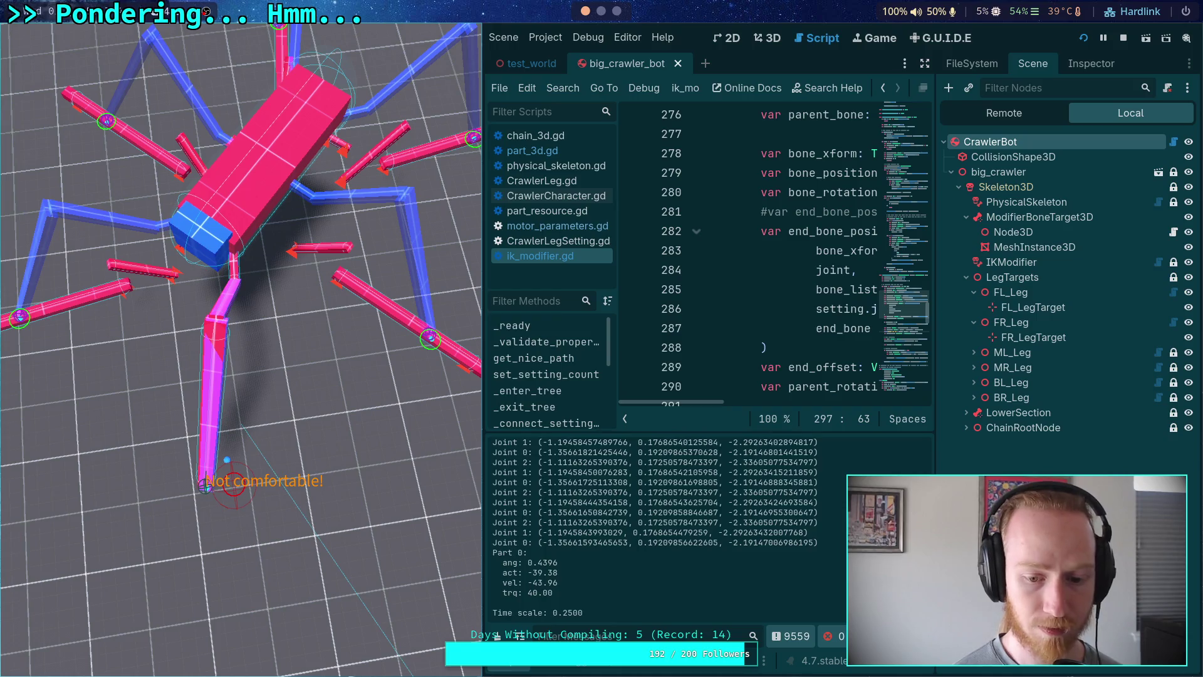
# Restart the crawler robot game with a cleared output log, view it from an elevated angle, then stop it.
pyautogui.hotkey('ctrl', 'shift', 'k')
pyautogui.click(1091, 40)
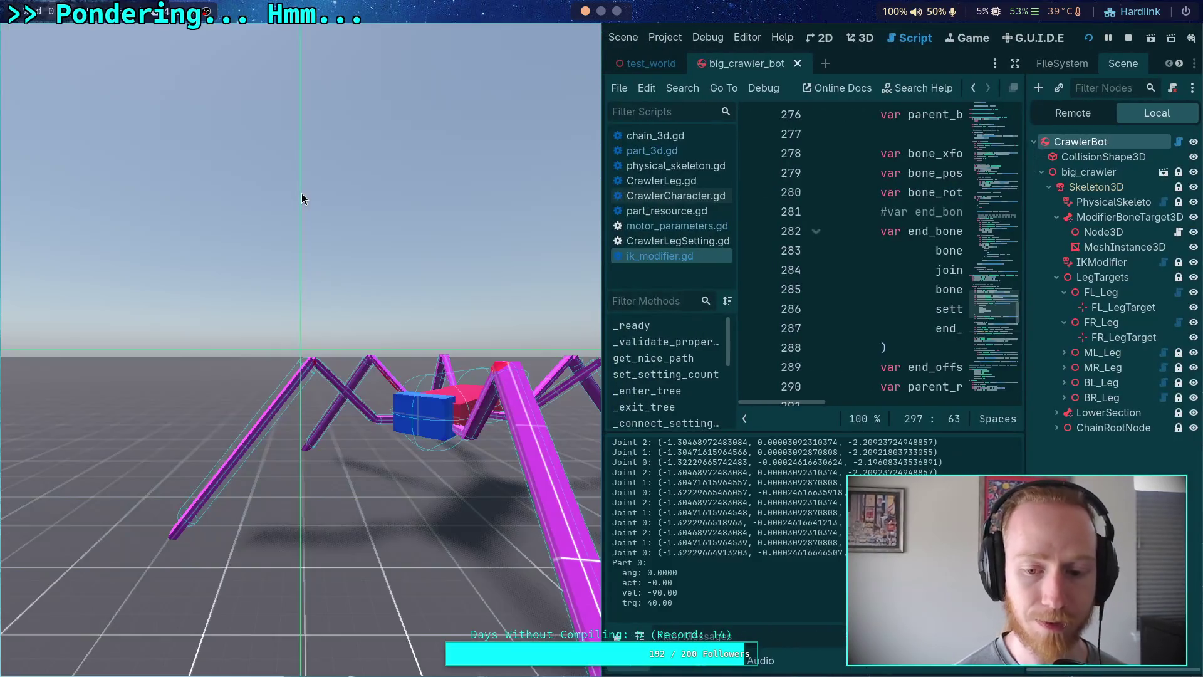
pyautogui.click(398, 327)
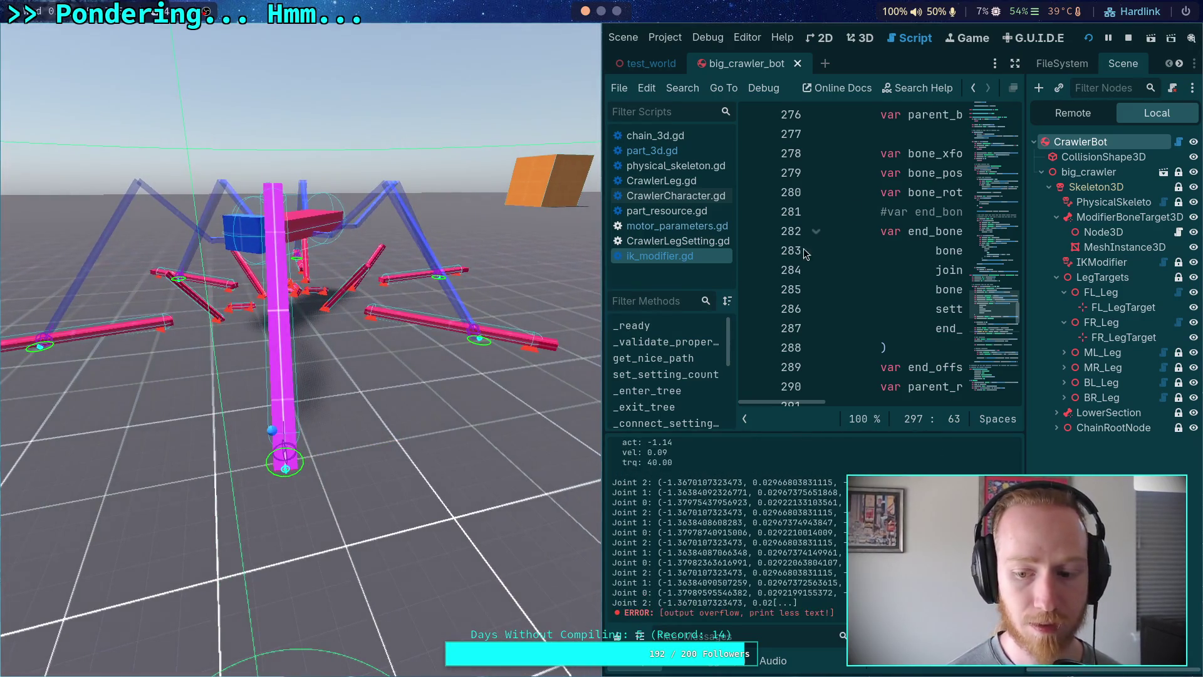
pyautogui.click(1129, 39)
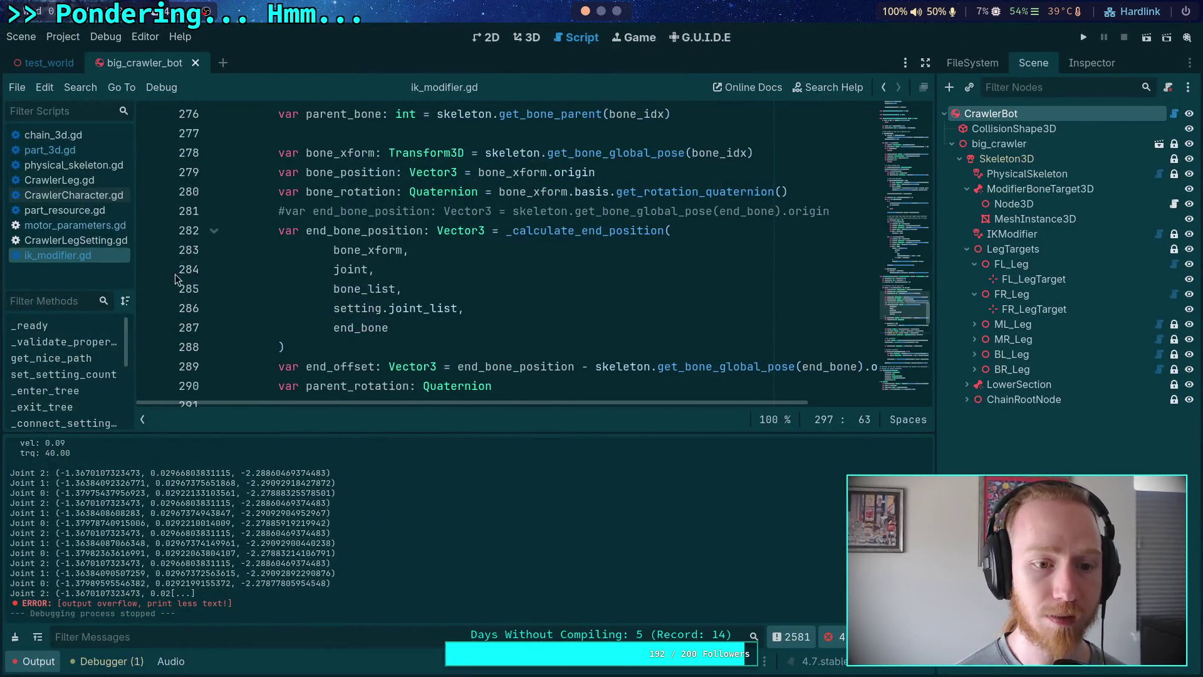
# Comment out the joint debug print on line 297 of ik_modifier.gd.
pyautogui.scroll(-8, 164, 279)
pyautogui.scroll(3, 274, 182)
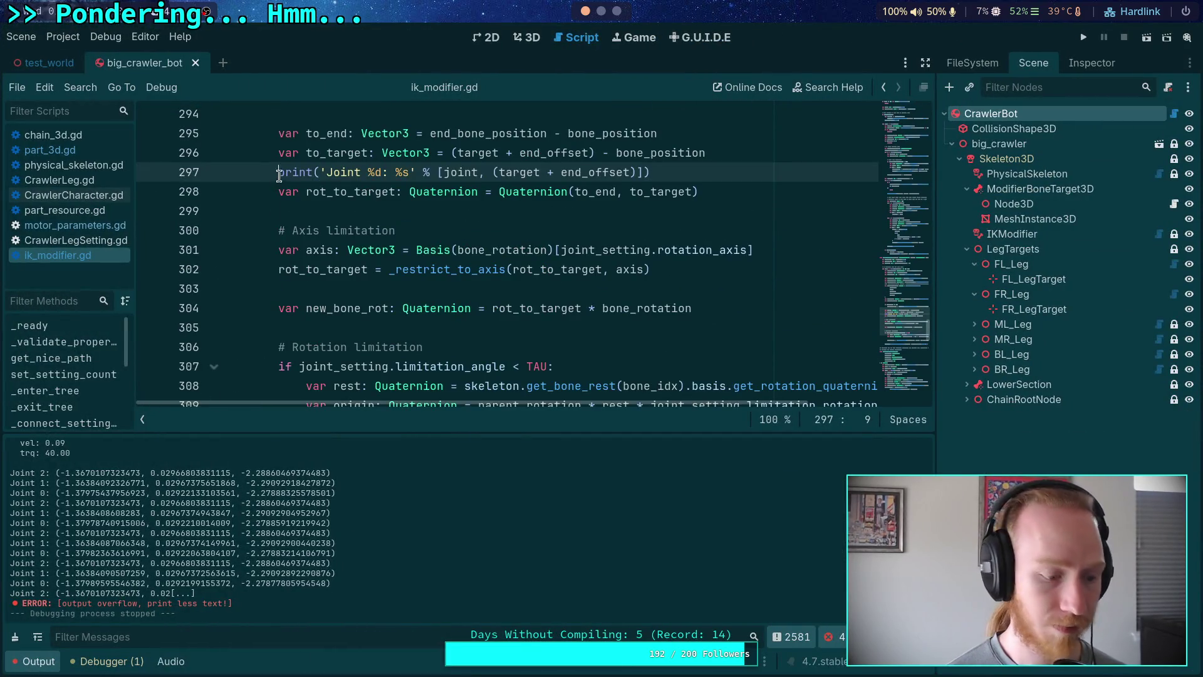
pyautogui.write('#')
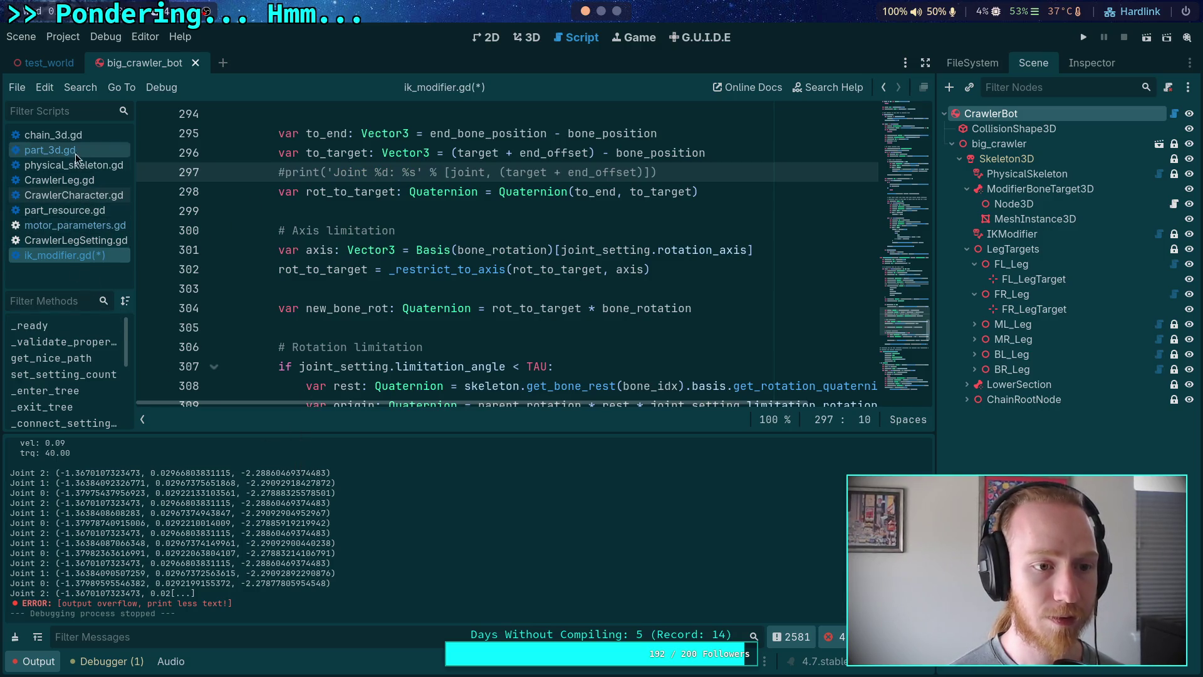
# Prefix line 581's condition in part_3d.gd with 'false and', save, and run the game again.
pyautogui.click(51, 150)
pyautogui.scroll(-15, 287, 306)
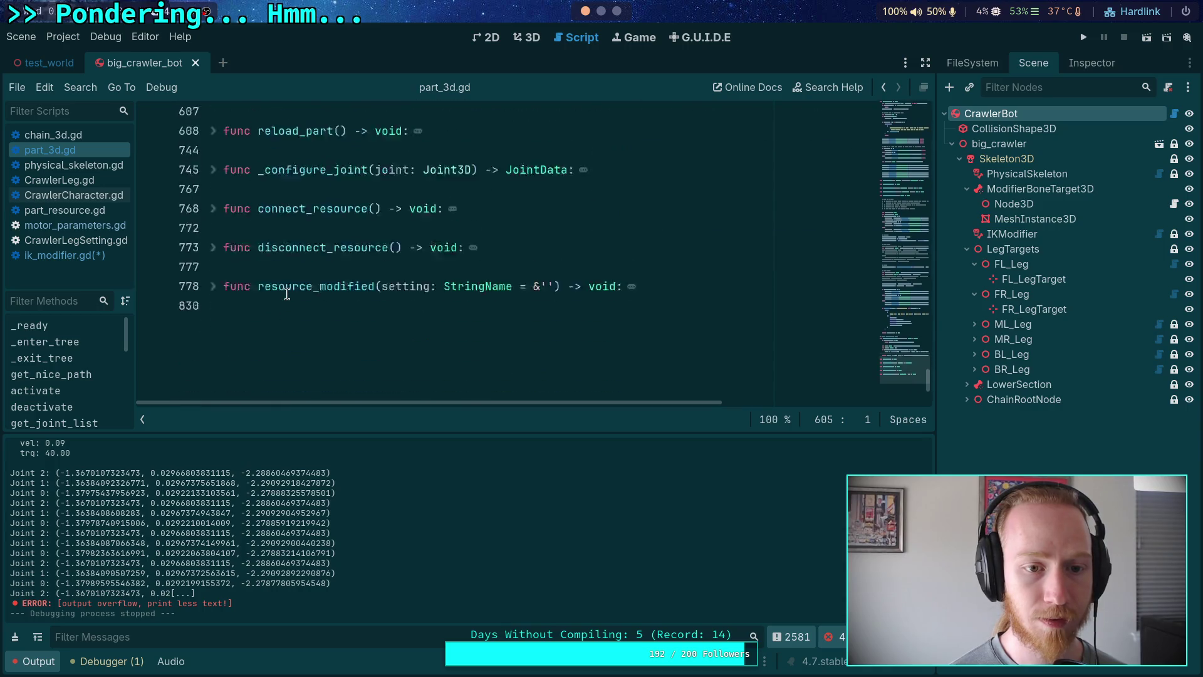
pyautogui.scroll(20, 282, 297)
pyautogui.click(271, 288)
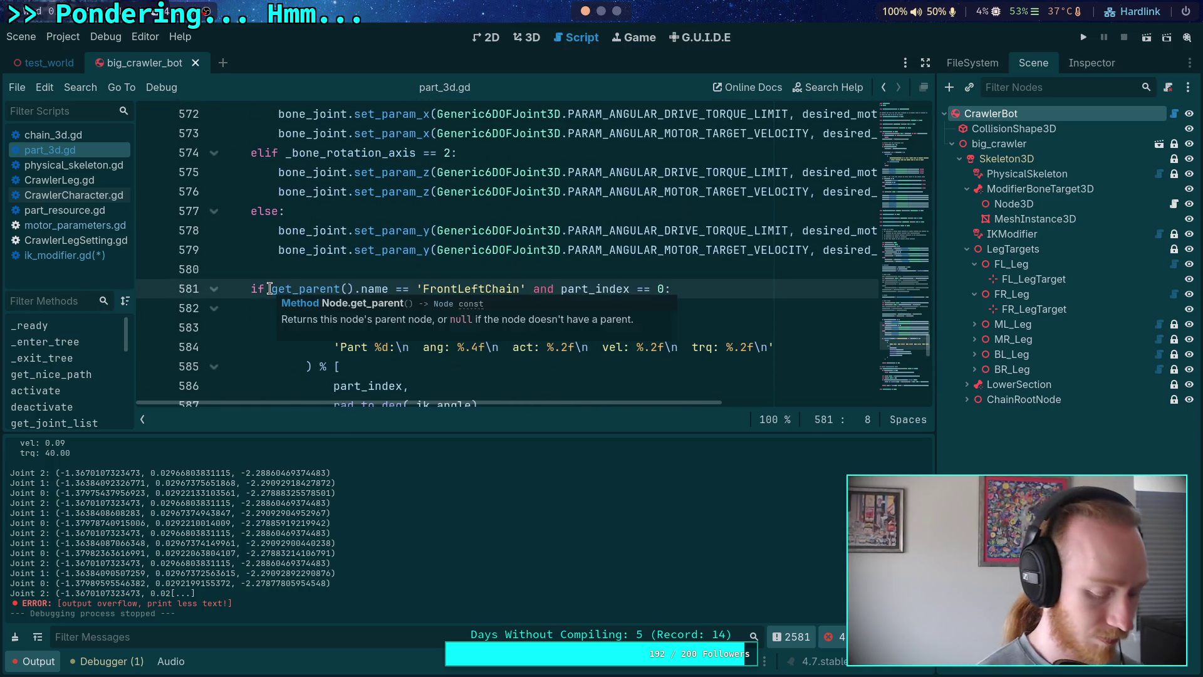
pyautogui.write('false')
pyautogui.write(' and')
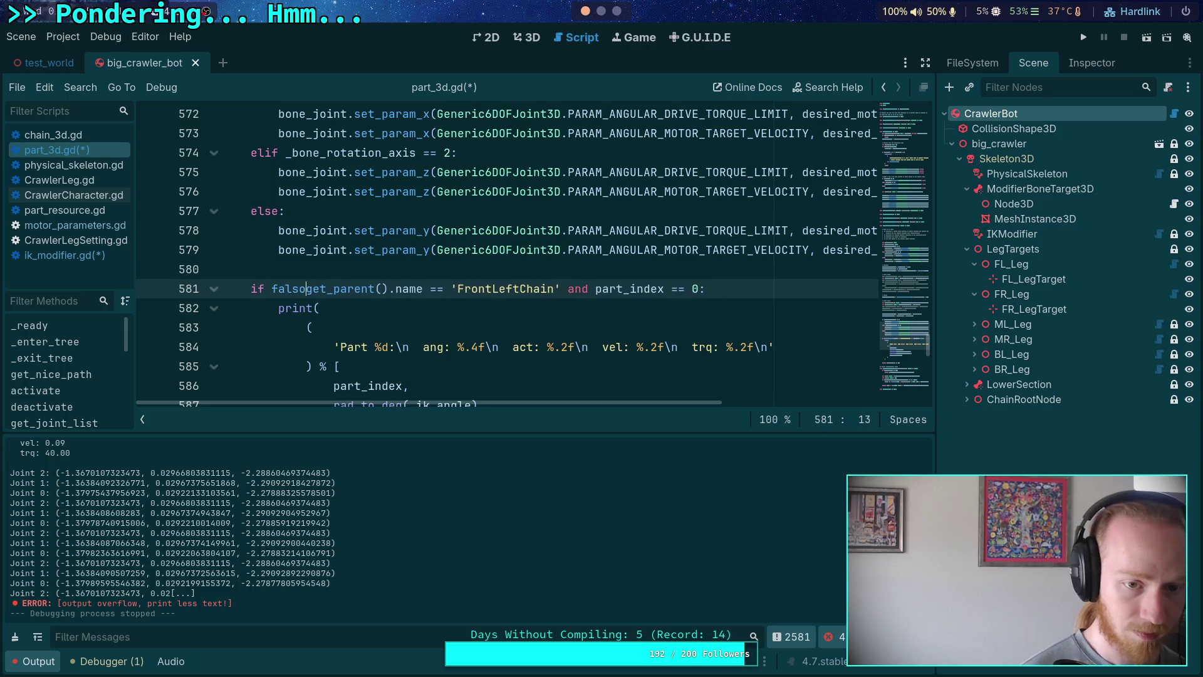
pyautogui.hotkey('ctrl', 's')
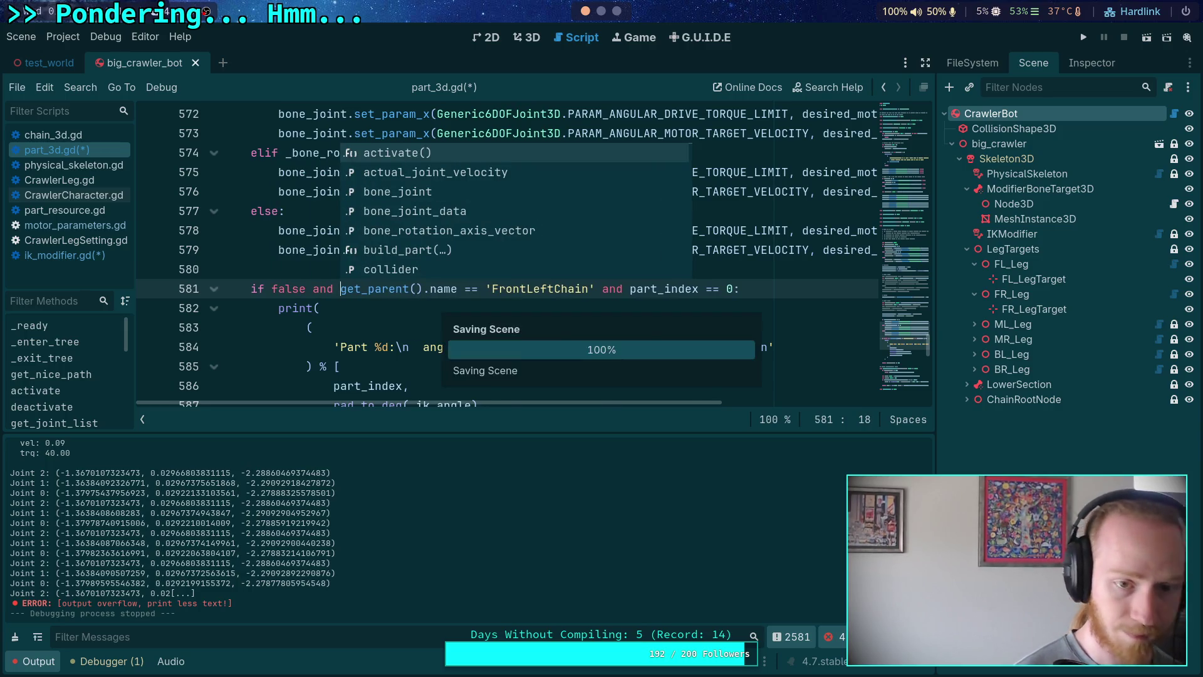
pyautogui.click(1083, 38)
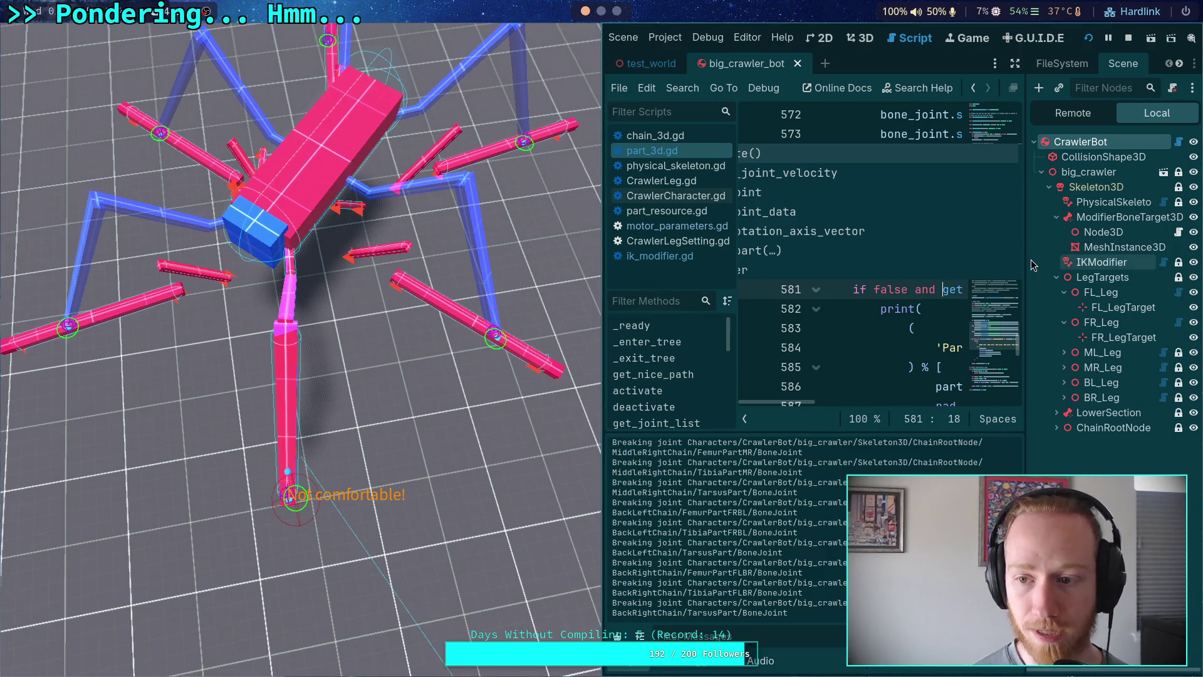
# Collapse the script list, widen the scene dock, and select the FL_Leg node.
pyautogui.click(744, 420)
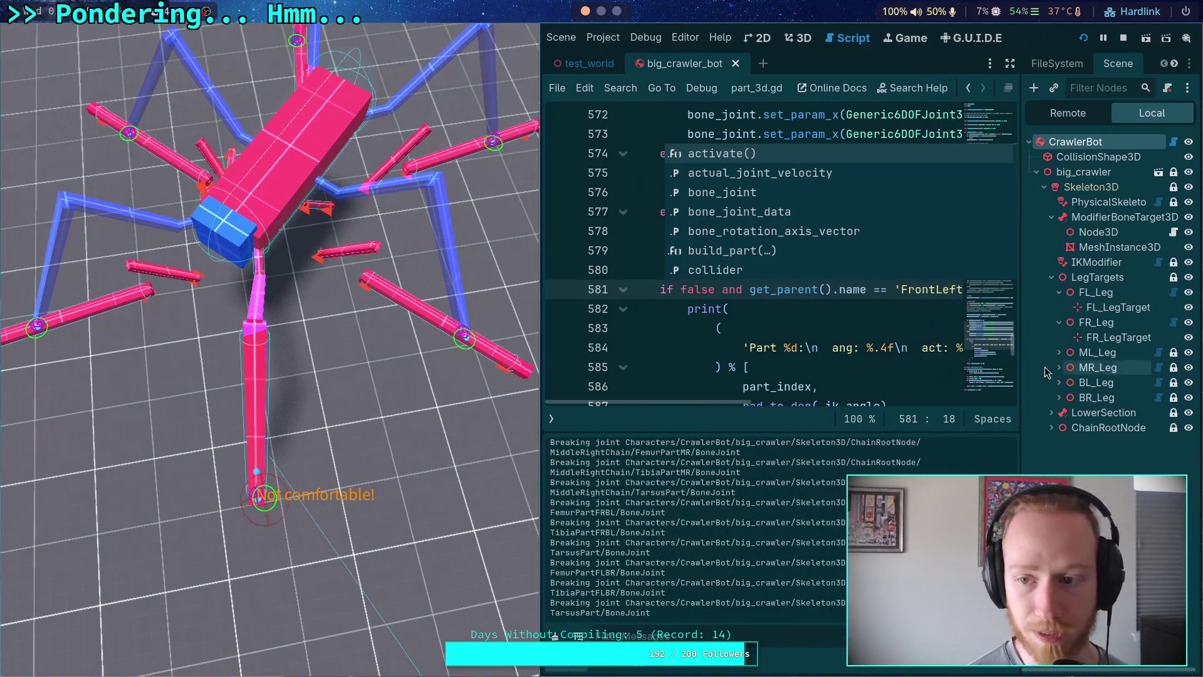
pyautogui.moveTo(1026, 363); pyautogui.dragTo(969, 363)
pyautogui.click(1039, 292)
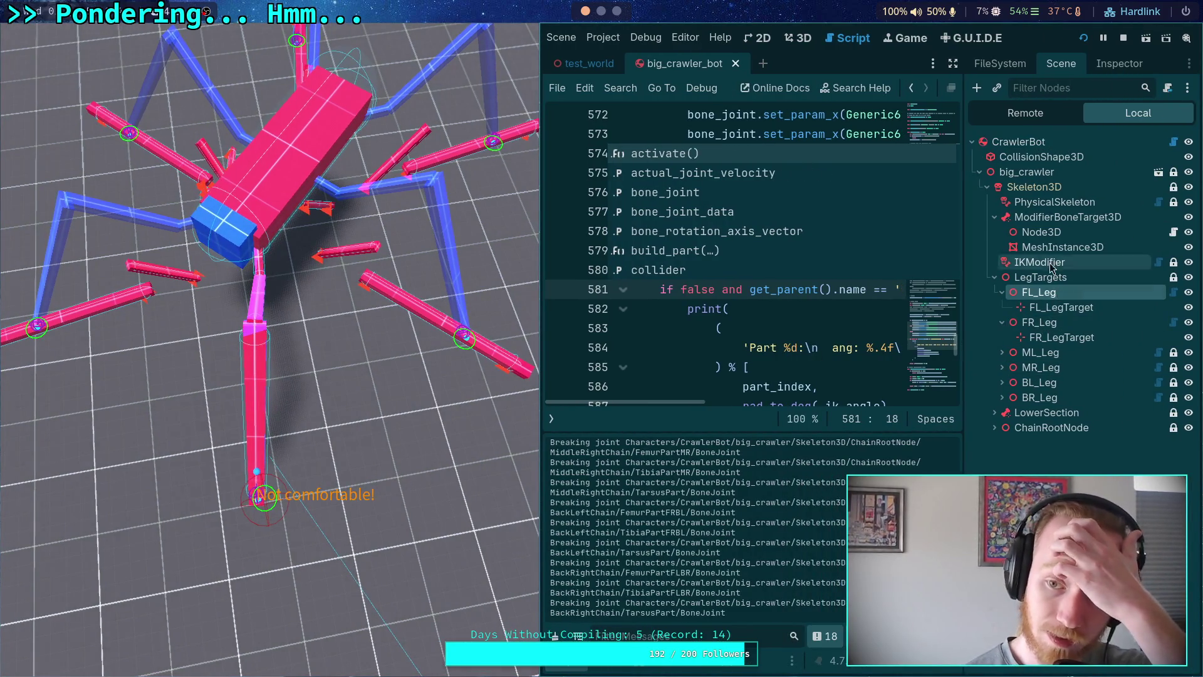
# Set the TibiaPartFLBR powered torque on FL_Leg to 15 in the Inspector.
pyautogui.click(1120, 63)
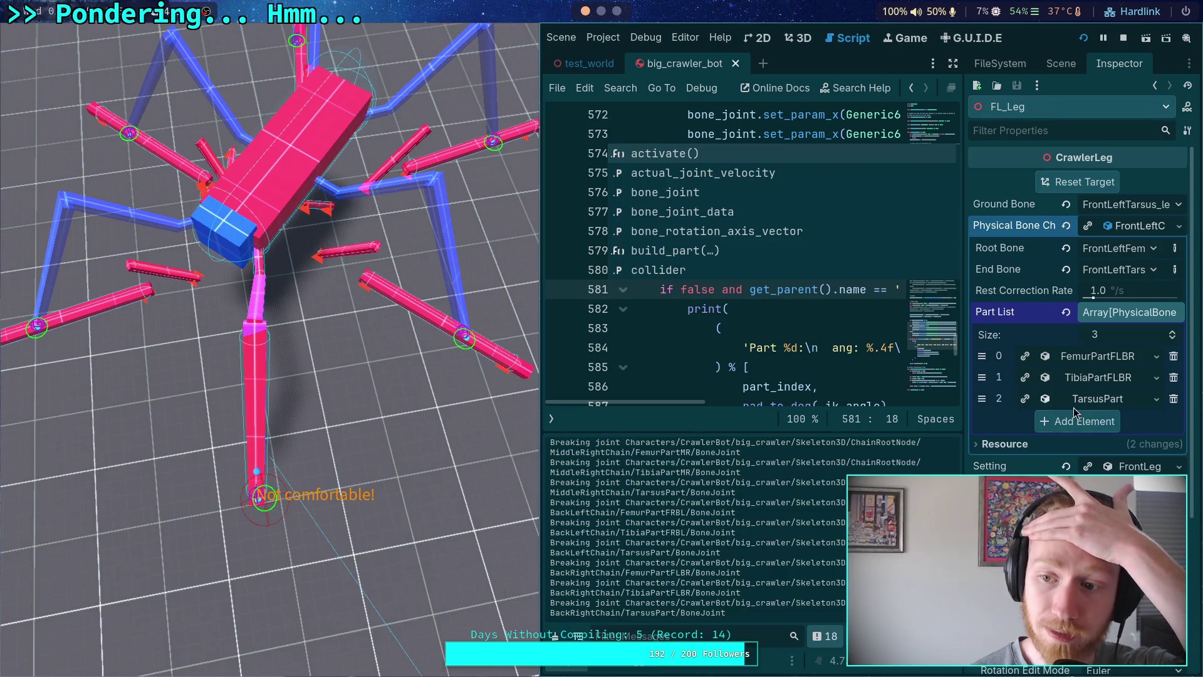
pyautogui.click(1096, 377)
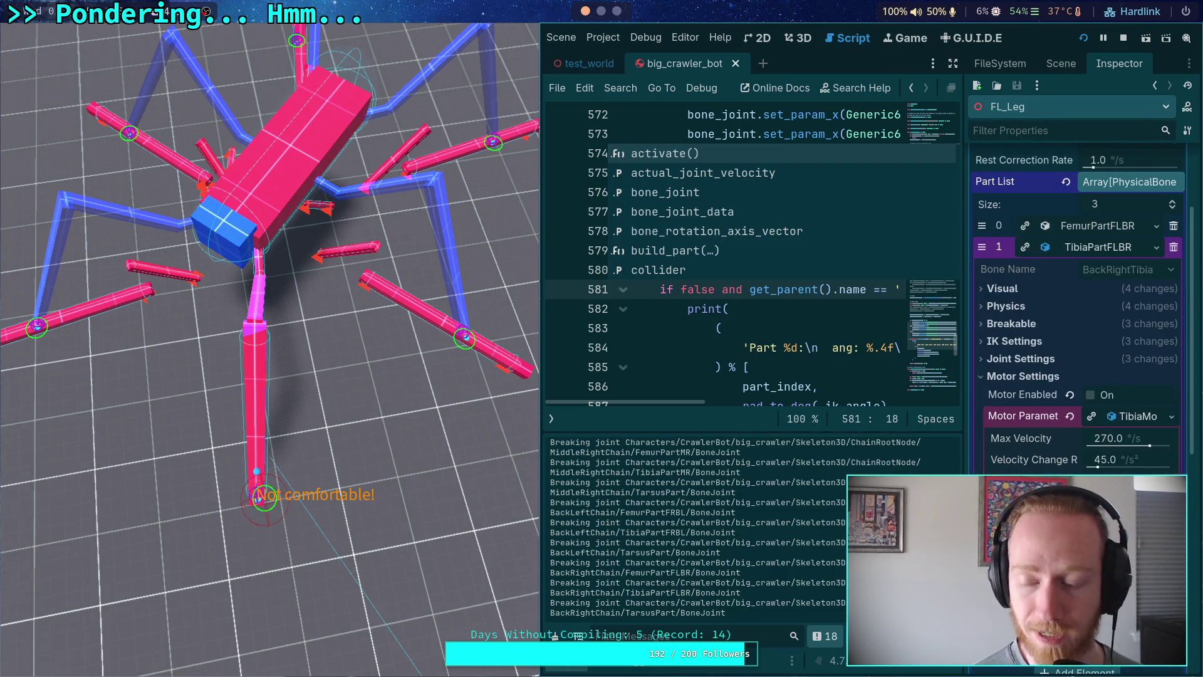
pyautogui.scroll(-2, 1128, 454)
pyautogui.click(1128, 454)
pyautogui.write('15')
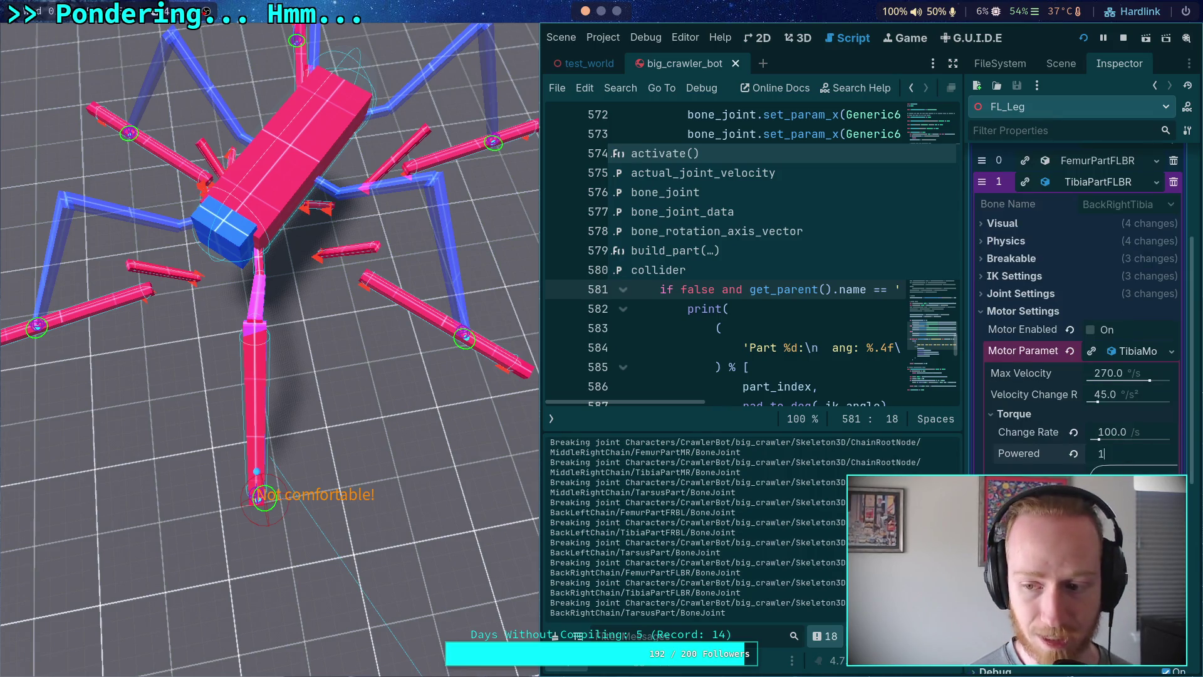
pyautogui.press('Return')
pyautogui.scroll(-10, 1137, 467)
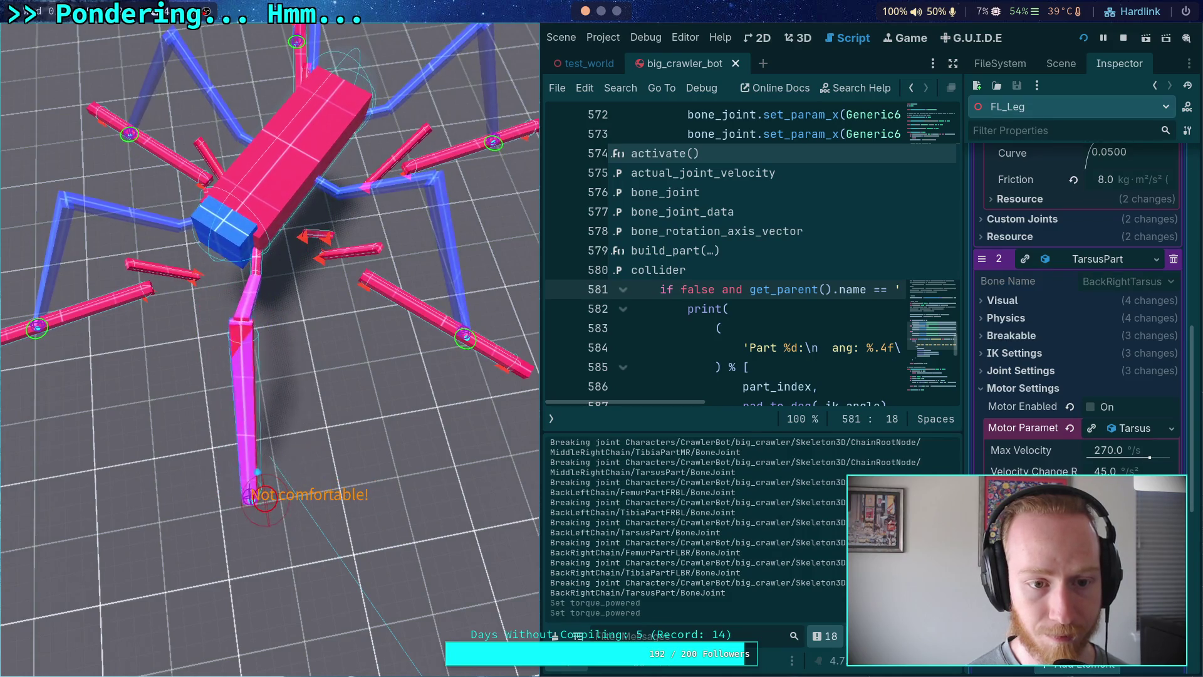
# Step the running simulation forward a few ticks to watch the front leg move.
pyautogui.press('.')
pyautogui.press('.')
pyautogui.press('.')
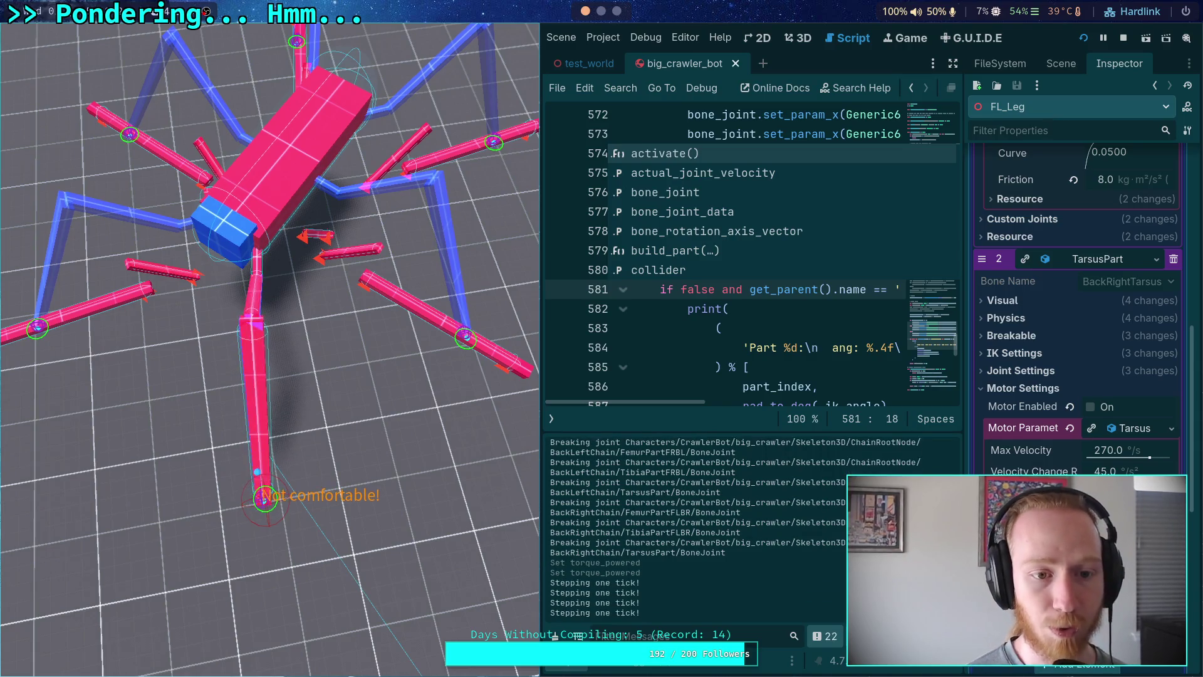
pyautogui.press('.')
pyautogui.press('.')
pyautogui.press('.')
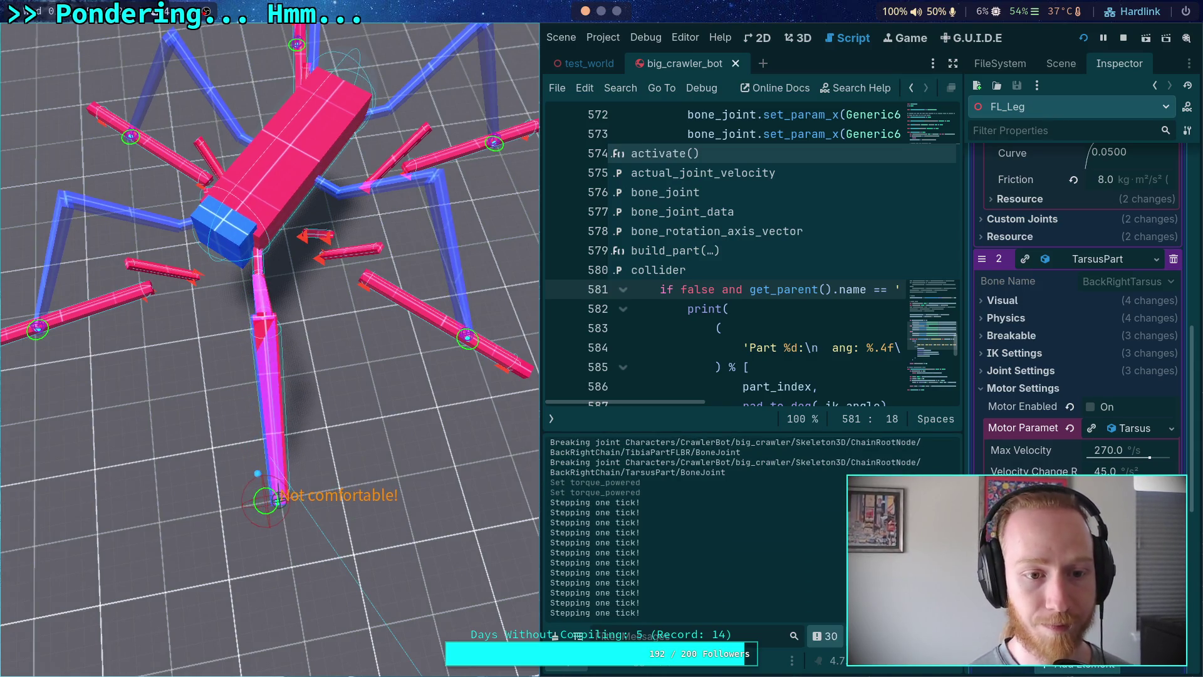
pyautogui.press('.')
pyautogui.press('.')
pyautogui.press('.')
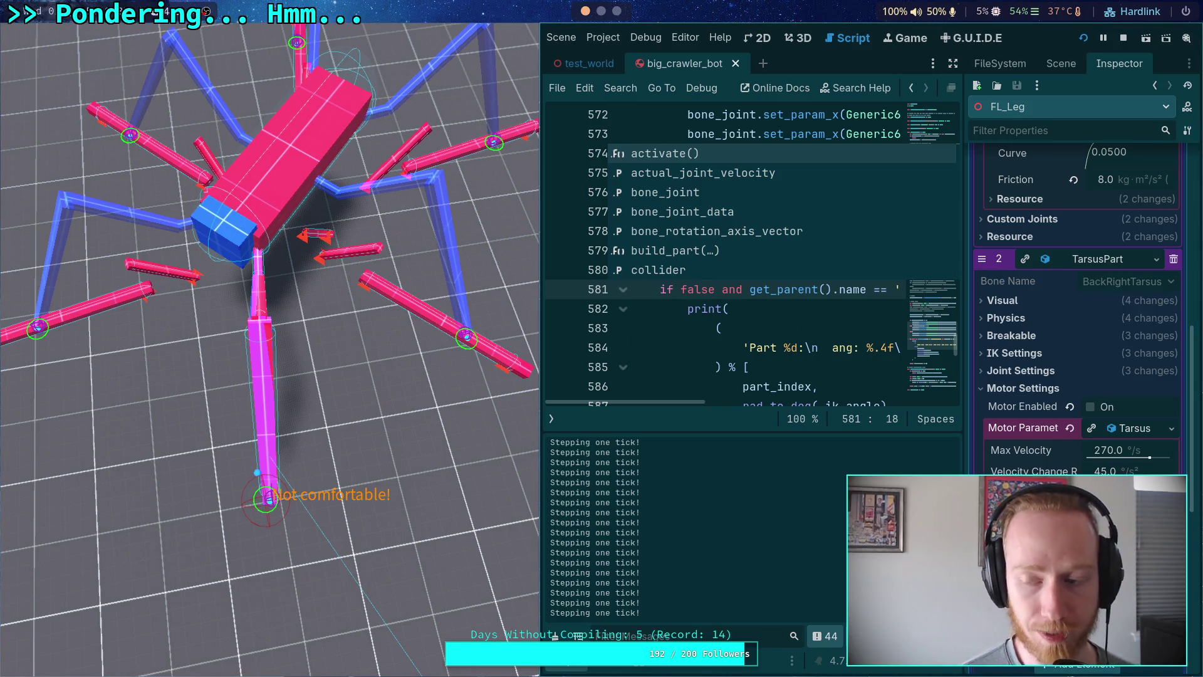
# Expand FL_Leg's FemurPartFLBR settings to show its 90.0 °/s motor.
pyautogui.scroll(-2, 1066, 434)
pyautogui.scroll(10, 1066, 434)
pyautogui.click(1092, 357)
pyautogui.scroll(-2, 1055, 387)
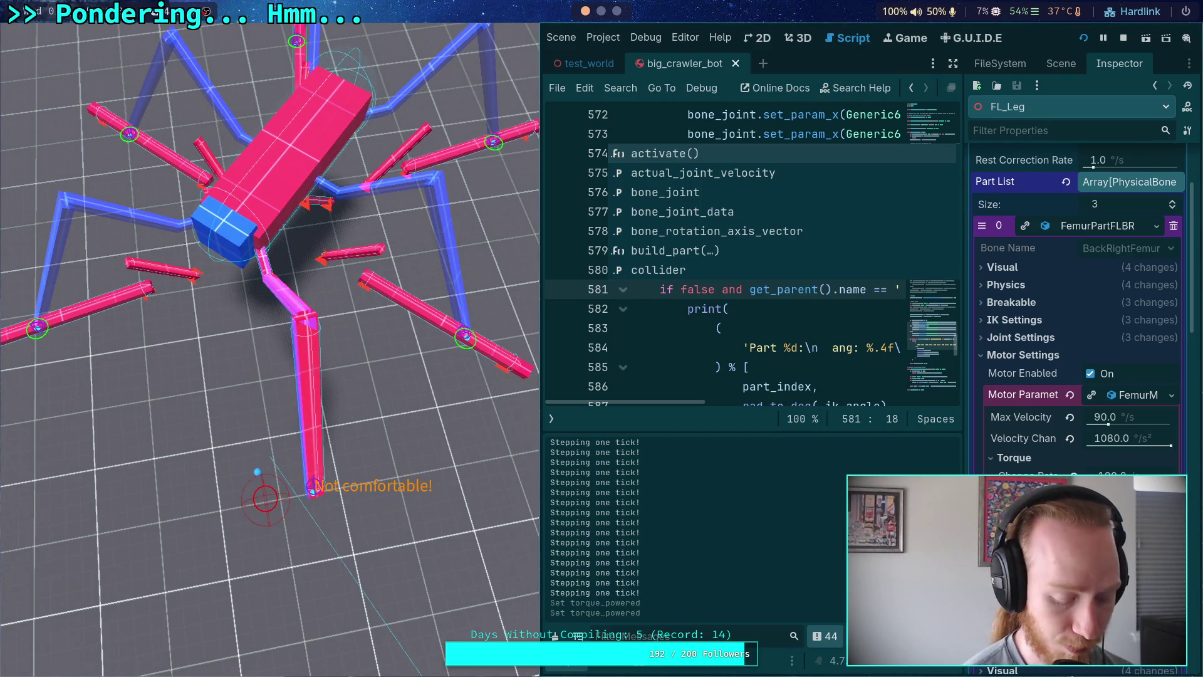
# Scroll through FL_Leg's part settings, then collapse the Output panel to show more of part_3d.gd.
pyautogui.scroll(-8, 1128, 442)
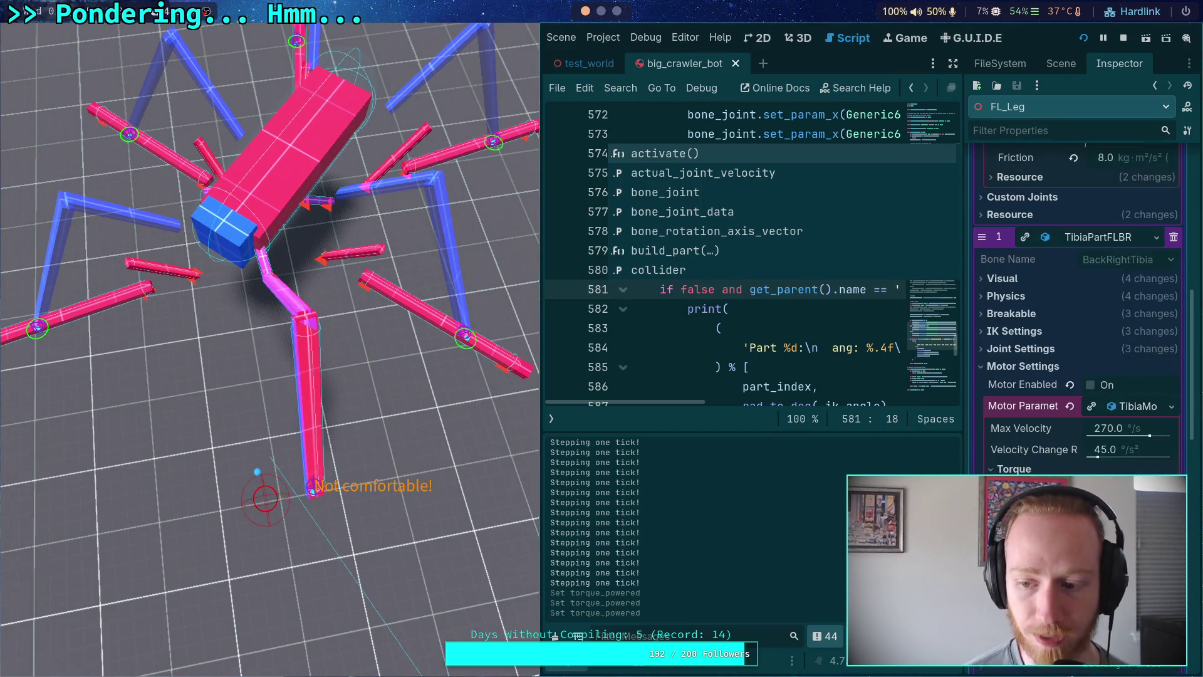
pyautogui.scroll(-5, 1032, 471)
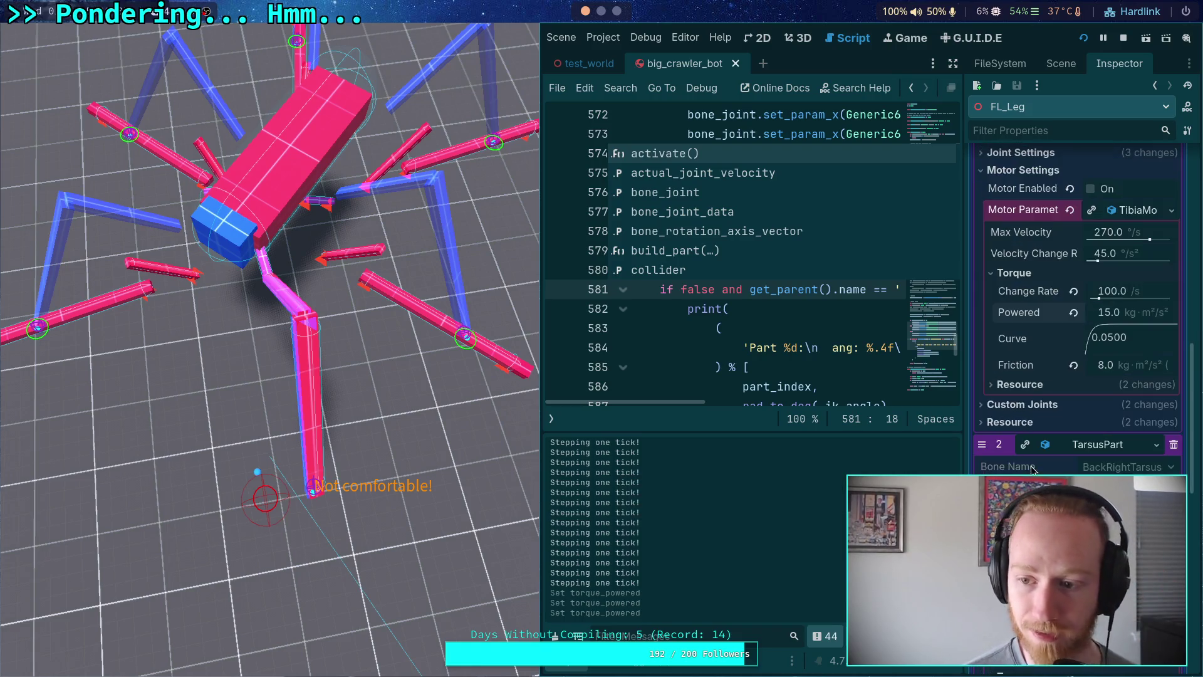
pyautogui.scroll(-5, 1016, 414)
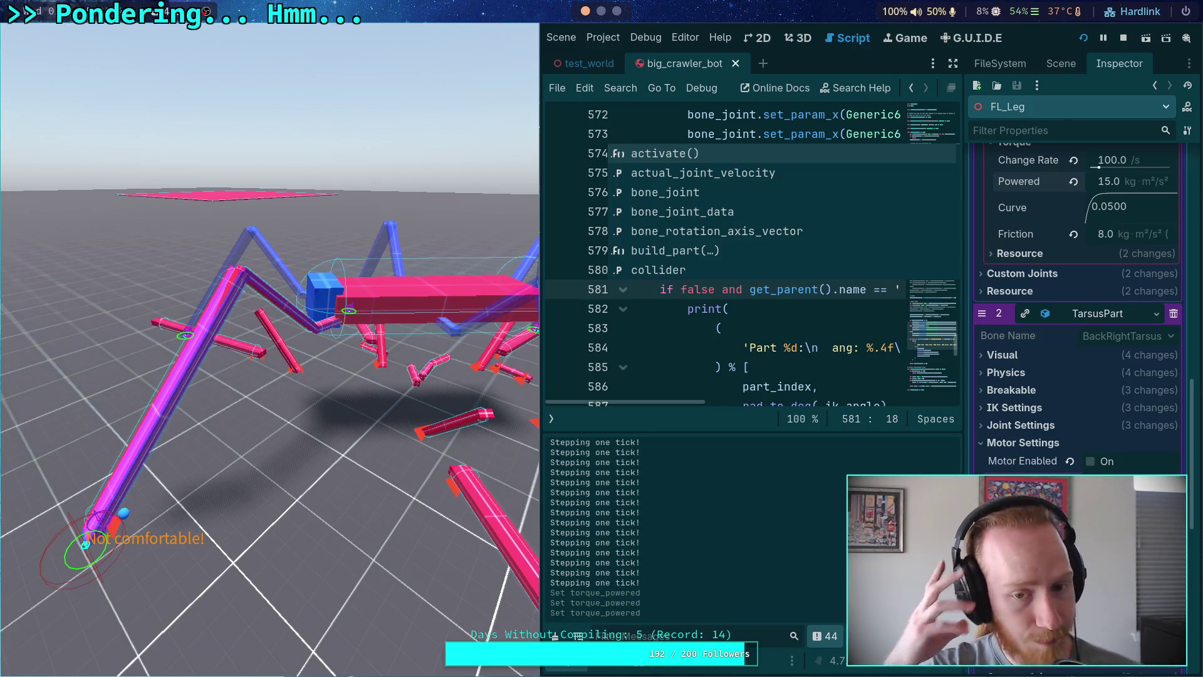
pyautogui.click(715, 347)
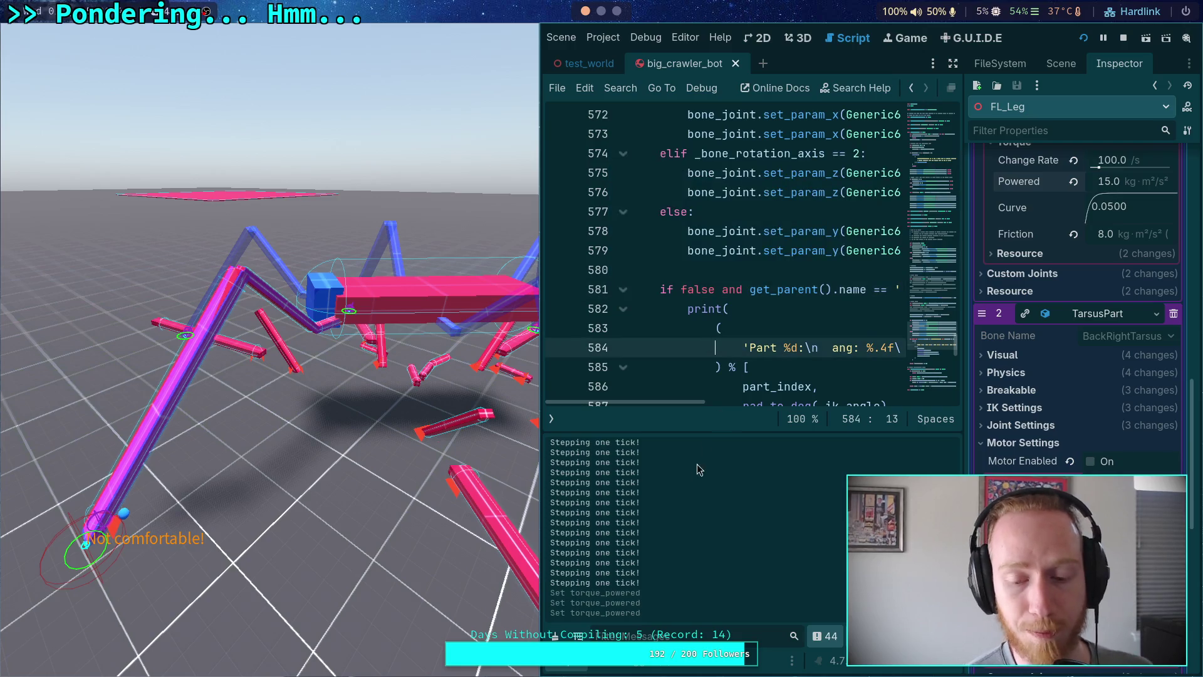
pyautogui.click(570, 668)
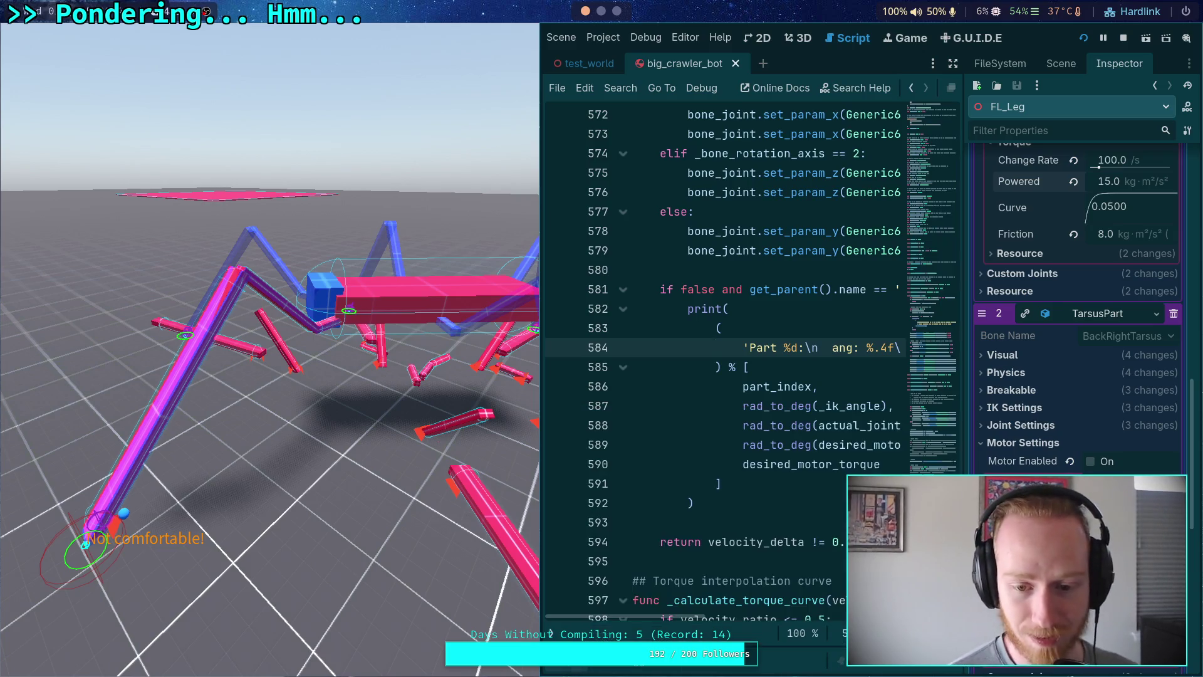
# Stop the crawler game, review the motor torque-limiting code in part_3d.gd, then run it again.
pyautogui.click(1124, 39)
pyautogui.click(575, 250)
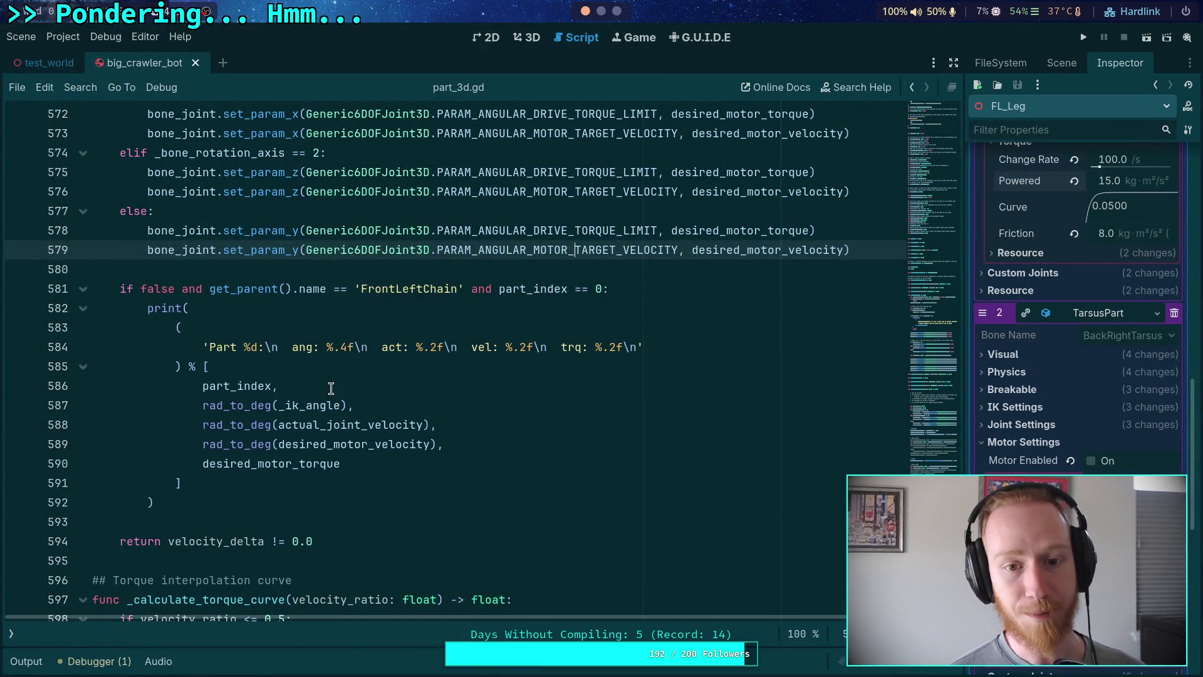
pyautogui.scroll(20, 331, 388)
pyautogui.scroll(5, 340, 403)
pyautogui.scroll(-20, 340, 403)
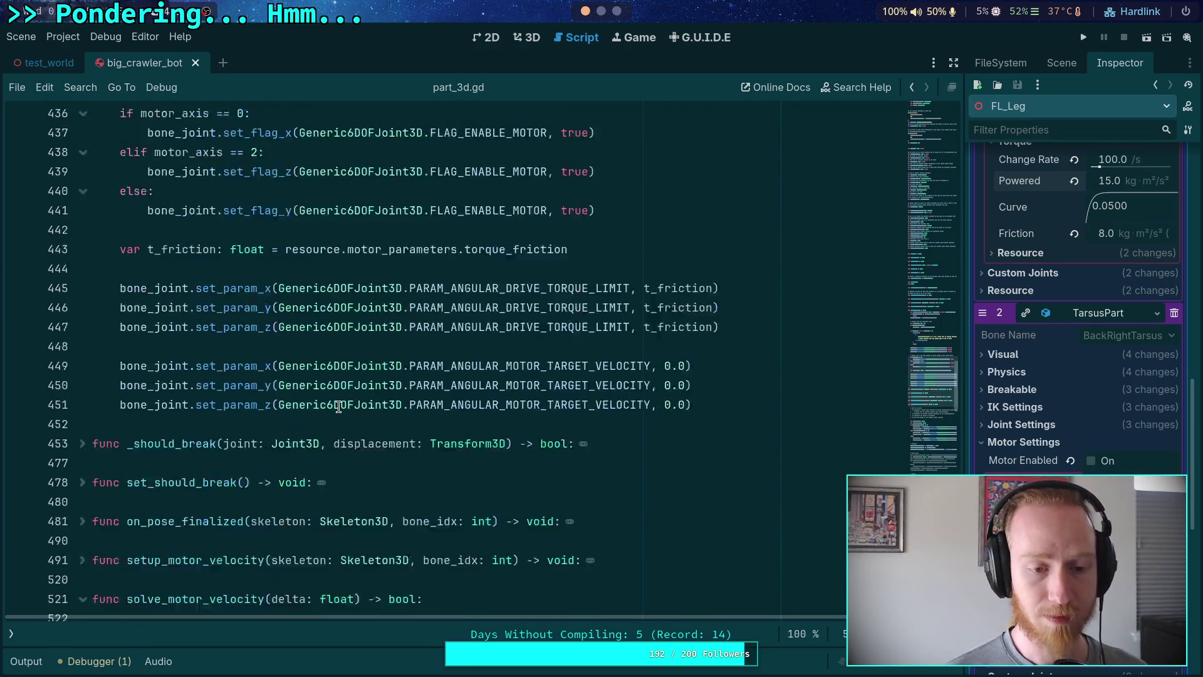
pyautogui.scroll(-7, 339, 405)
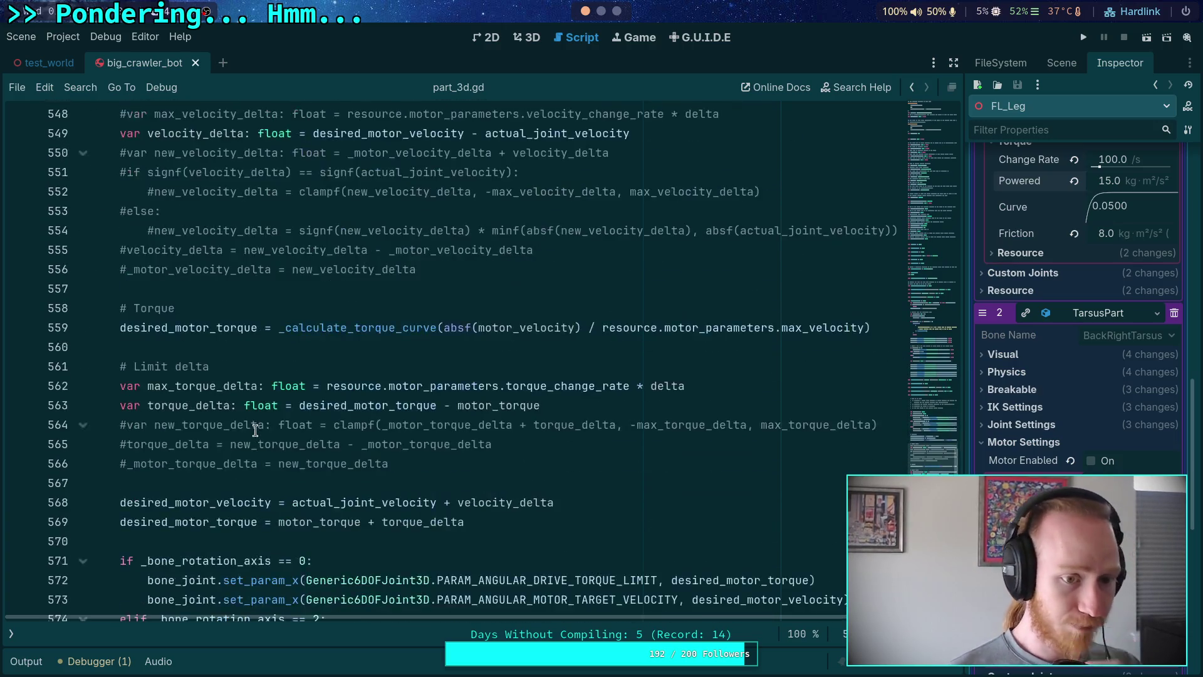
pyautogui.click(219, 363)
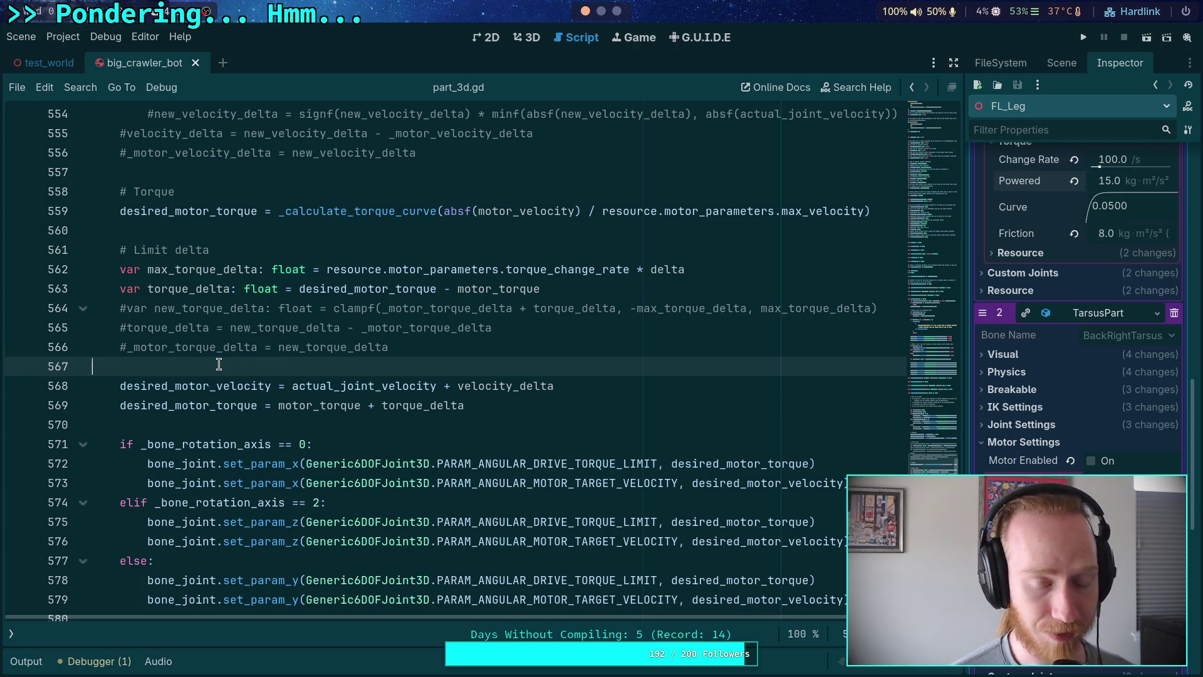
pyautogui.scroll(-2, 406, 412)
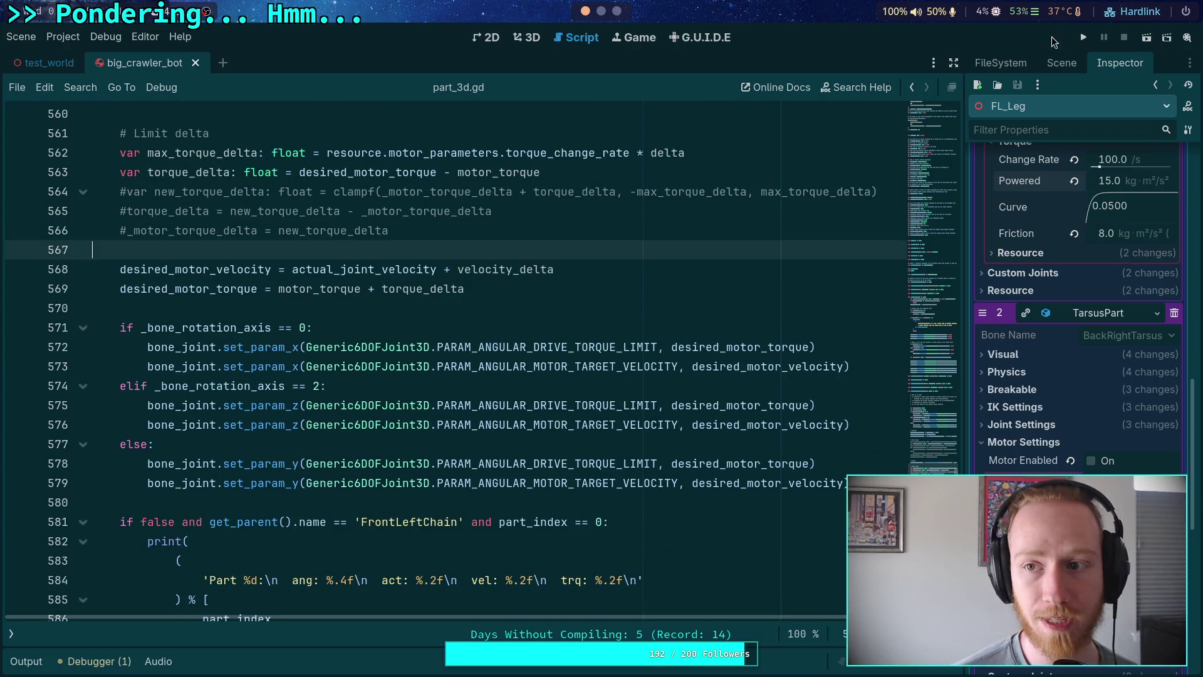
pyautogui.click(1084, 38)
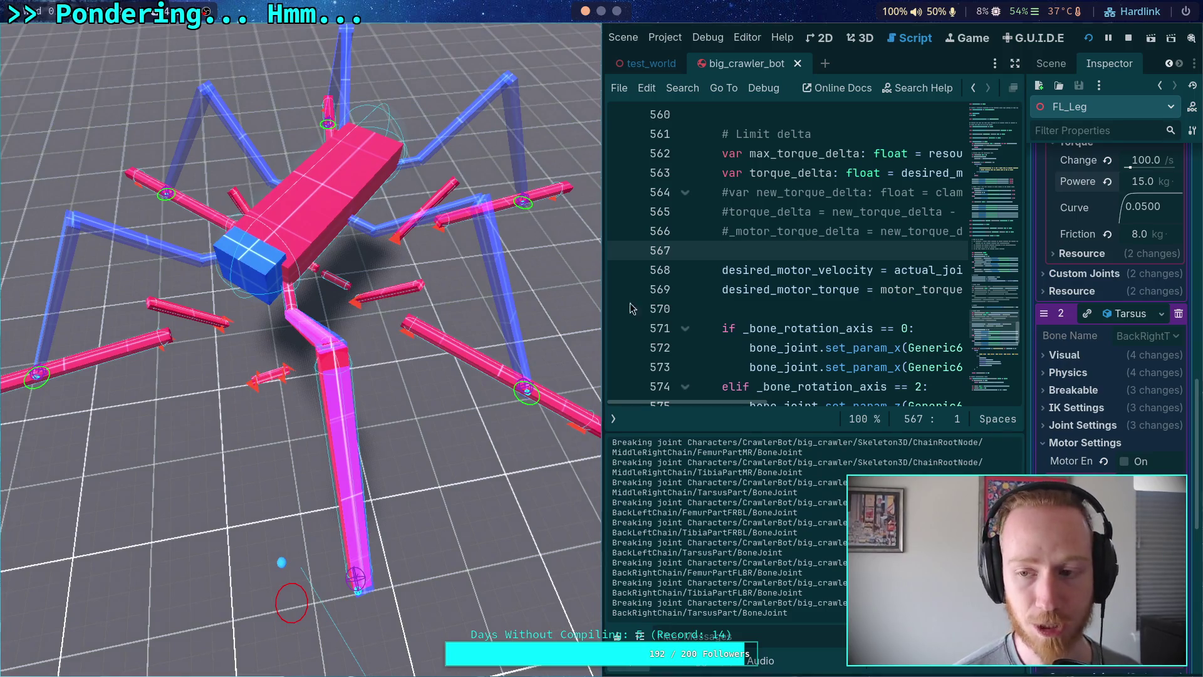
# Stop the game, clear and collapse the Output, and show the scripts side panel.
pyautogui.click(1129, 38)
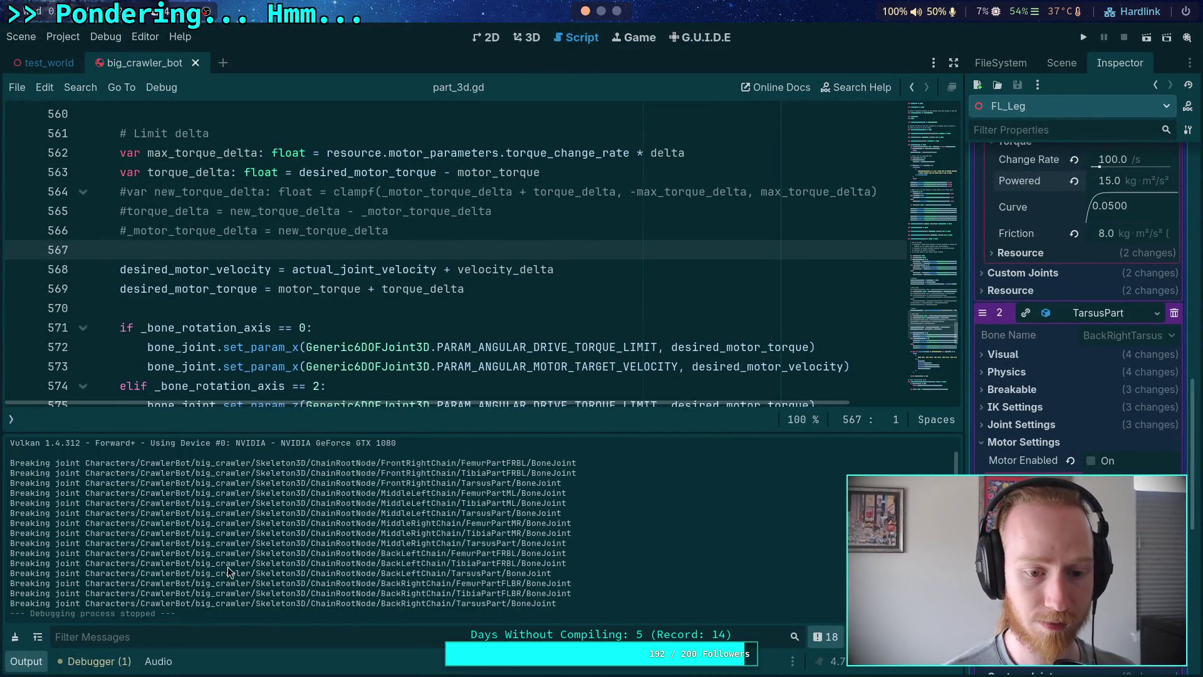
pyautogui.click(32, 636)
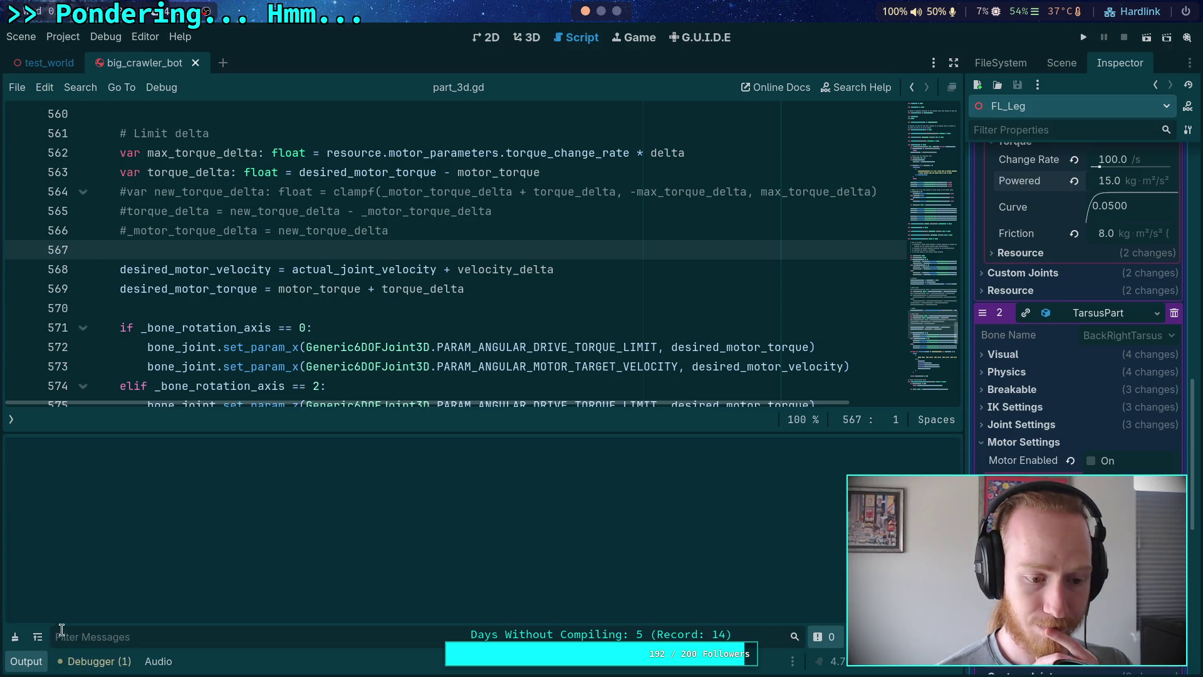
pyautogui.click(25, 670)
pyautogui.click(231, 501)
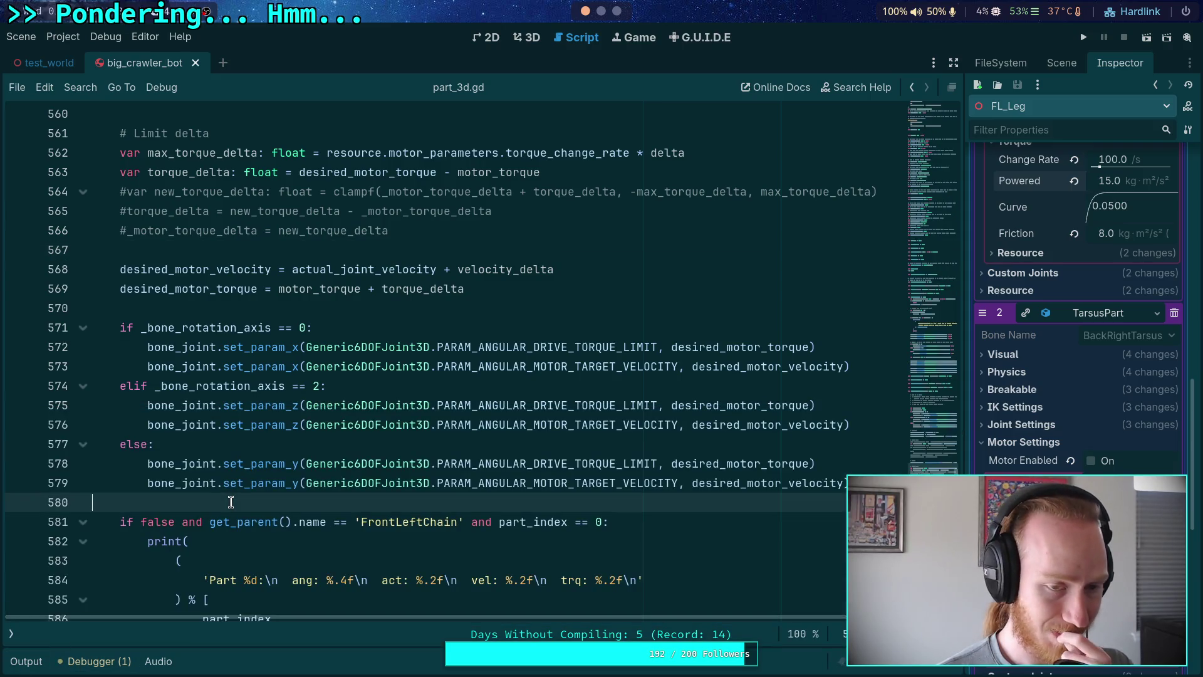
pyautogui.scroll(3, 232, 501)
pyautogui.click(14, 635)
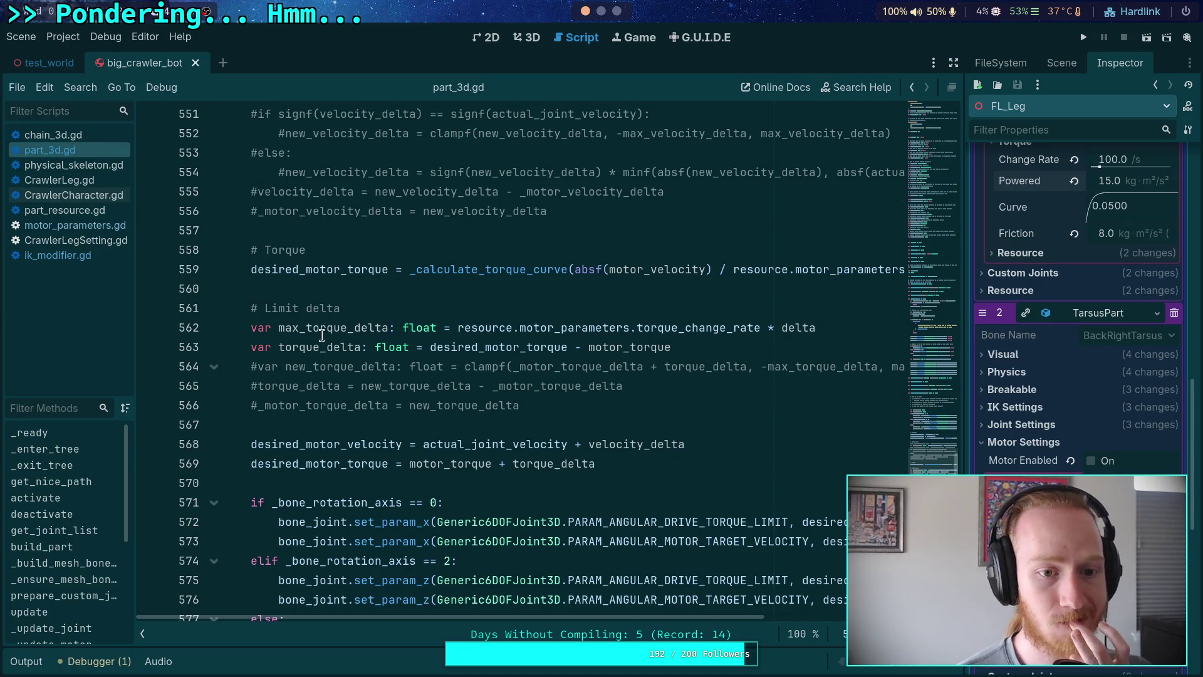
pyautogui.scroll(6, 376, 338)
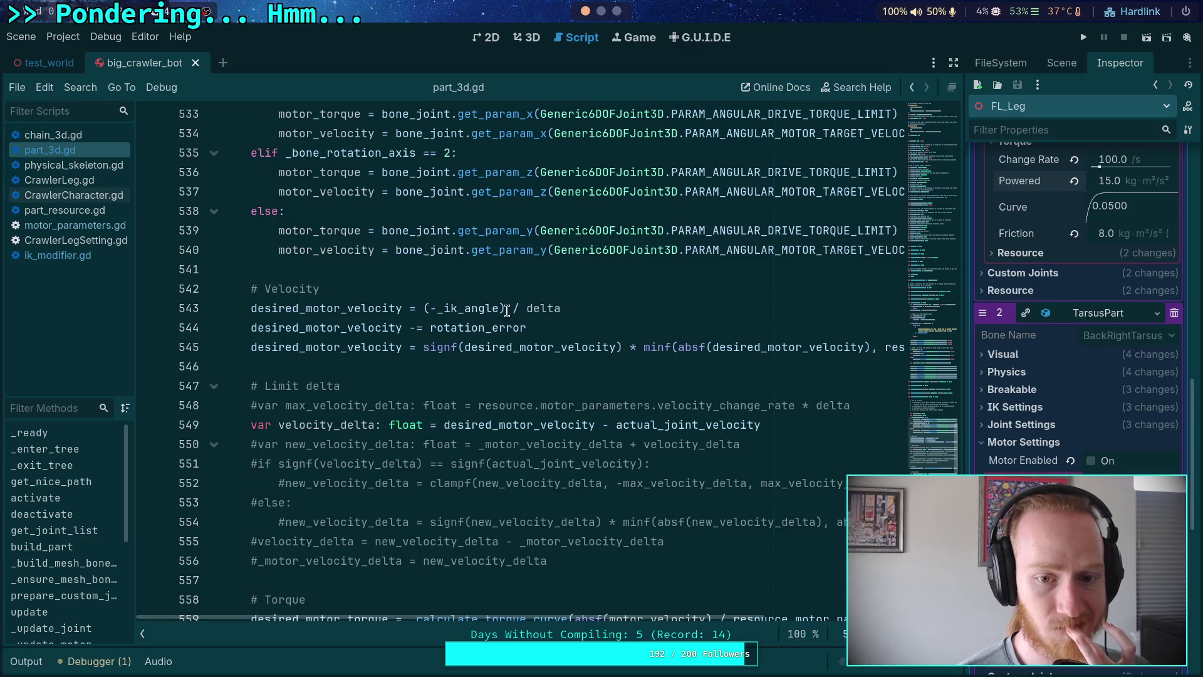
# Remove ' / delta' from the desired velocity on line 543, test-run the robot, and save.
pyautogui.moveTo(507, 311); pyautogui.dragTo(555, 309)
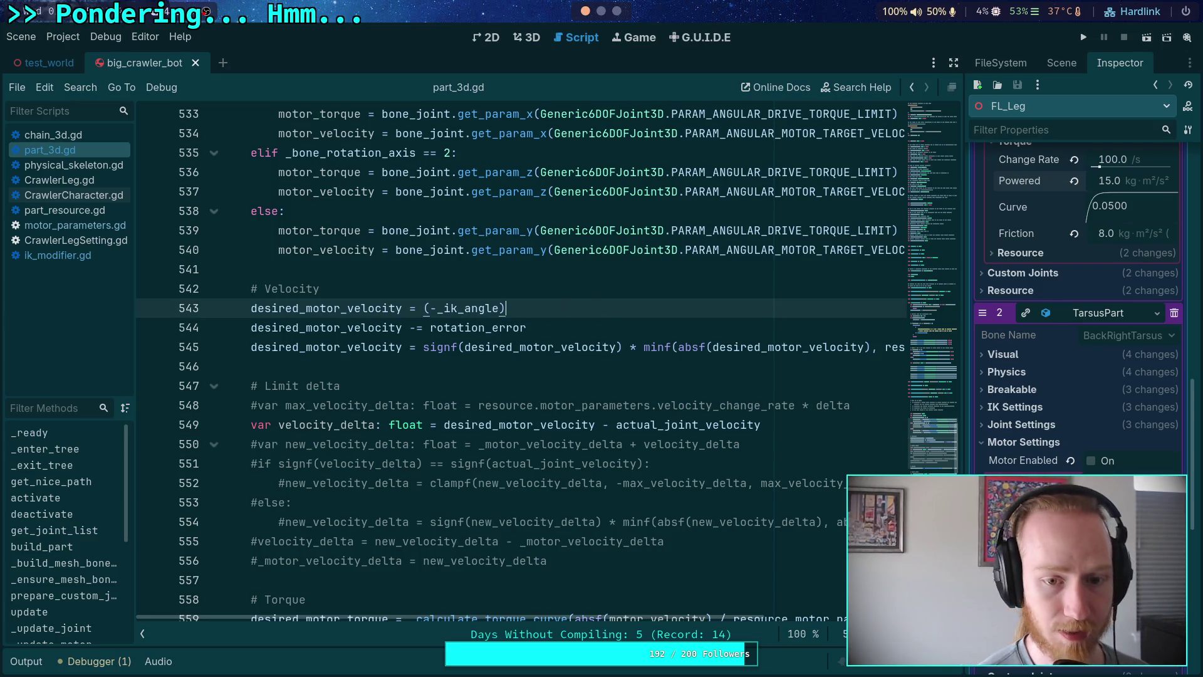
pyautogui.click(1085, 39)
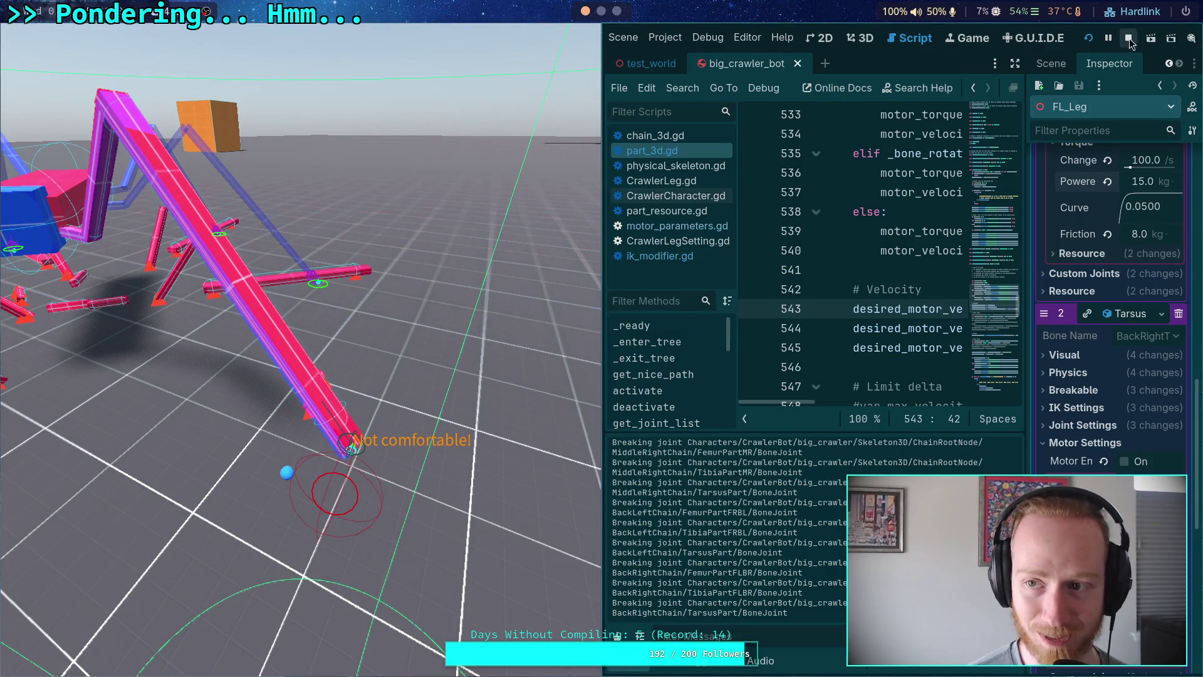
pyautogui.click(1130, 38)
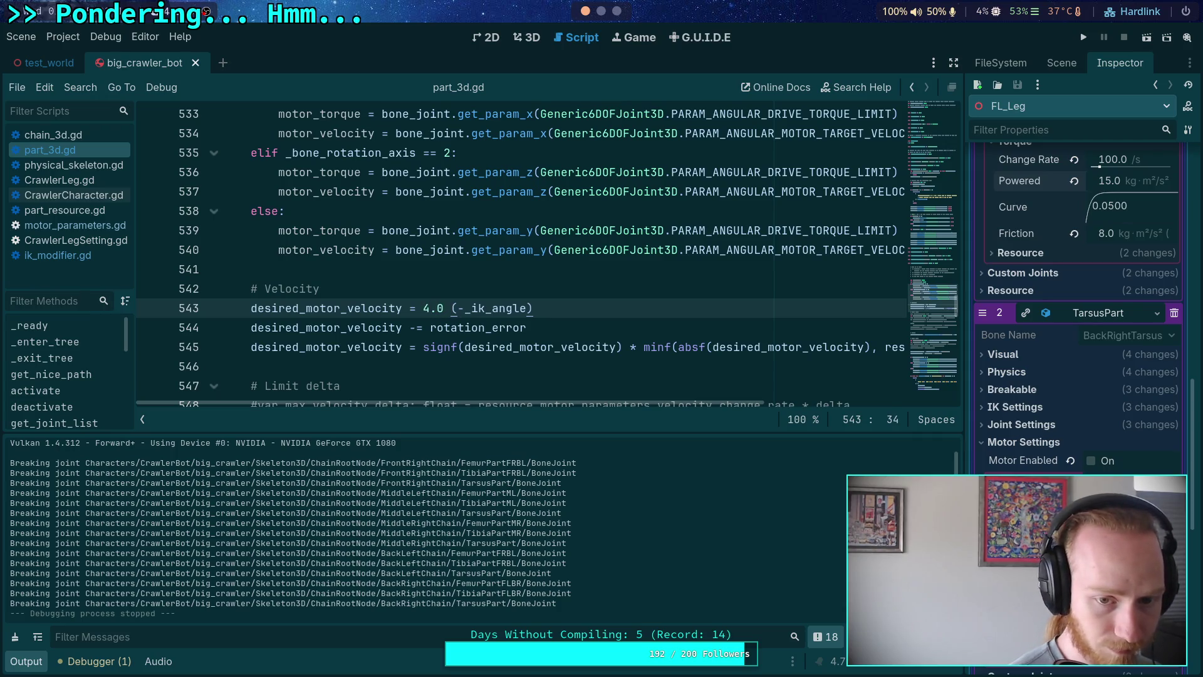
pyautogui.hotkey('ctrl', 's')
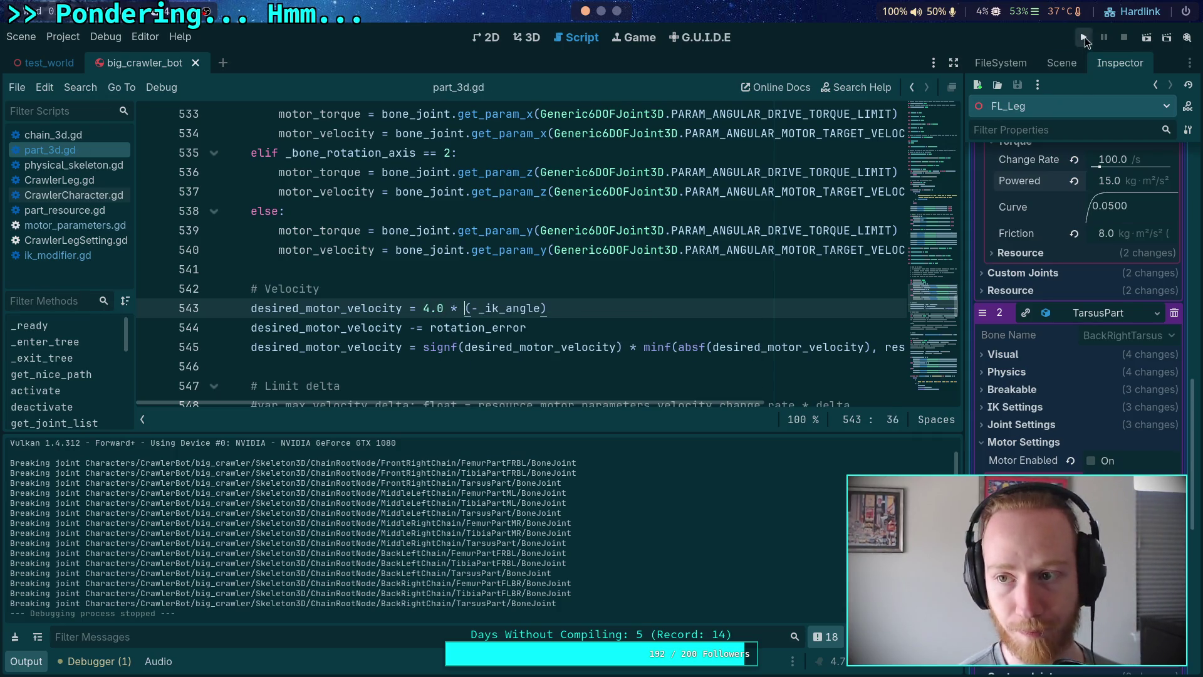
# Test-run the crawler robot with the 4.0 velocity gain, then stop it.
pyautogui.click(1085, 37)
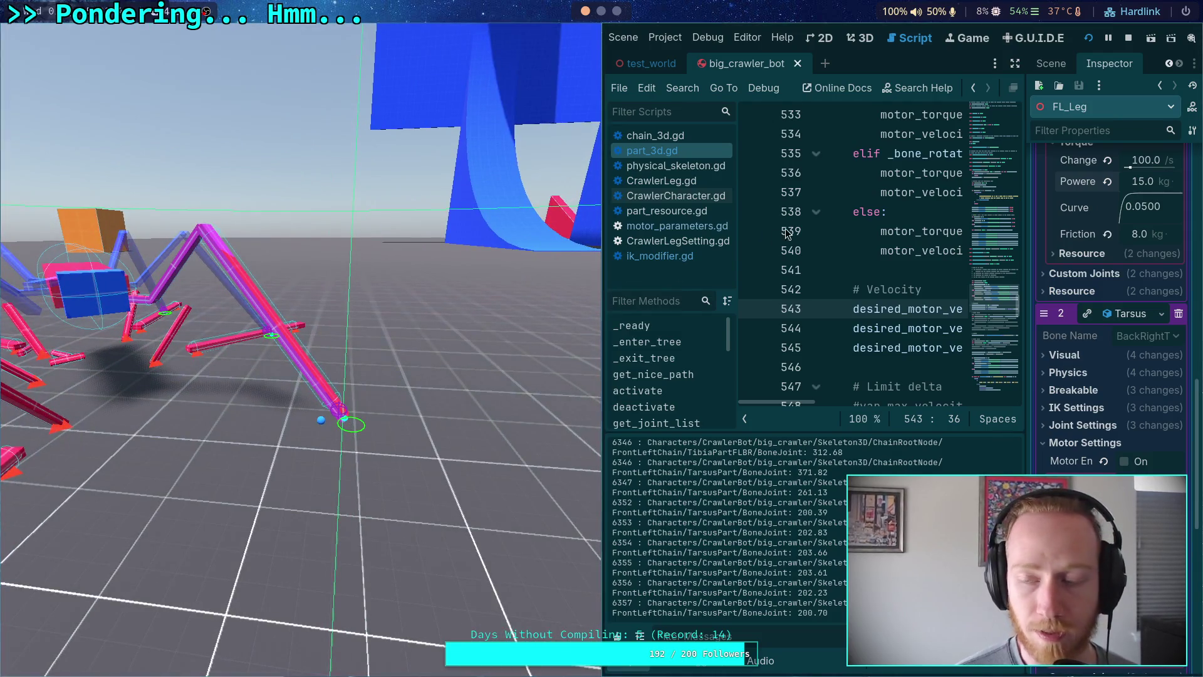
pyautogui.click(1129, 40)
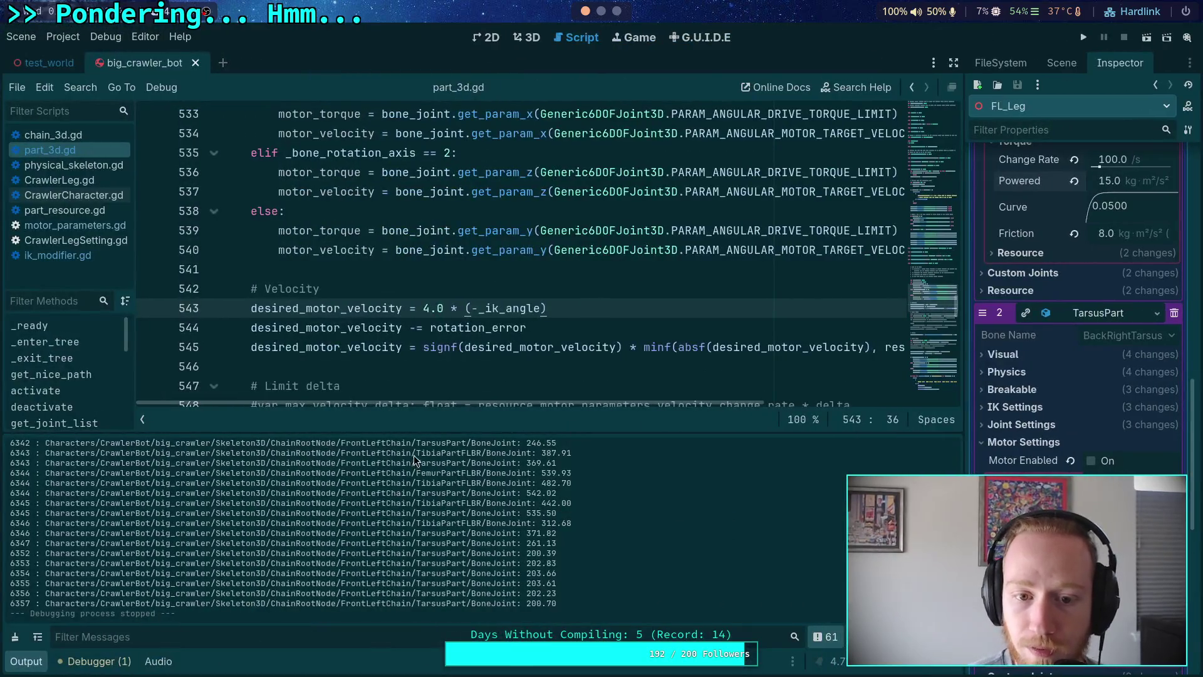
# Collapse the Output, fold _calculate_torque_curve, and open blank lines at line 595.
pyautogui.click(30, 661)
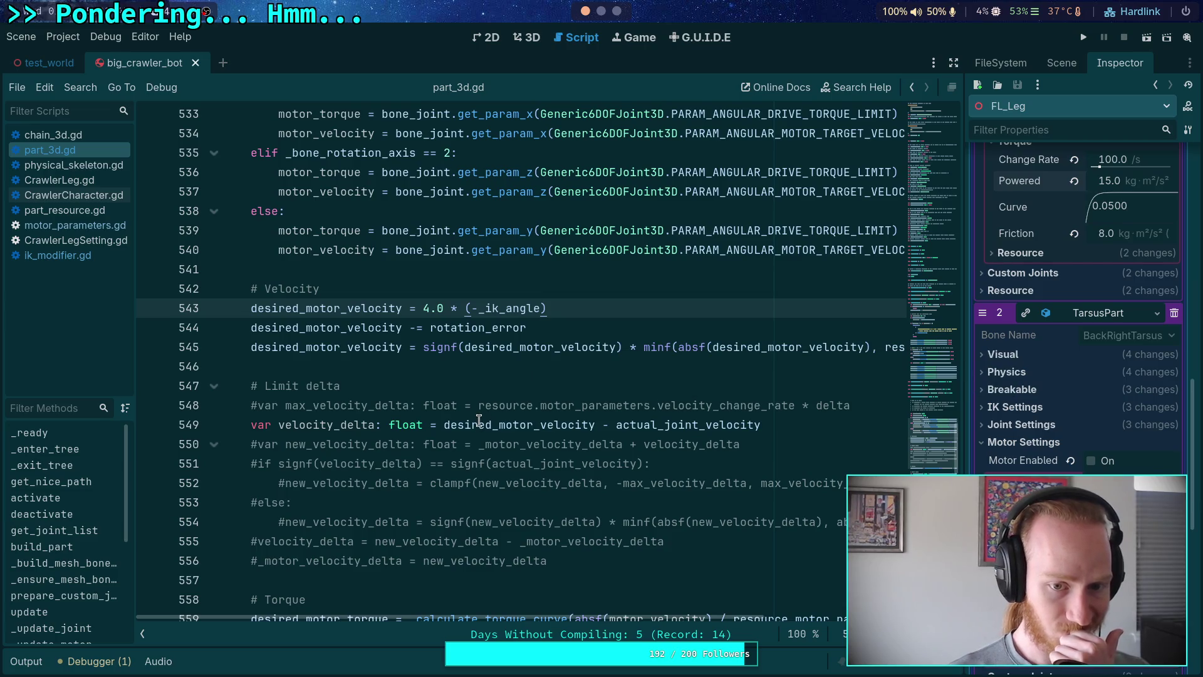
pyautogui.scroll(1, 479, 422)
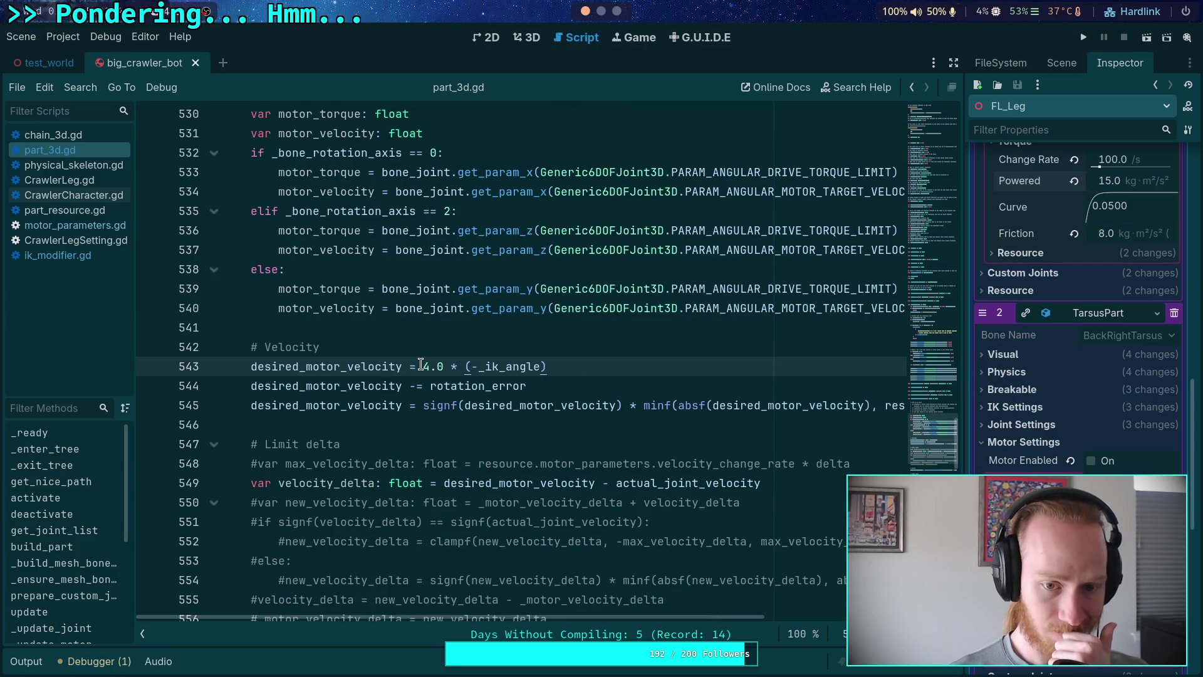
pyautogui.scroll(-19, 421, 366)
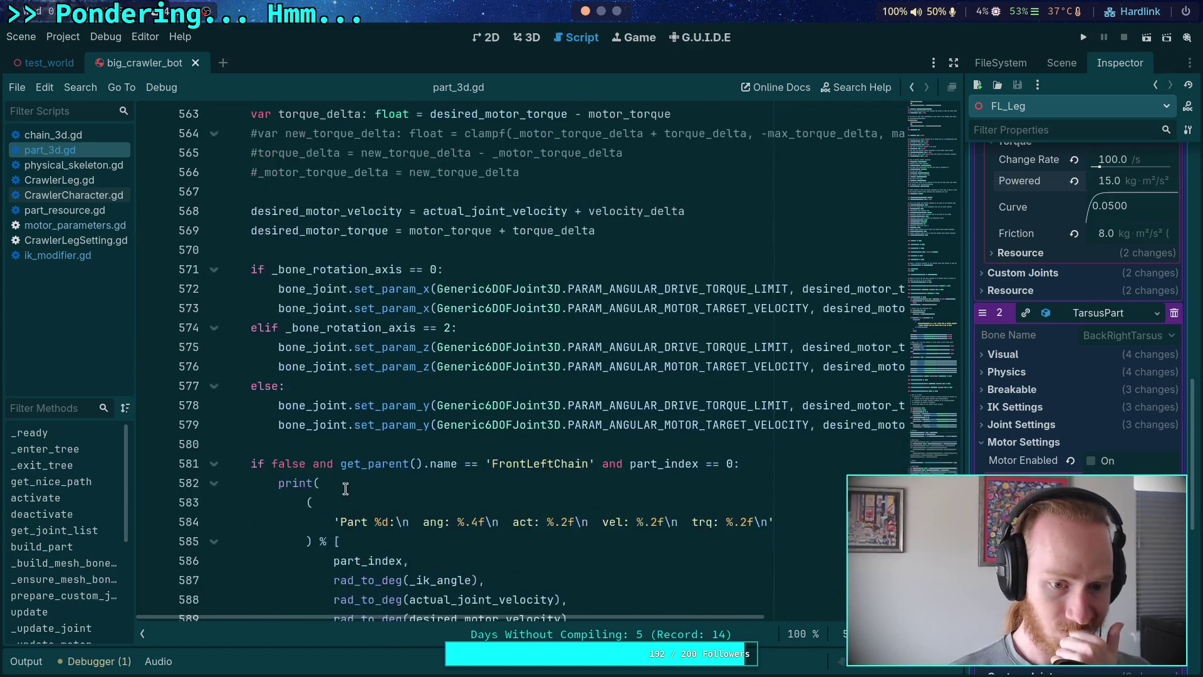
pyautogui.click(215, 310)
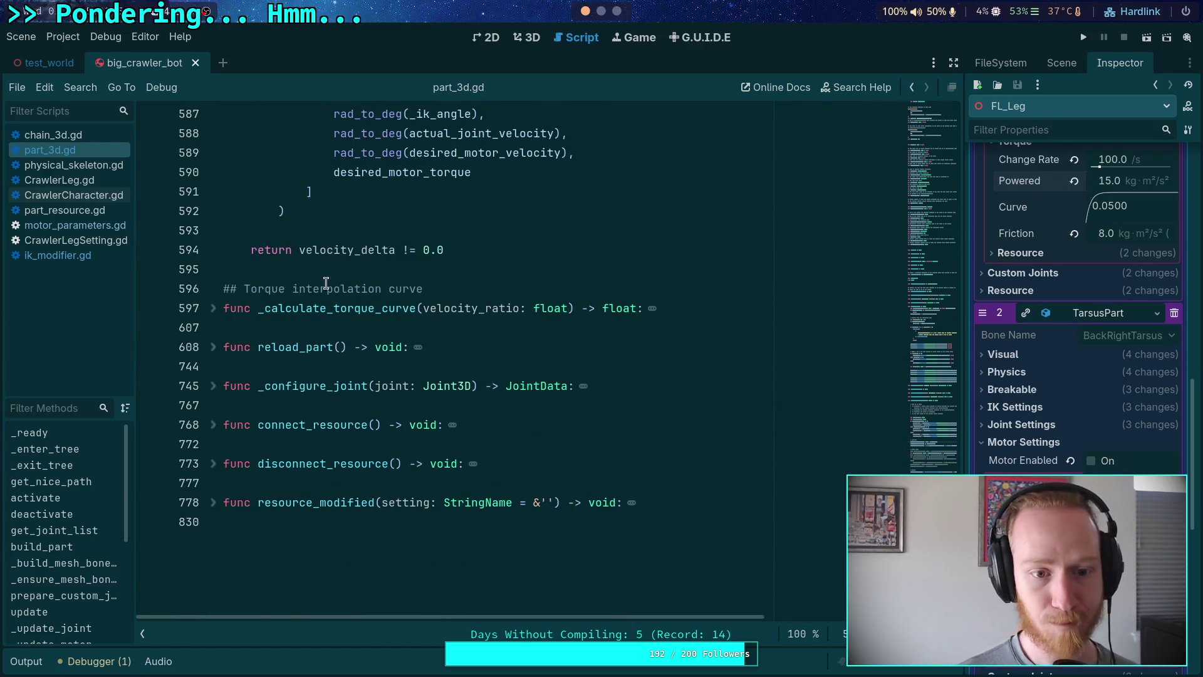
pyautogui.click(368, 275)
pyautogui.press('Return')
pyautogui.press('Return')
pyautogui.press('Up')
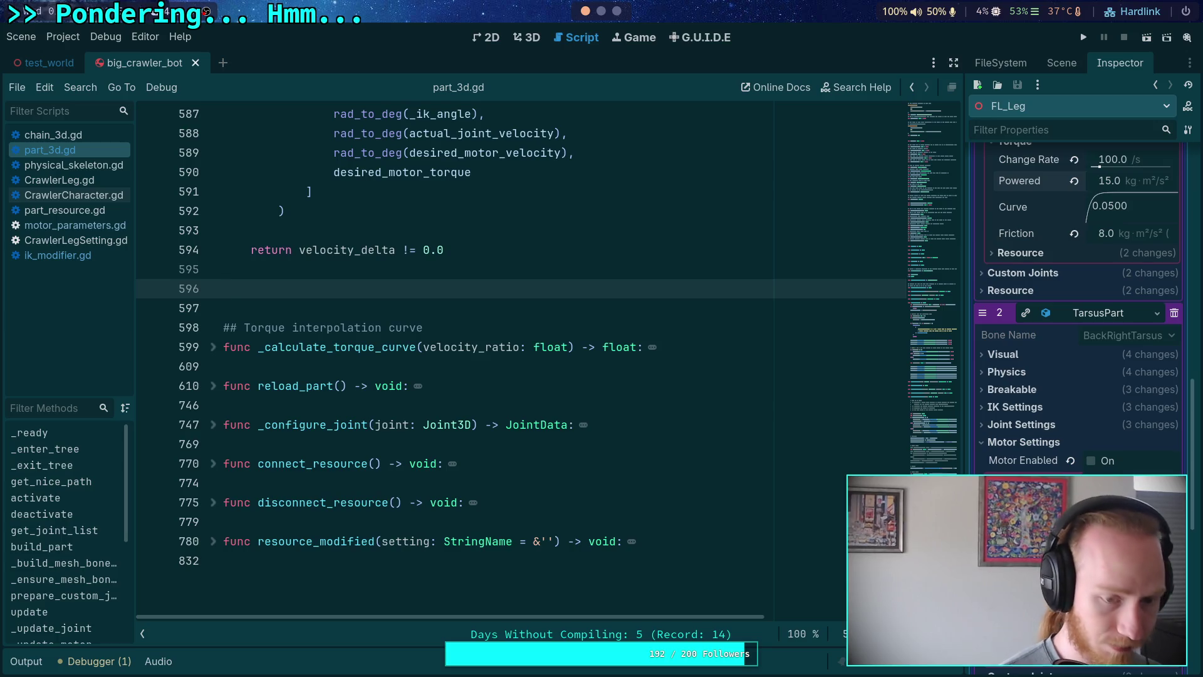
# Write _calculate_velocity(error: float, delta: float) -> float with the body 'return error'.
pyautogui.write('ulate_')
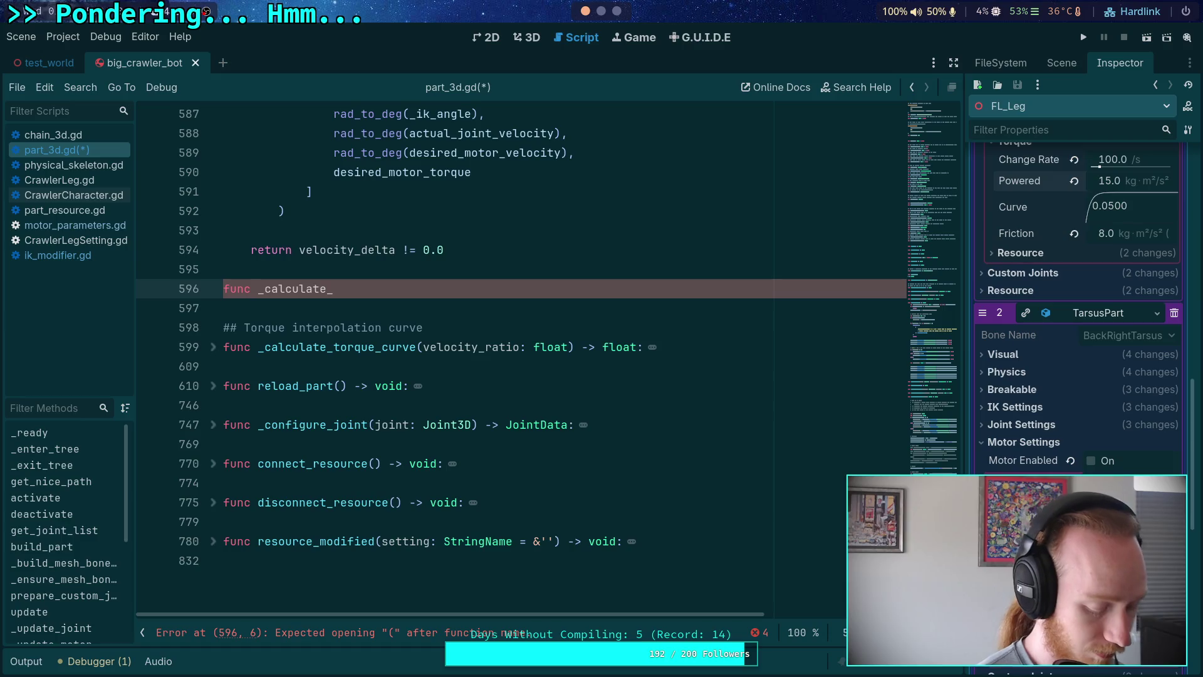
pyautogui.write('velocity(')
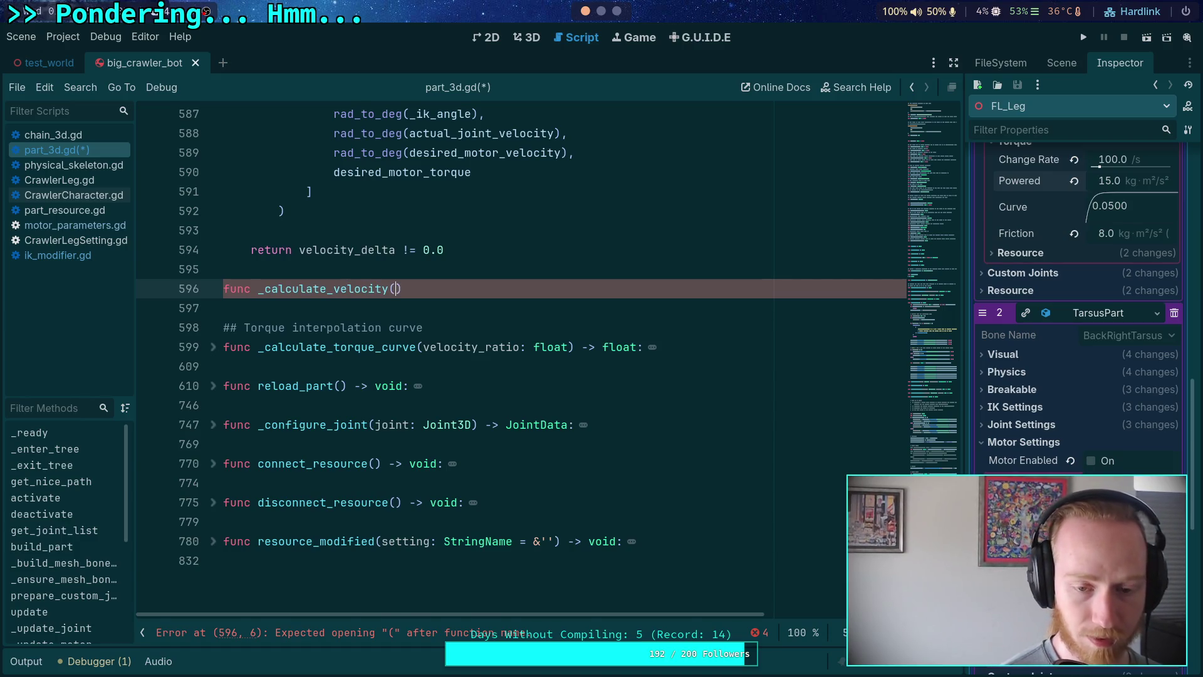
pyautogui.scroll(10, 384, 276)
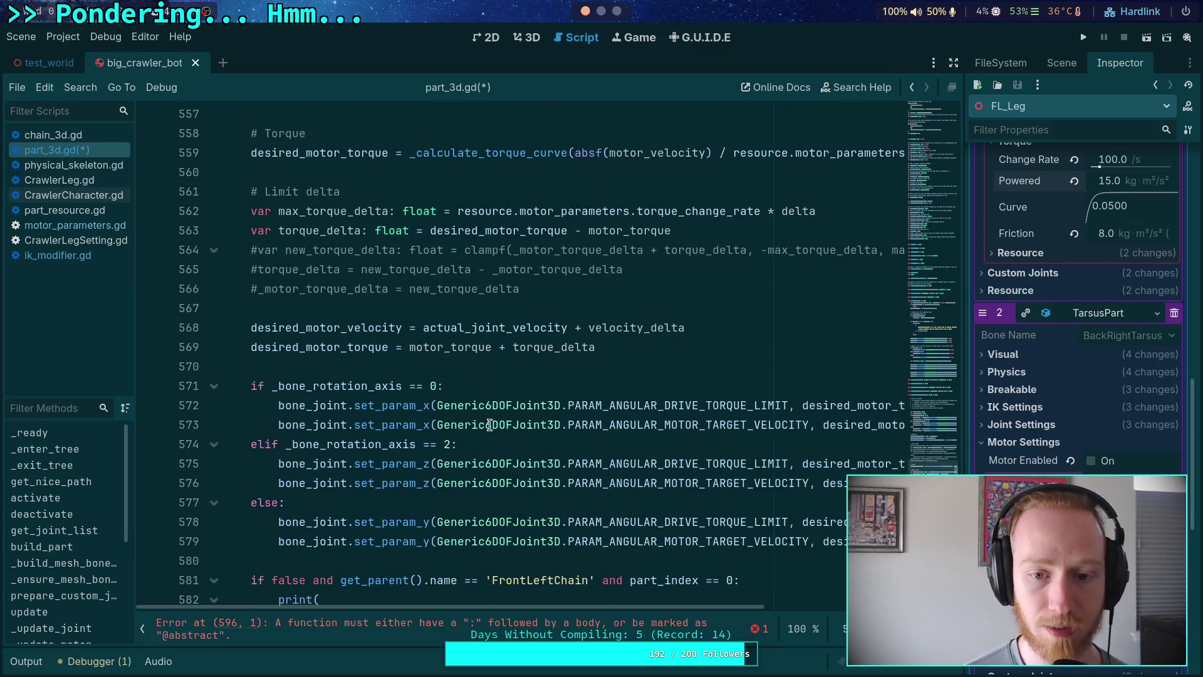
pyautogui.scroll(2, 490, 425)
pyautogui.scroll(-8, 490, 417)
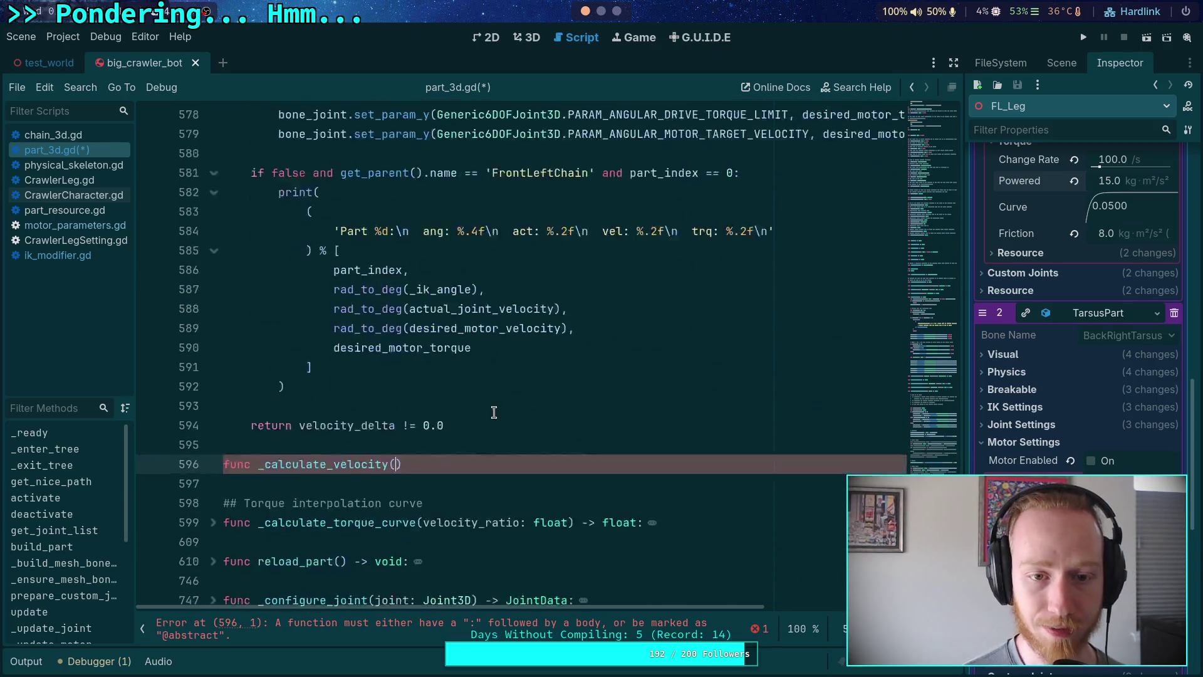
pyautogui.scroll(-2, 495, 412)
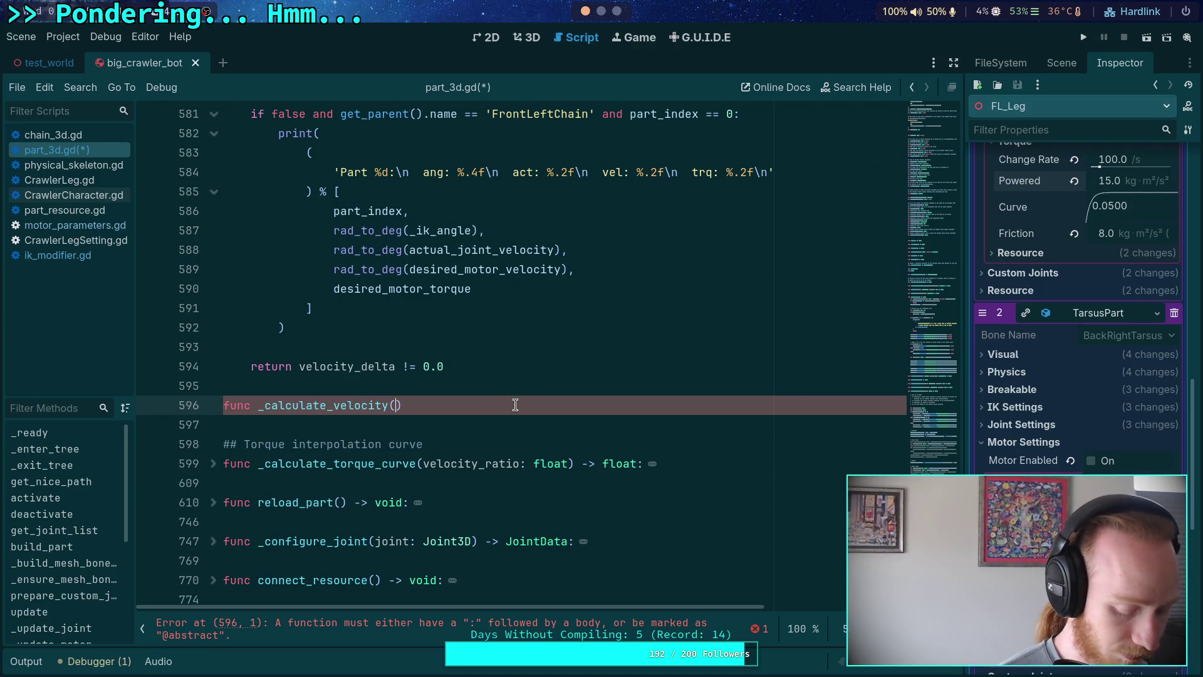
pyautogui.write('error:')
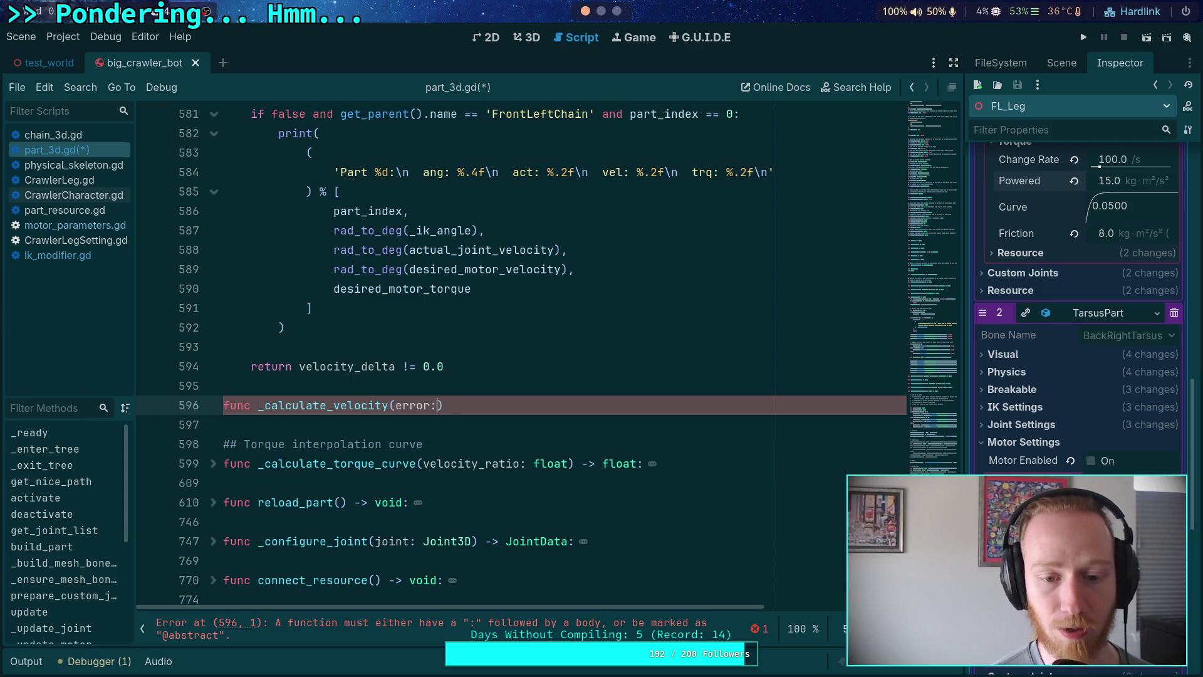
pyautogui.write(' float, delt')
pyautogui.write('a')
pyautogui.write(': float)')
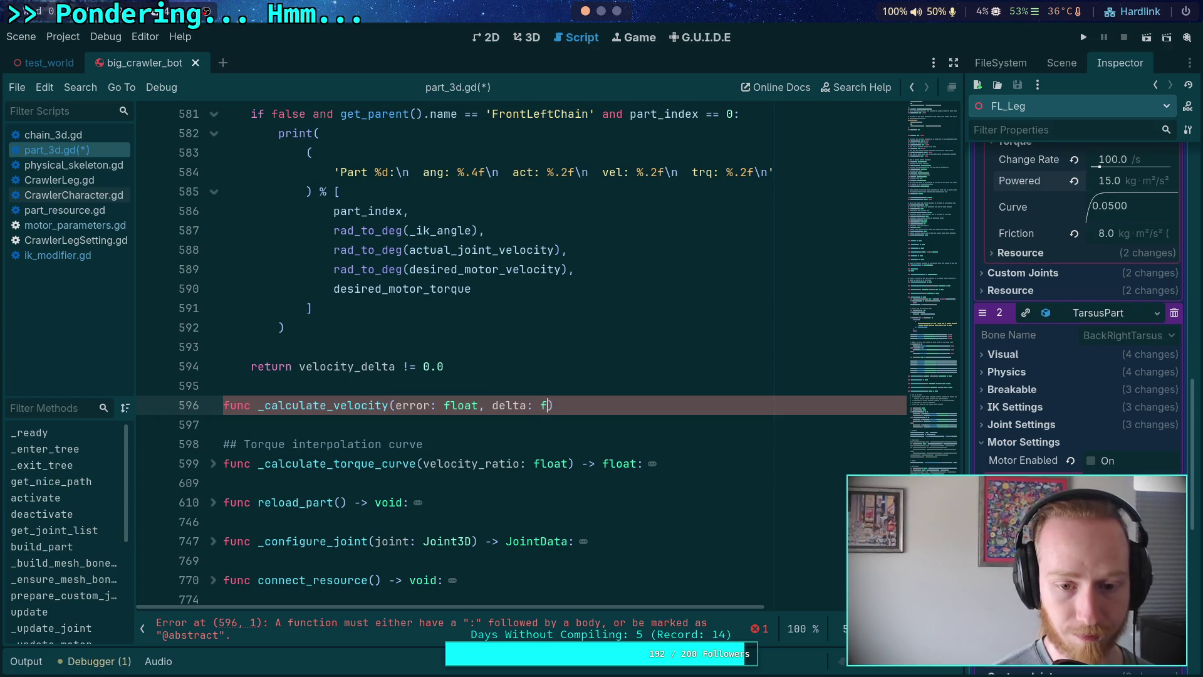
pyautogui.write(' -')
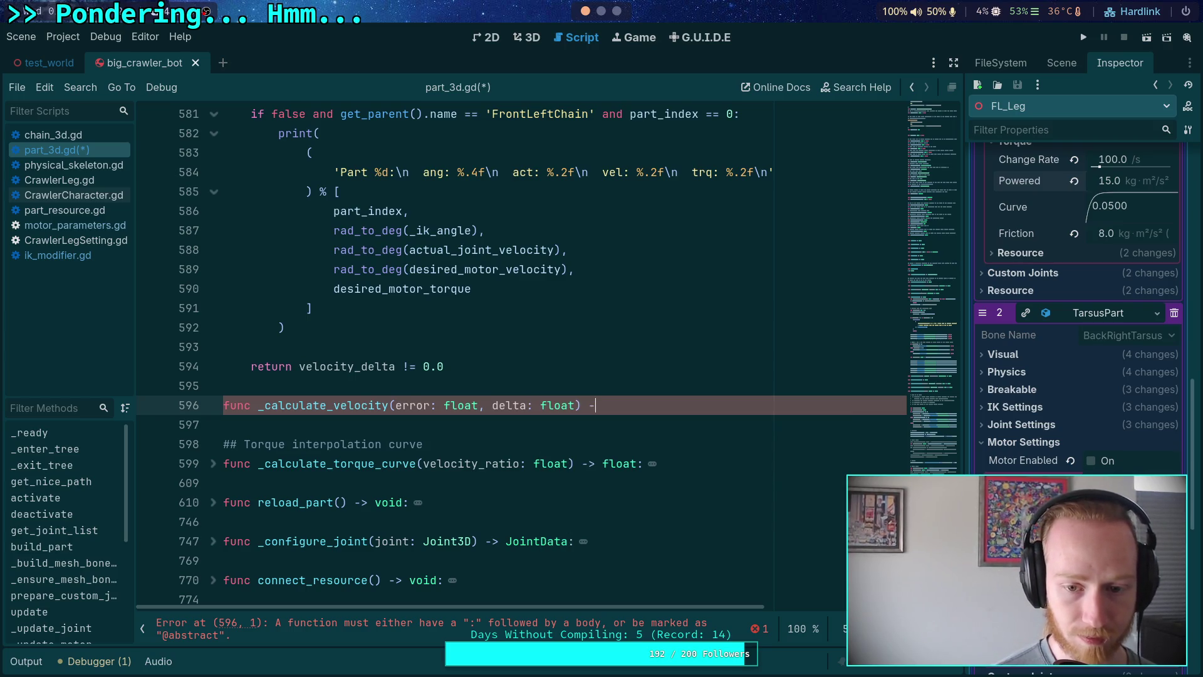
pyautogui.write('> float:')
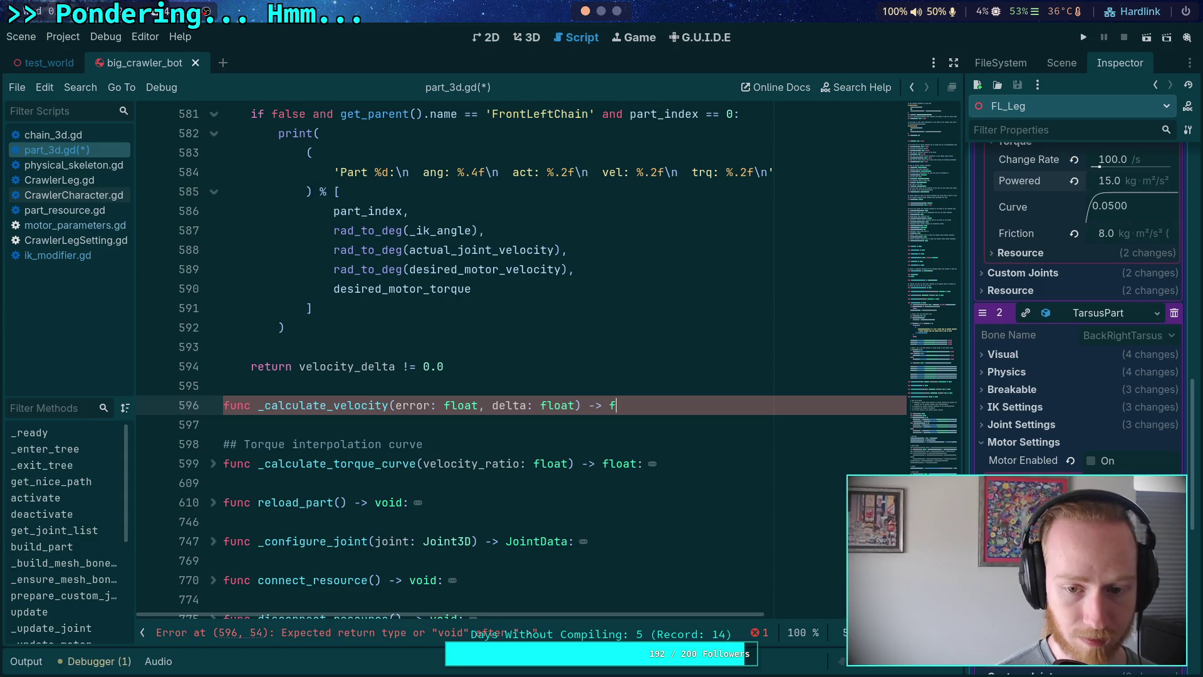
pyautogui.press('Return')
pyautogui.write('retur n error')
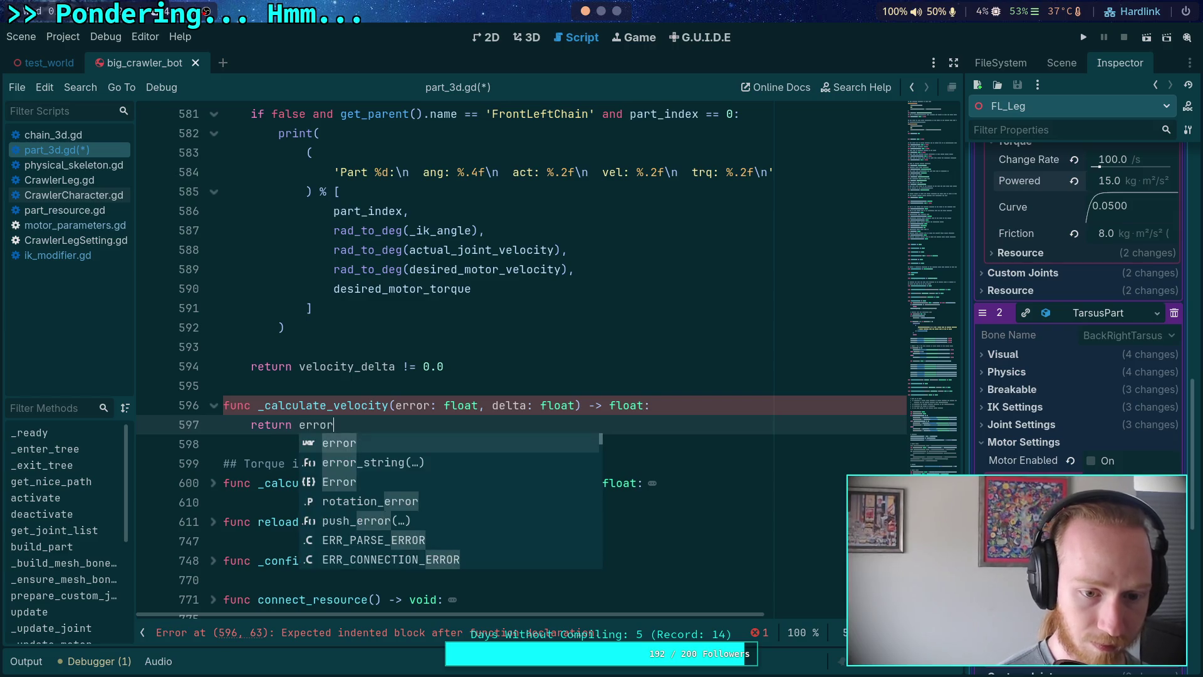
# Add the doc comment '## Given an angle error and delta time, computes a desired velocity' above it.
pyautogui.press('Up')
pyautogui.press('Up')
pyautogui.press('Return')
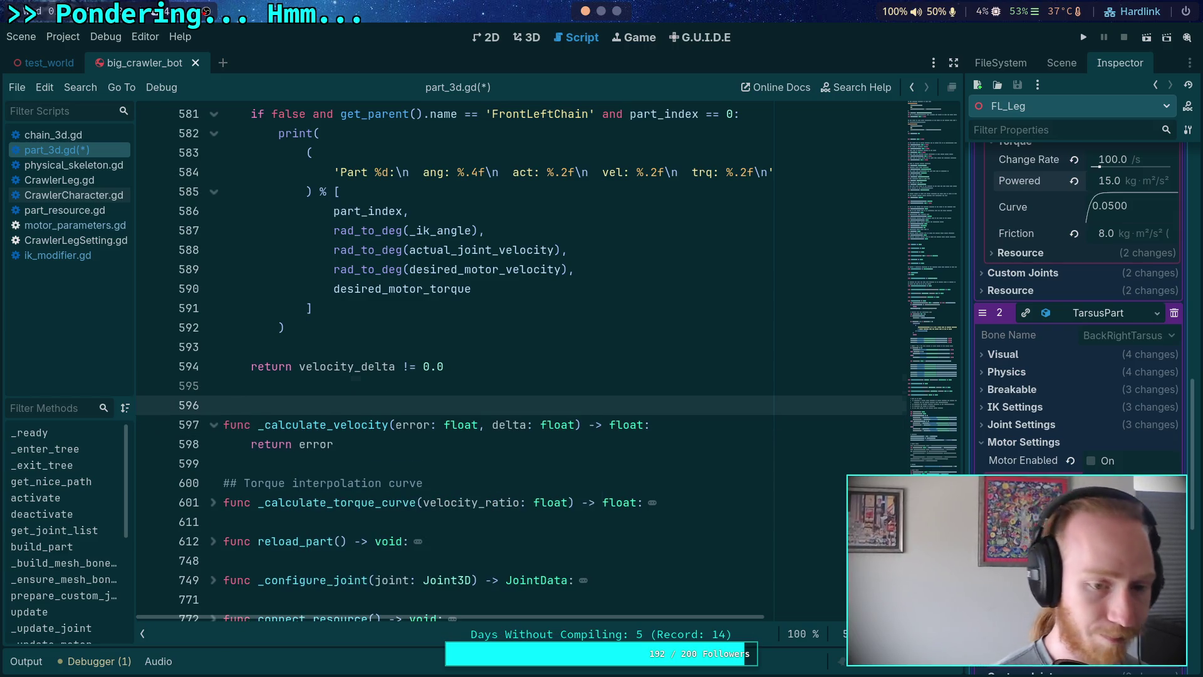
pyautogui.write('## Giv')
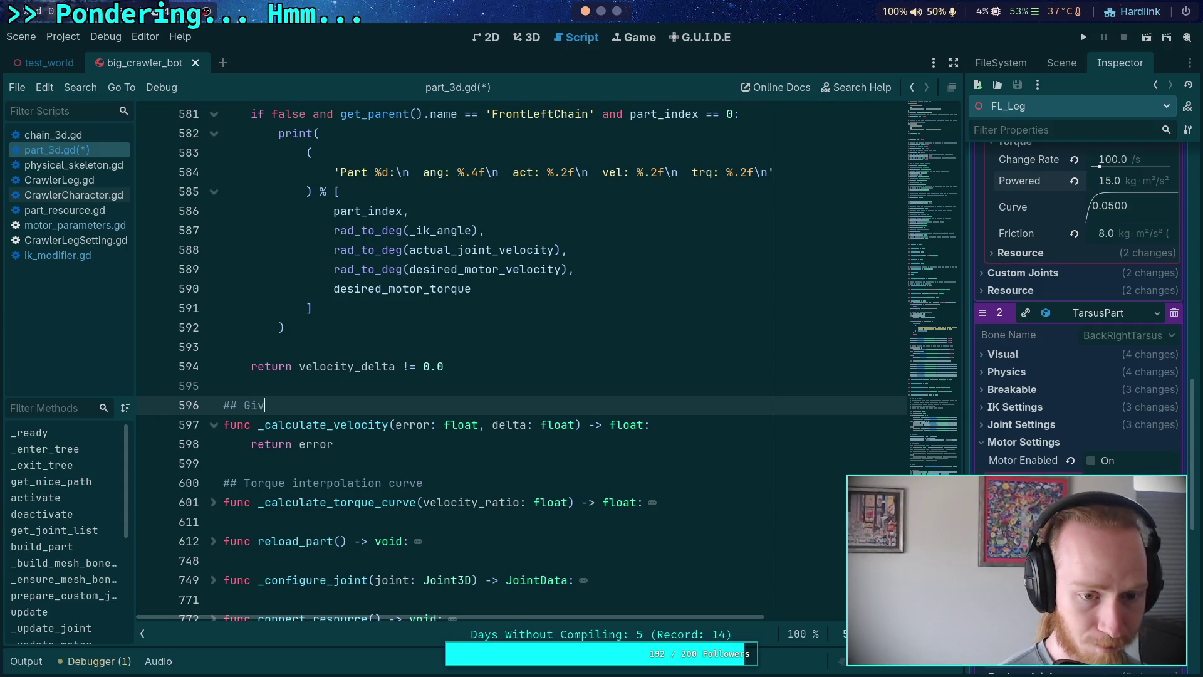
pyautogui.write('en an angl')
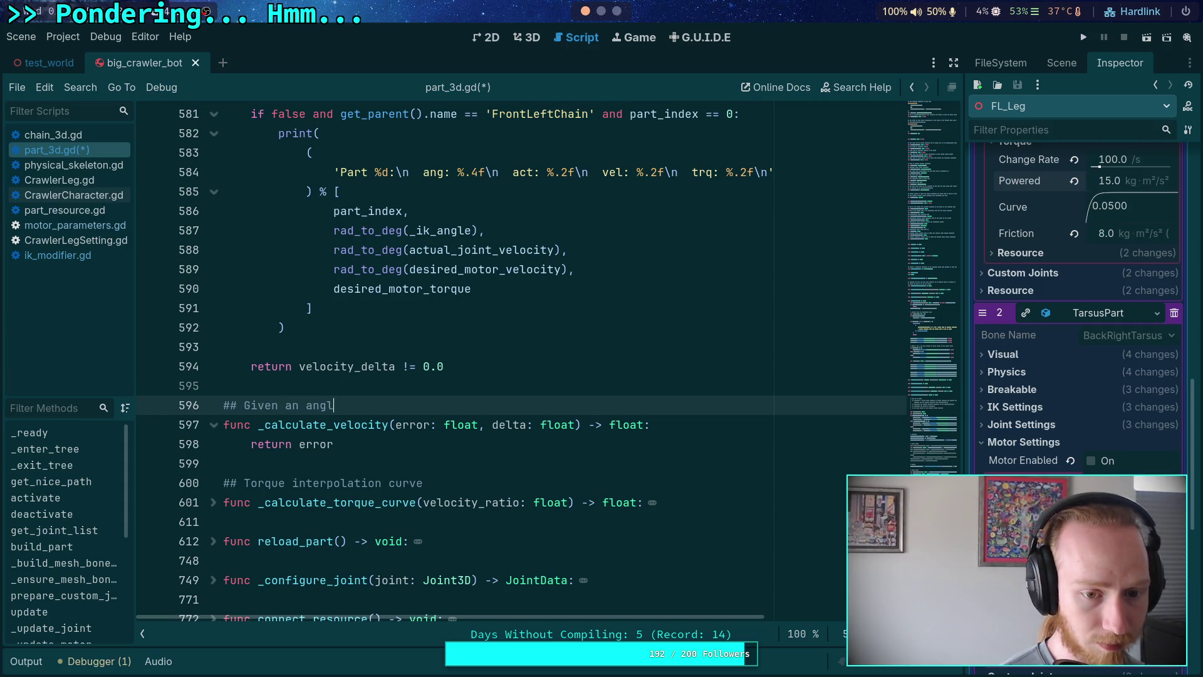
pyautogui.write('e error and ')
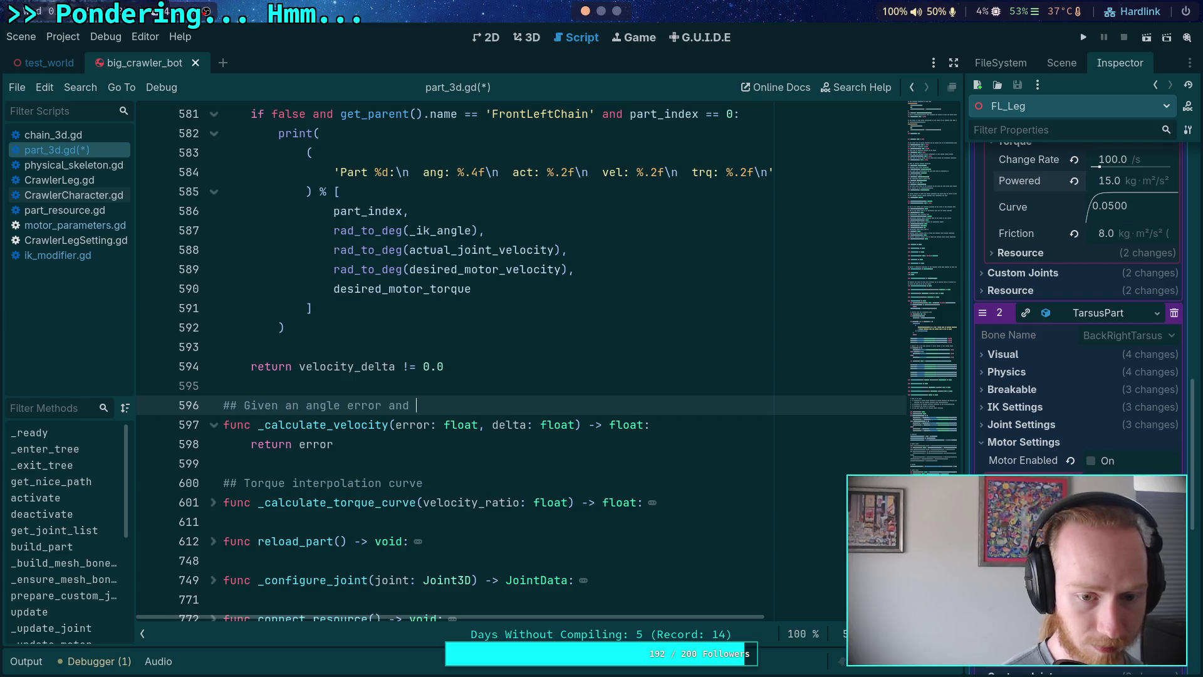
pyautogui.write('delta time, computes a desired velocity')
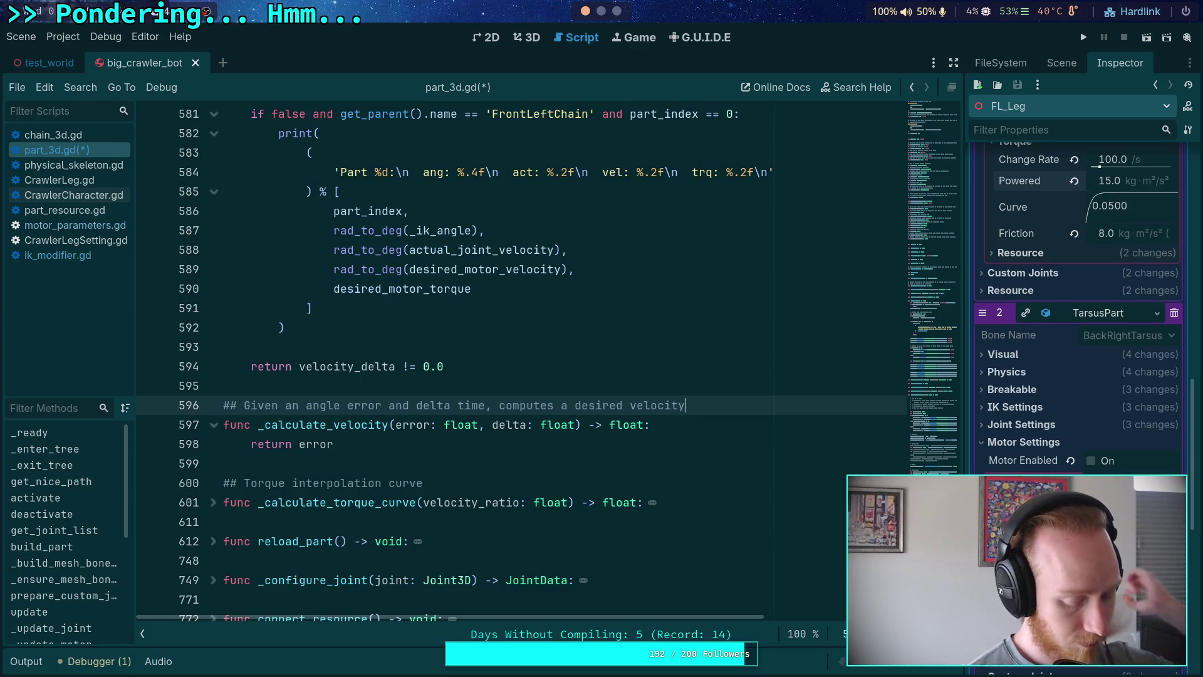
pyautogui.scroll(7, 598, 407)
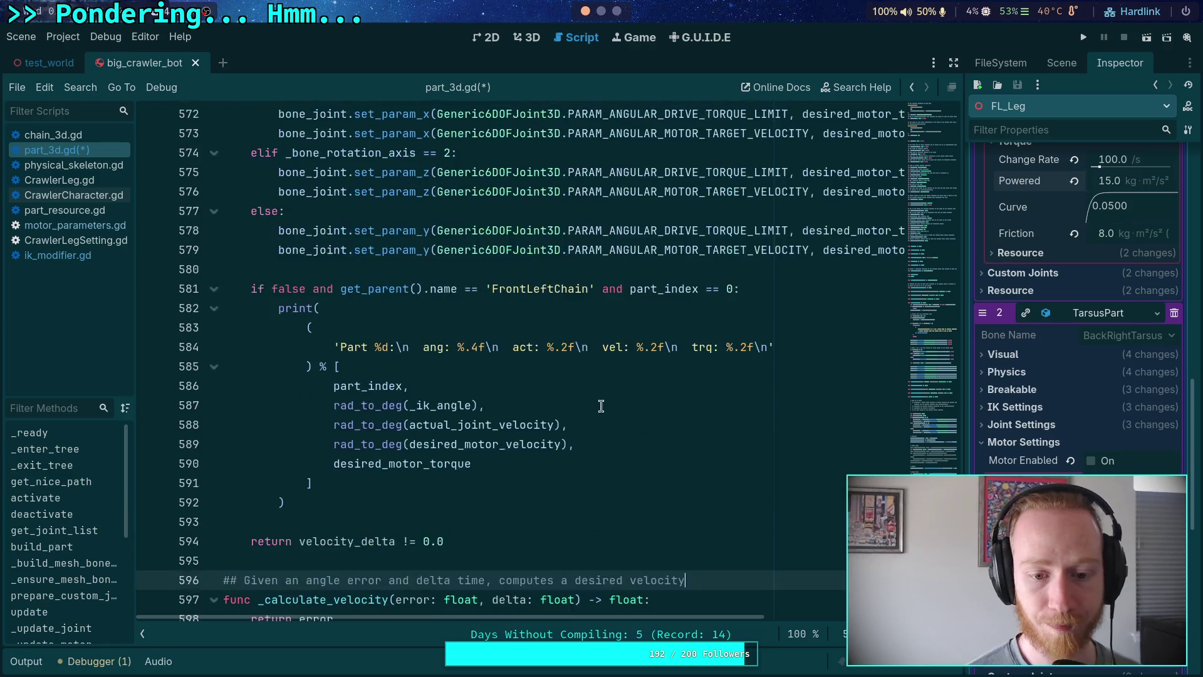
# Delete the 4.0 * (-_ik_angle) expression from the desired_motor_velocity line at 543.
pyautogui.scroll(7, 592, 396)
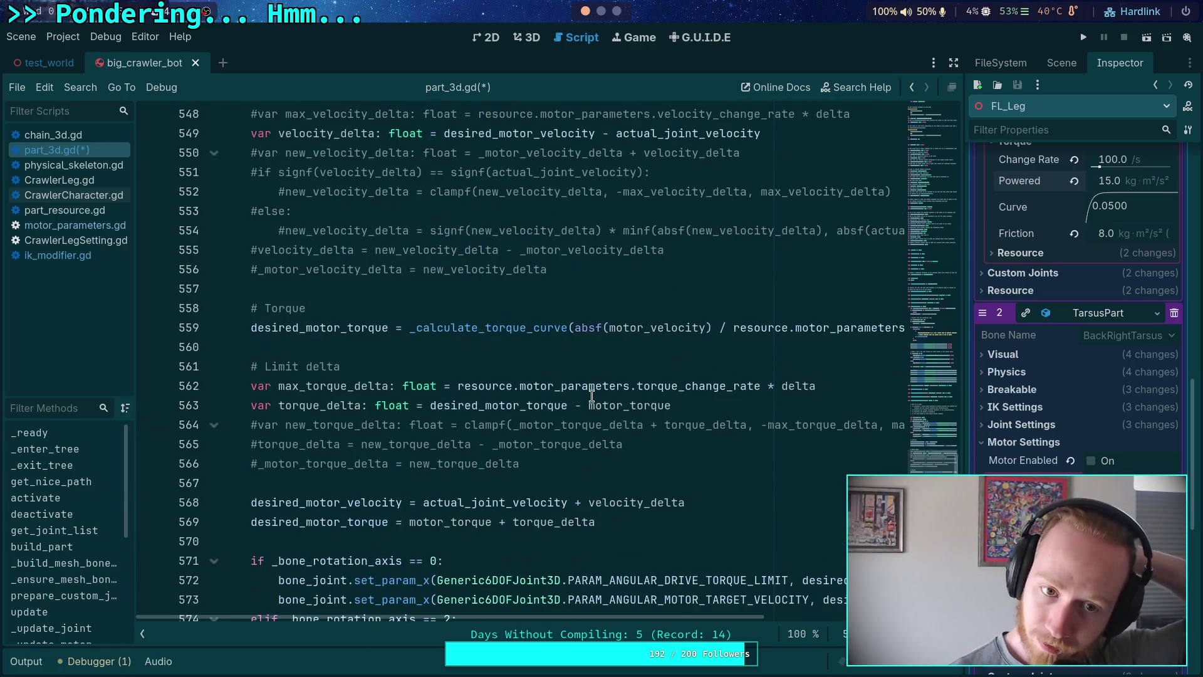
pyautogui.scroll(2, 592, 396)
pyautogui.moveTo(422, 308); pyautogui.dragTo(577, 302)
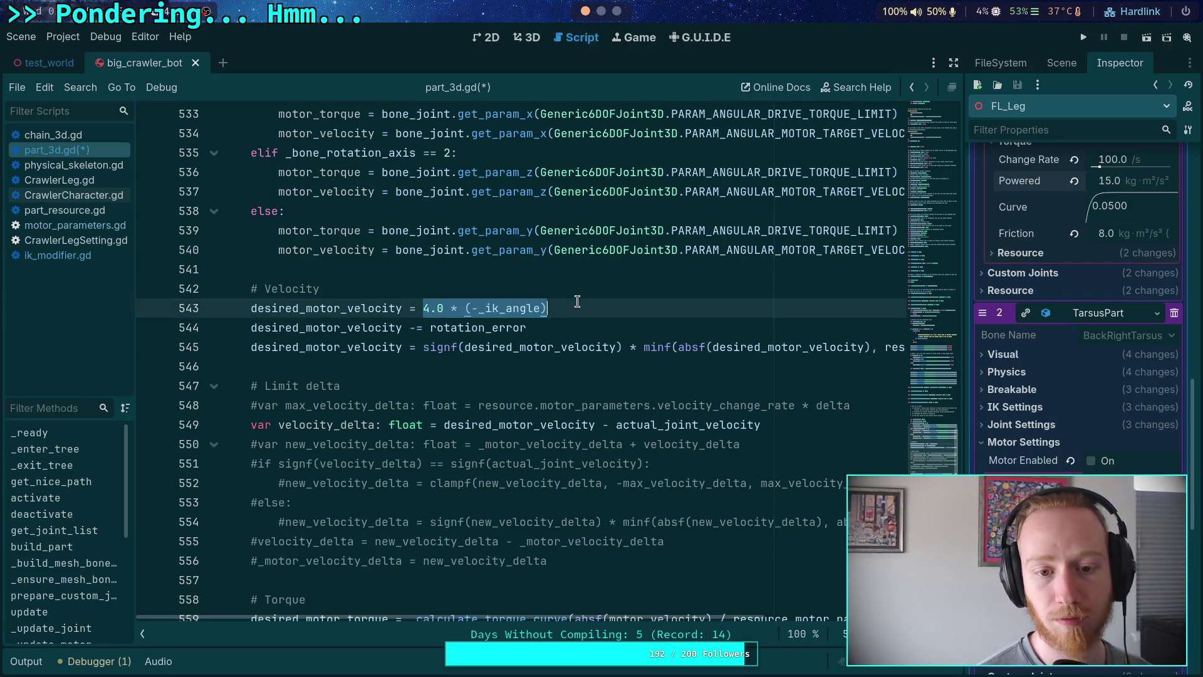
pyautogui.press('BackSpace')
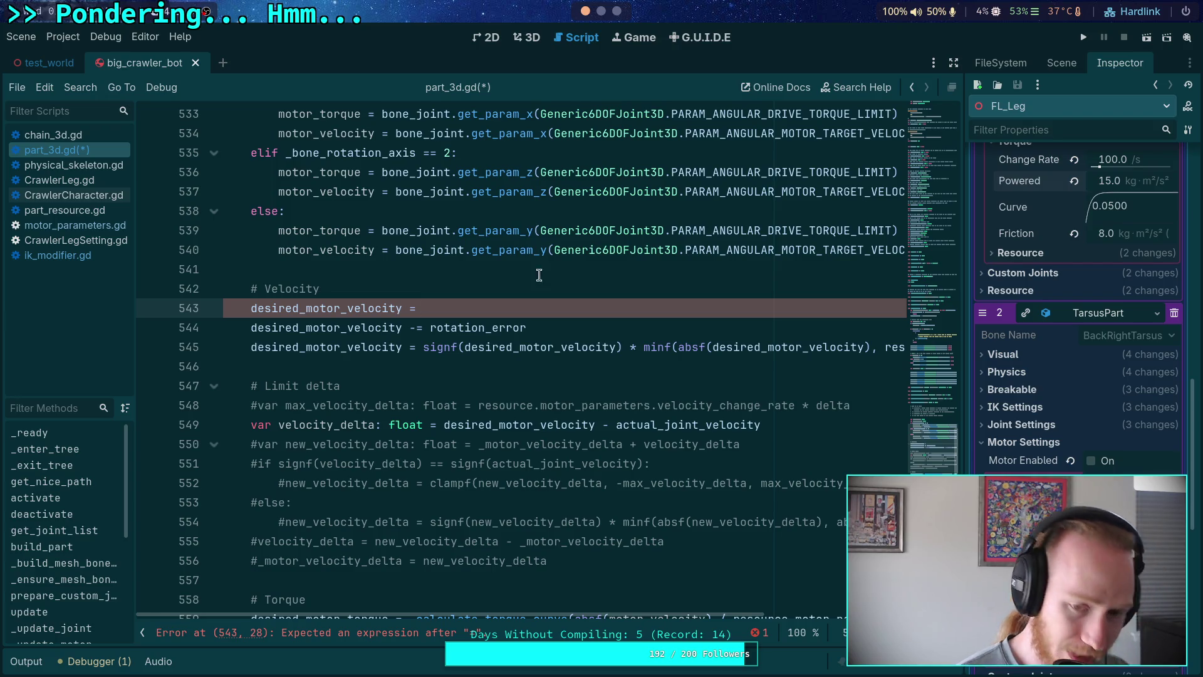
# In Brave, go from the ADRC article to the PID controller pseudocode and select 'output'.
pyautogui.click(617, 12)
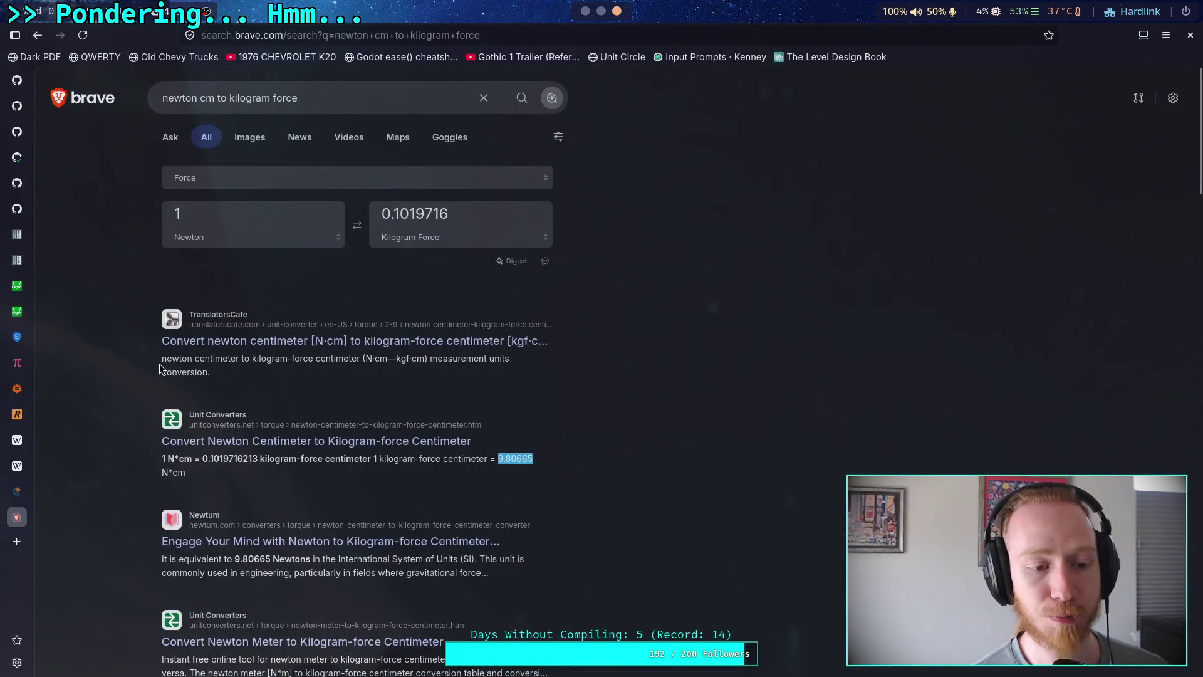
pyautogui.moveTo(27, 496)
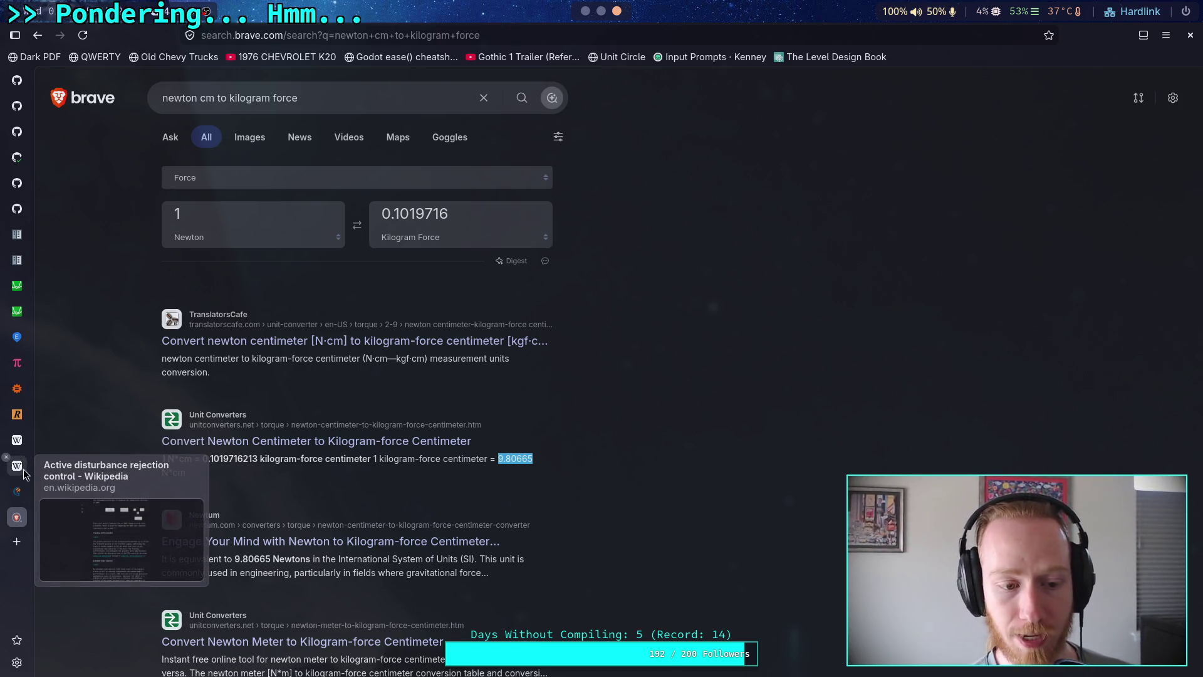
pyautogui.click(26, 473)
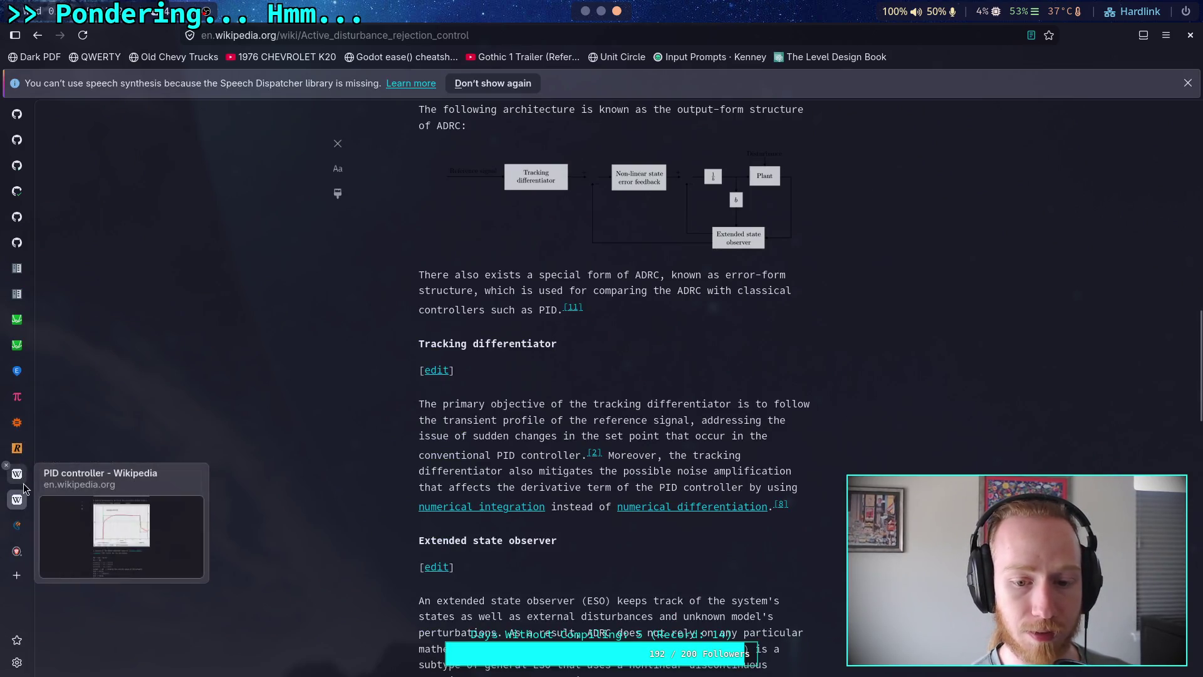
pyautogui.click(19, 475)
pyautogui.scroll(-1, 550, 501)
pyautogui.scroll(-2, 627, 498)
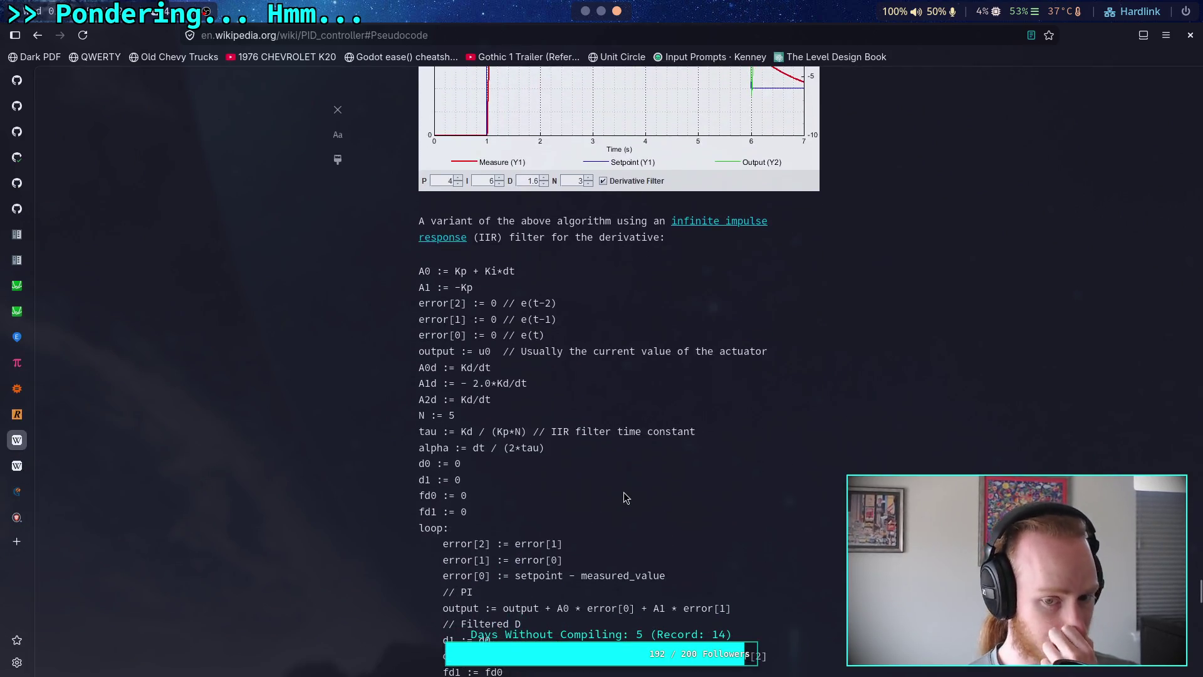
pyautogui.scroll(-2, 626, 498)
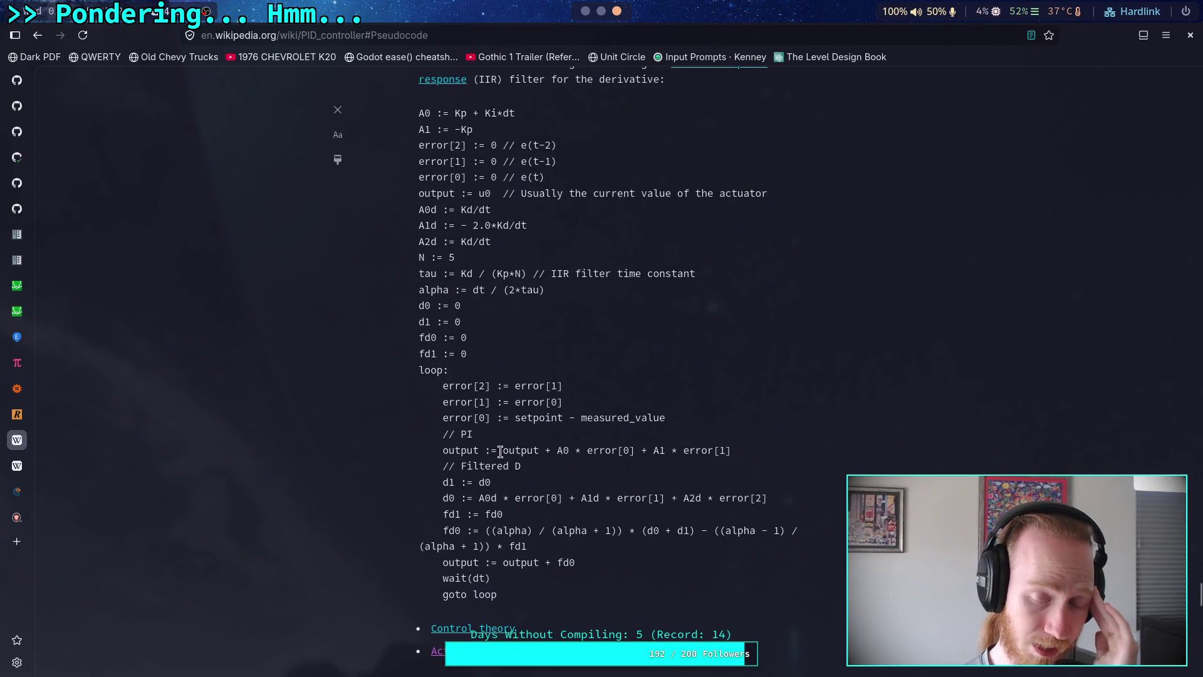
pyautogui.moveTo(502, 453); pyautogui.dragTo(539, 450)
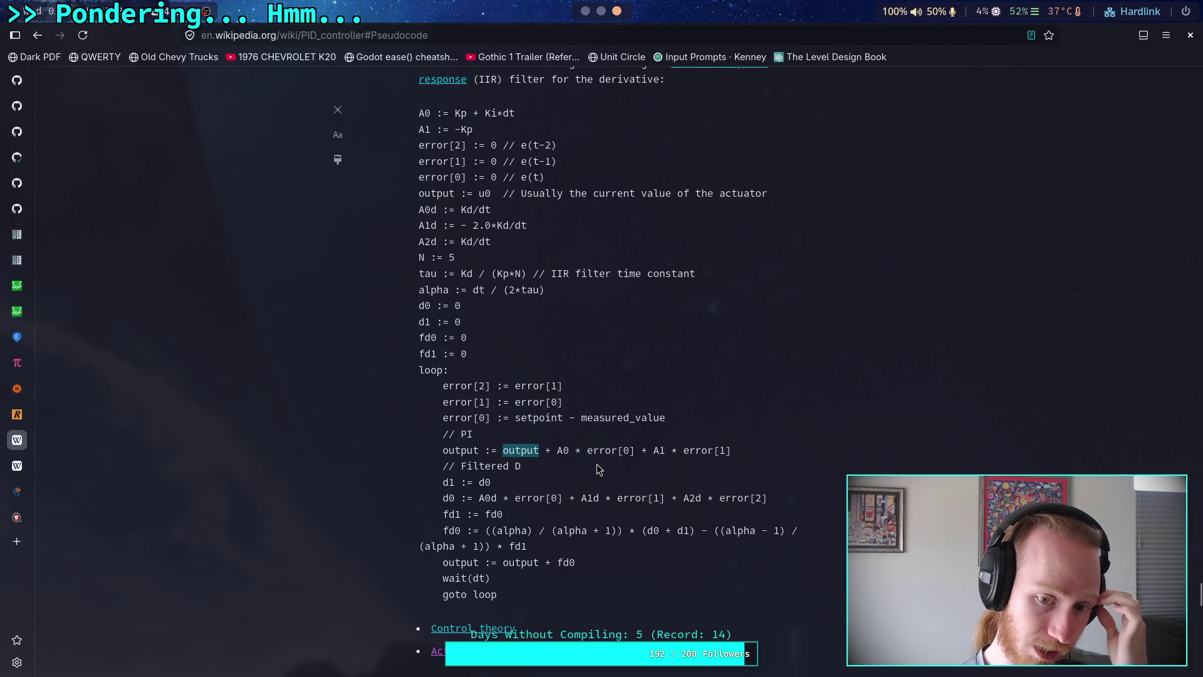